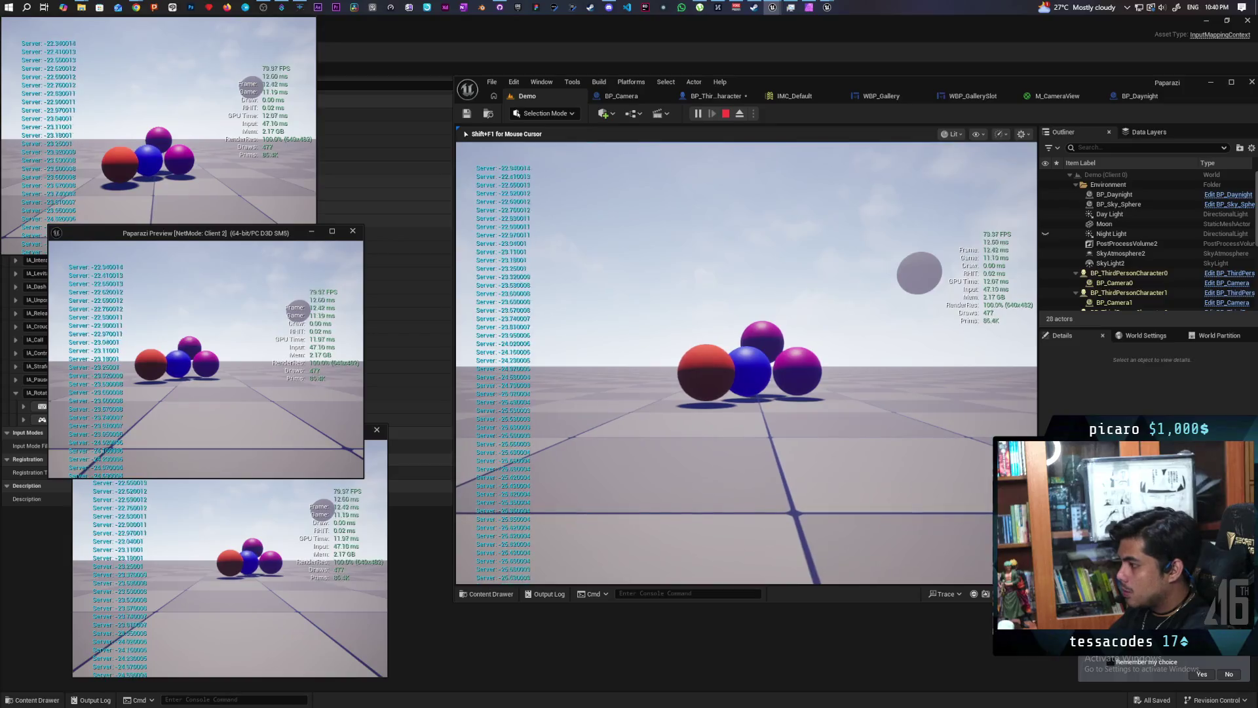
# Free the mouse with Shift+F1 and stop the Play In Editor session from Client 3.
pyautogui.hotkey('shift', 'F1')
pyautogui.click(354, 488)
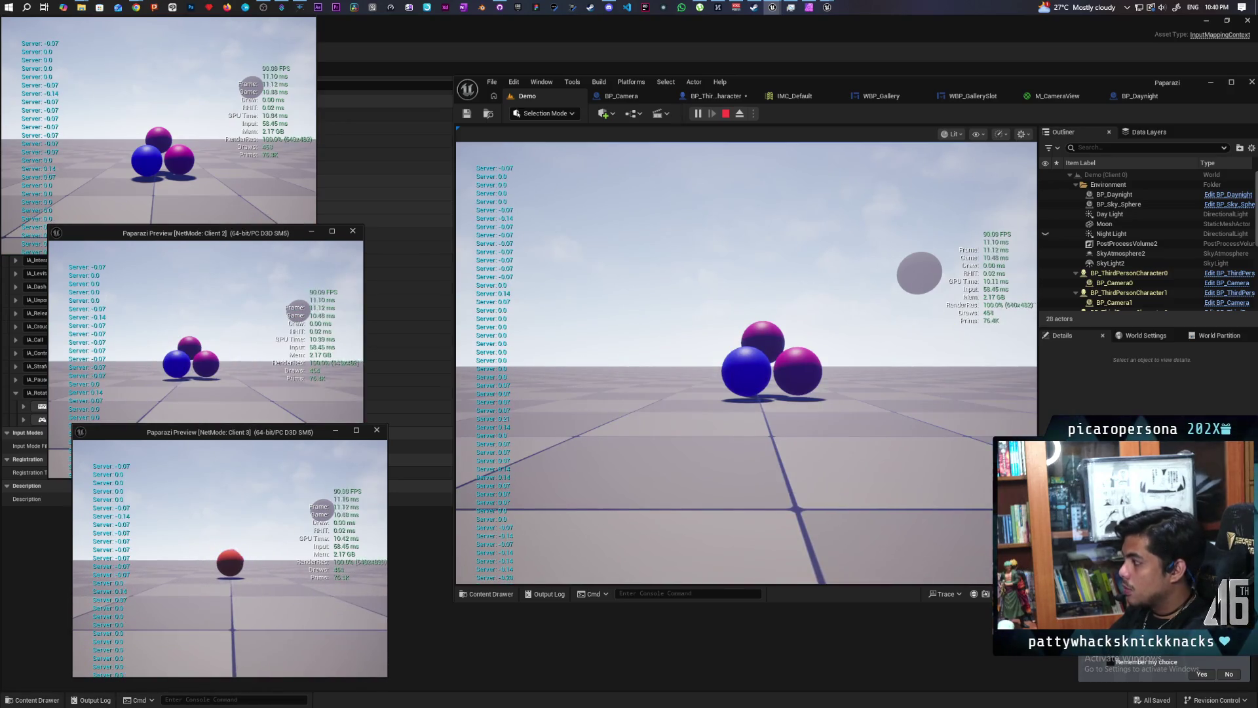
pyautogui.press('Escape')
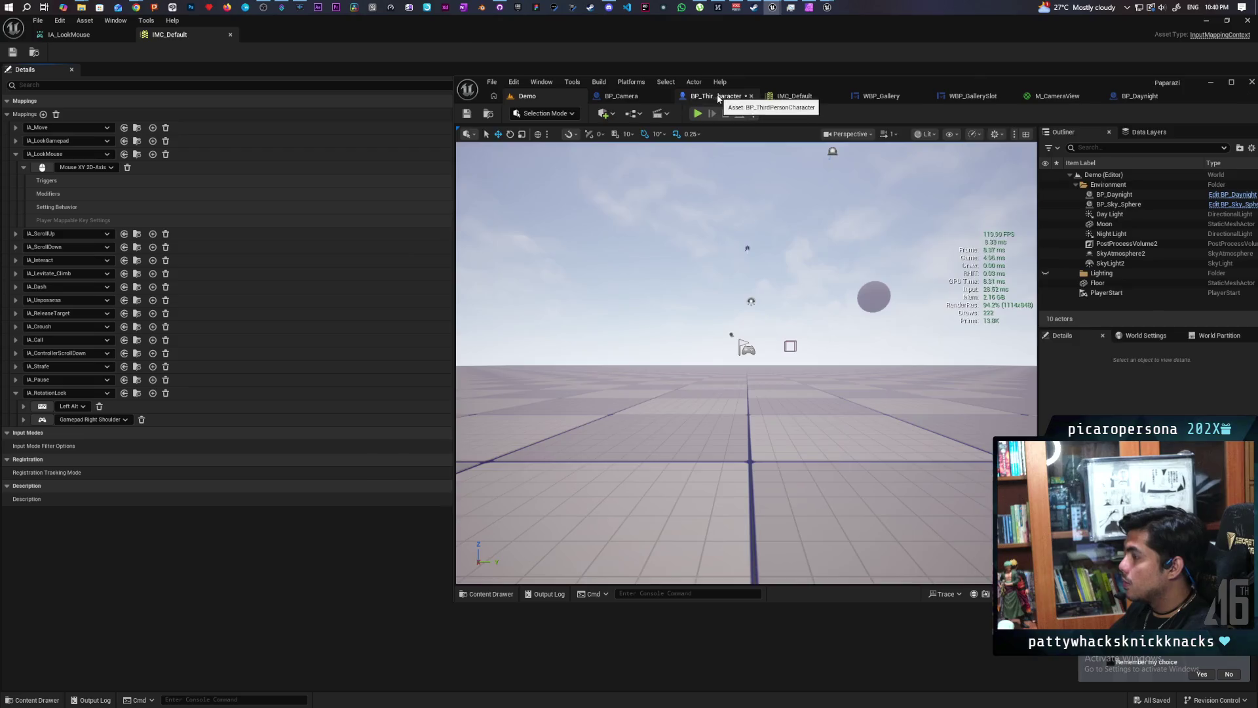
# Open the EventGraph of BP_ThirdPersonCharacter.
pyautogui.click(719, 97)
pyautogui.click(634, 94)
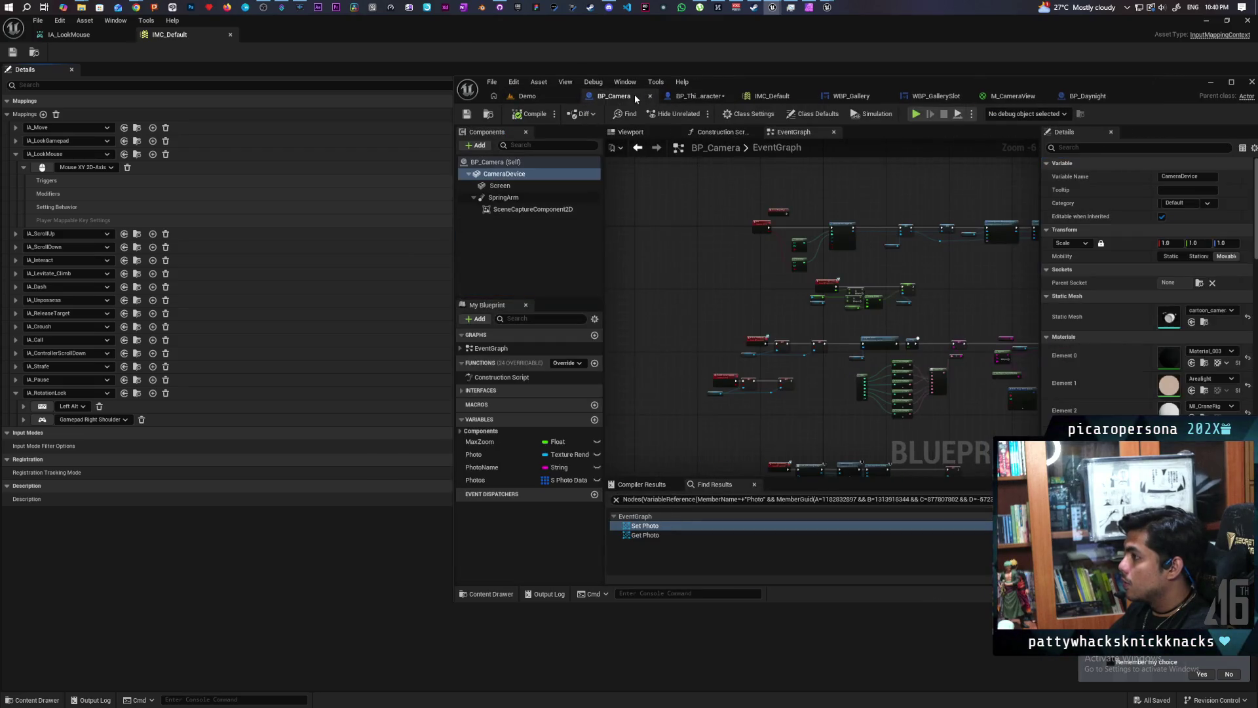
pyautogui.click(674, 97)
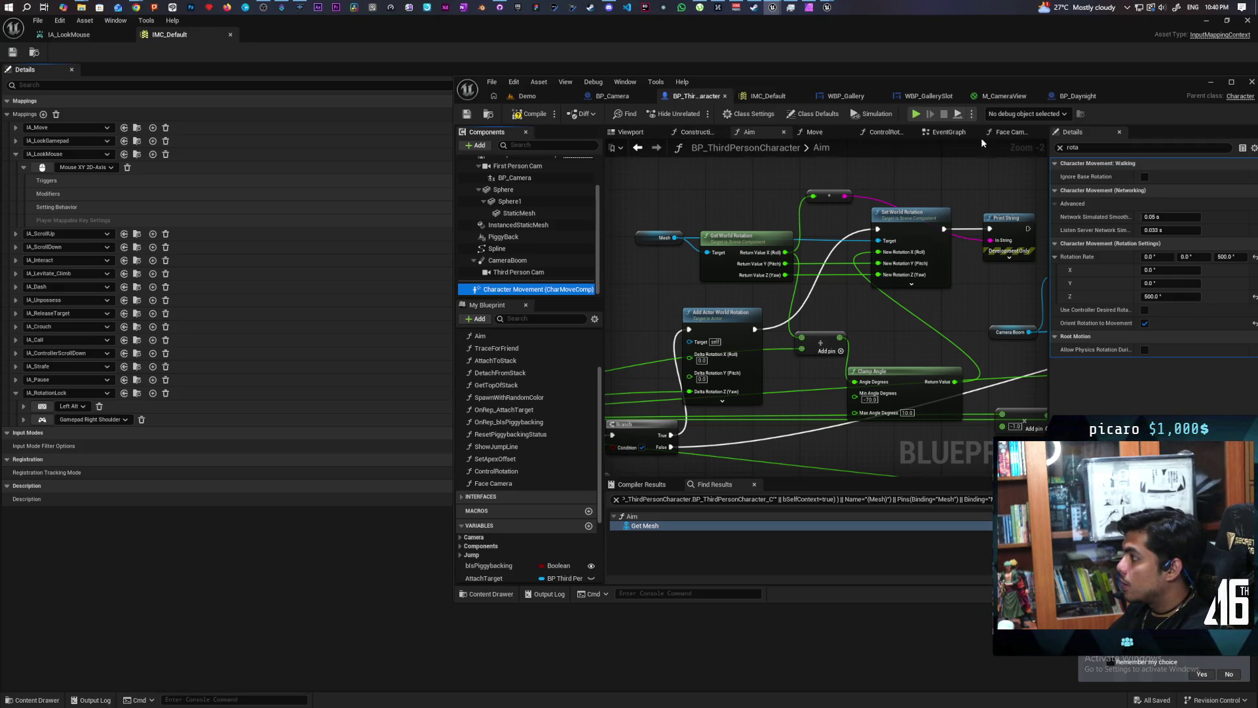
pyautogui.click(948, 133)
pyautogui.scroll(-5, 801, 295)
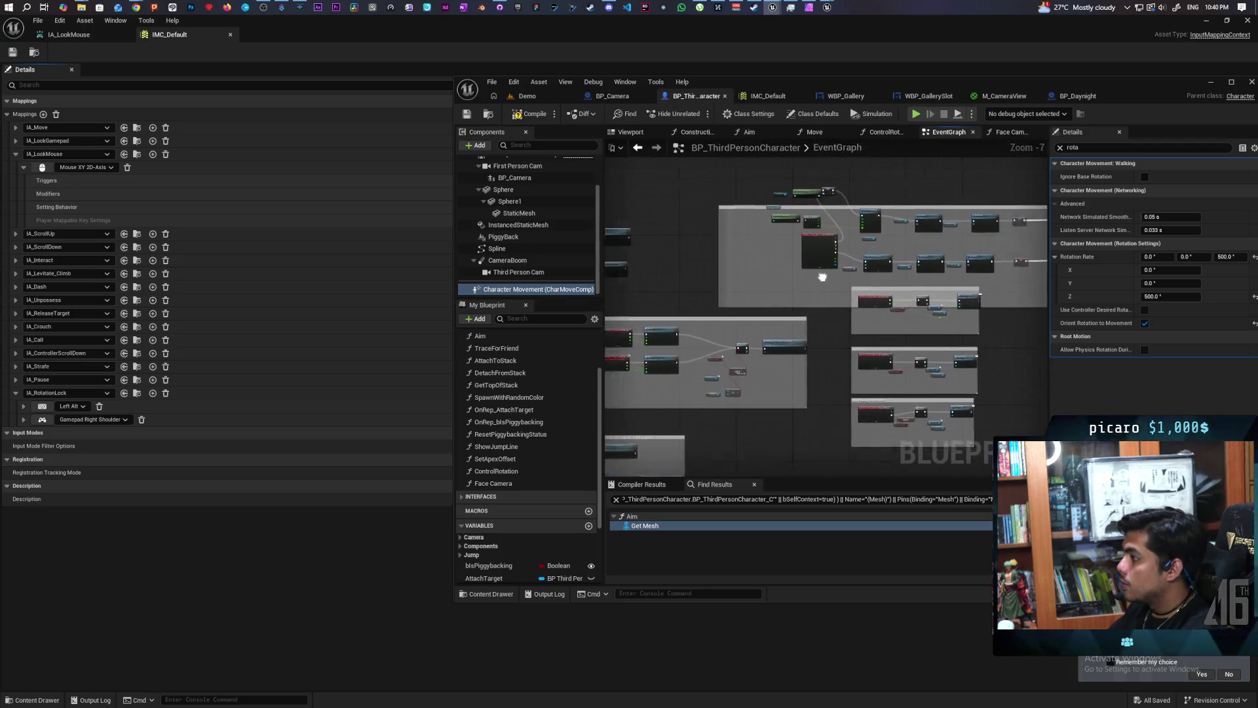
pyautogui.scroll(4, 800, 291)
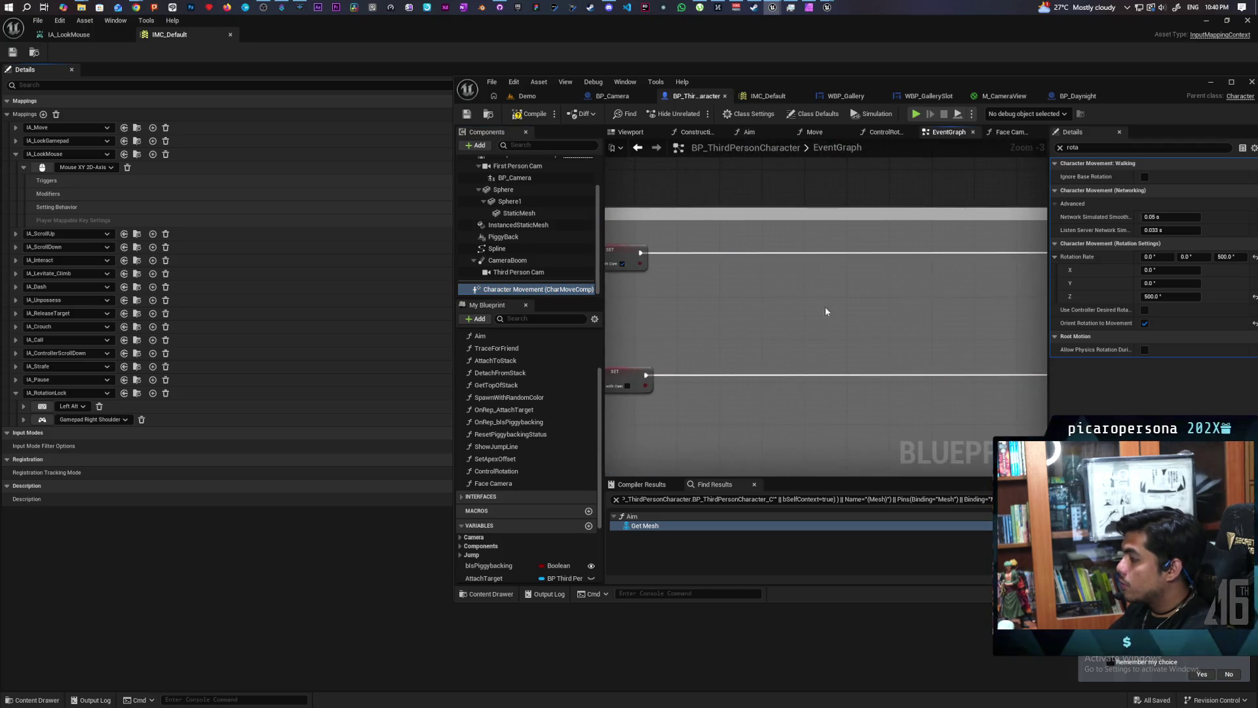
# Add Character Movement and a SET Orient Rotation To Movement node on the upper aiming branch.
pyautogui.moveTo(544, 289)
pyautogui.mouseDown()
pyautogui.moveTo(793, 289)
pyautogui.moveTo(817, 275)
pyautogui.mouseUp()
pyautogui.write('orient')
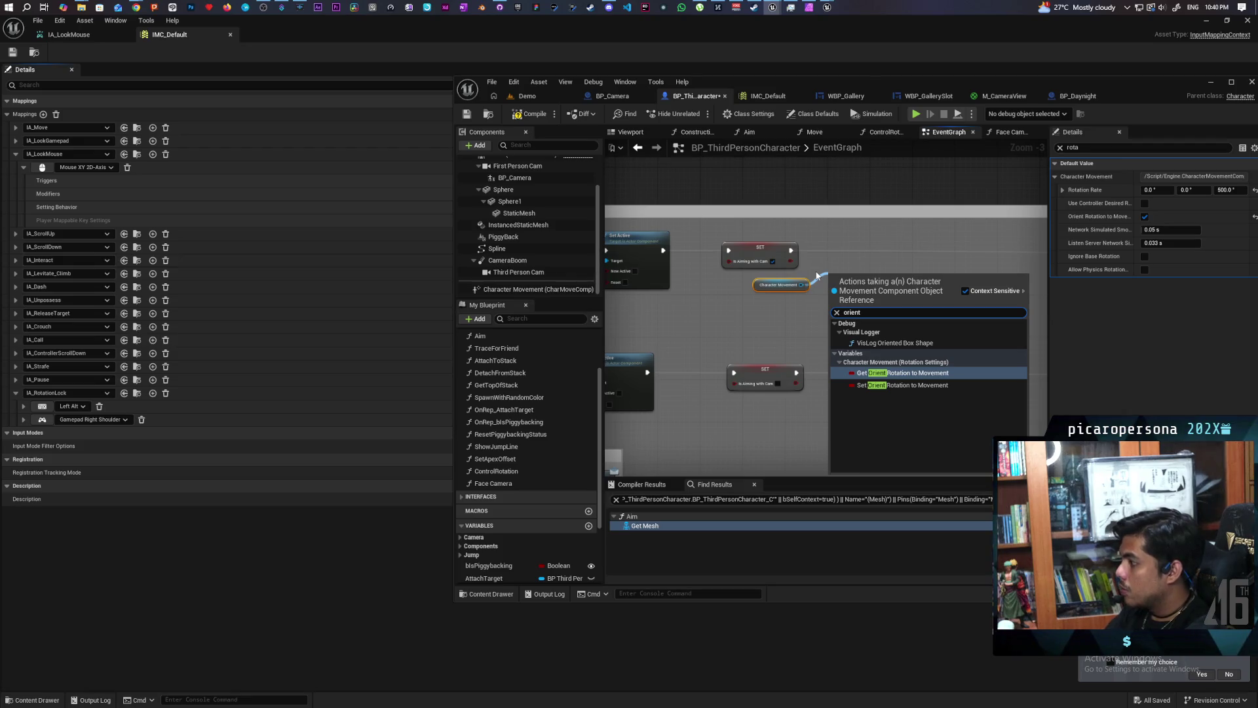
pyautogui.press('Down')
pyautogui.press('Return')
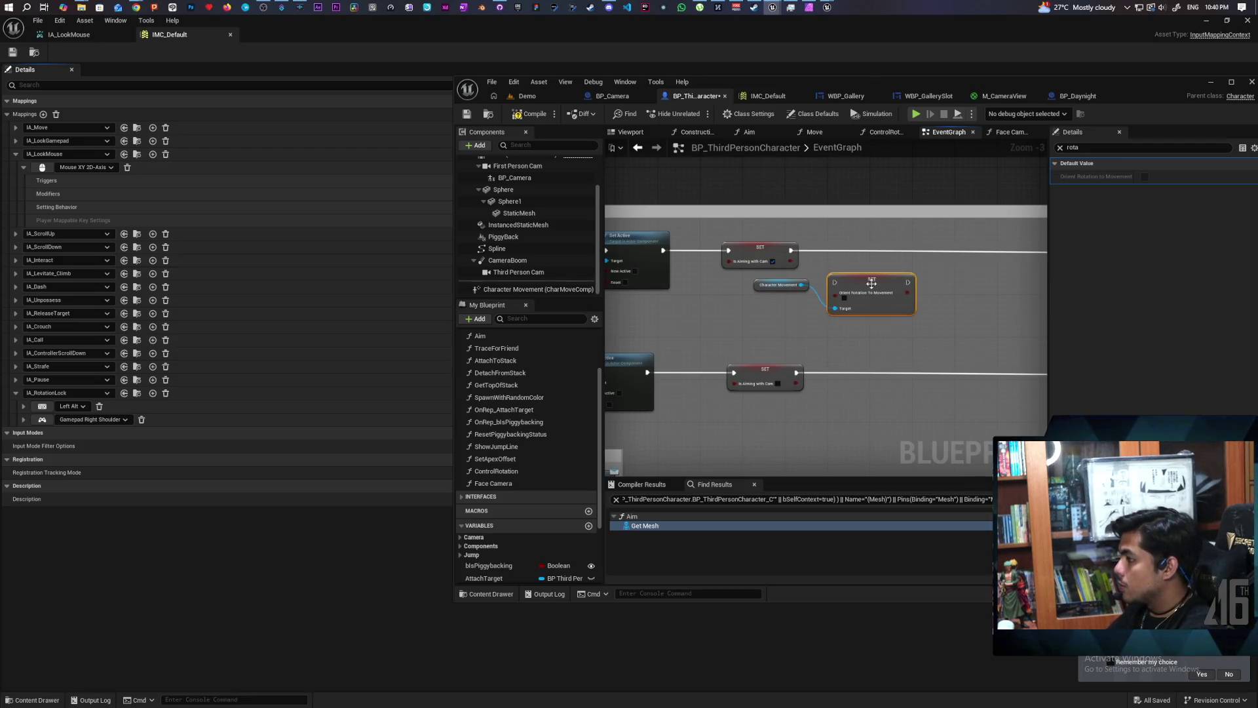
pyautogui.moveTo(871, 283); pyautogui.dragTo(876, 248)
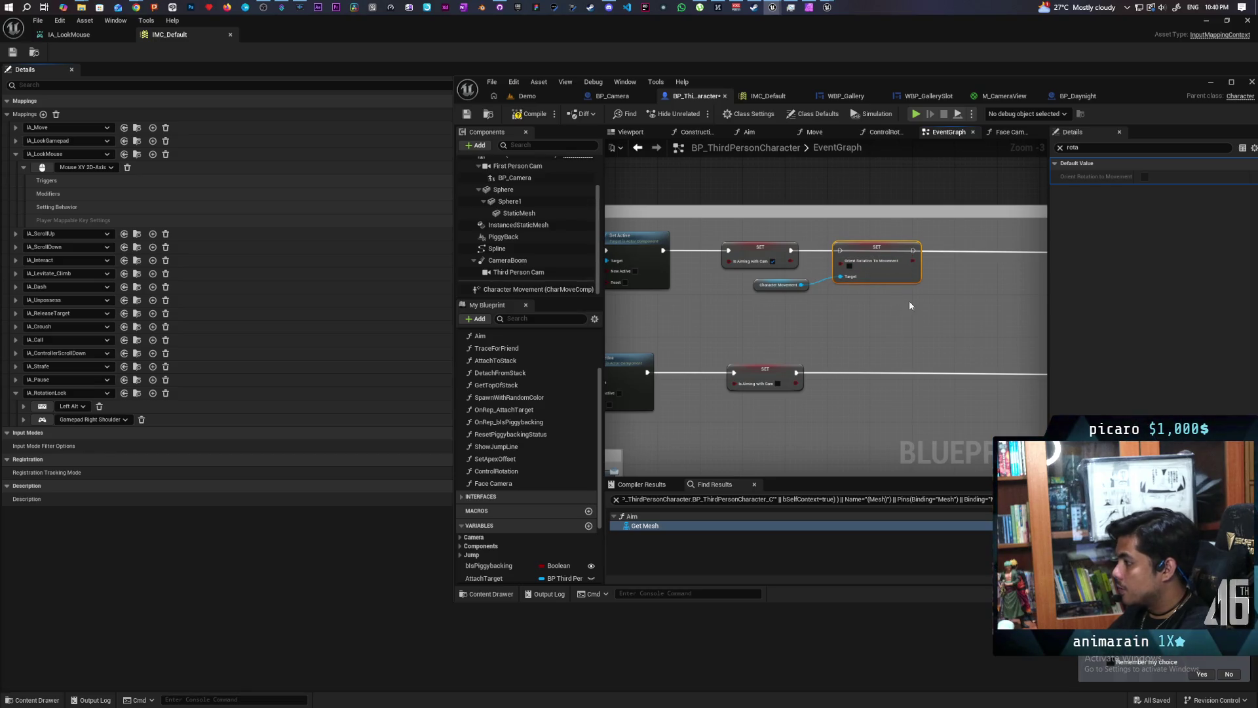
pyautogui.scroll(-1, 902, 303)
pyautogui.moveTo(665, 268)
pyautogui.mouseDown()
pyautogui.moveTo(1063, 268)
pyautogui.moveTo(782, 268)
pyautogui.mouseUp()
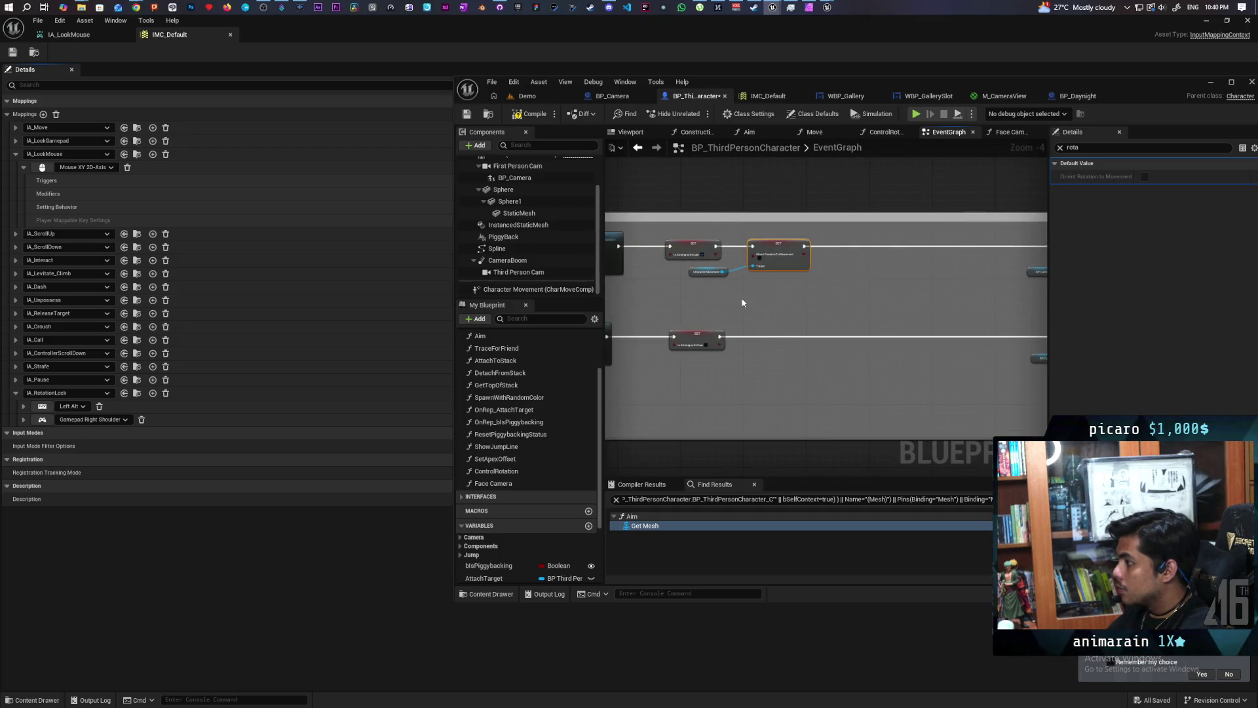
# Paste a copy on the lower branch, wire exec and Target, and tick Orient Rotation To Movement.
pyautogui.hotkey('ctrl', 'v')
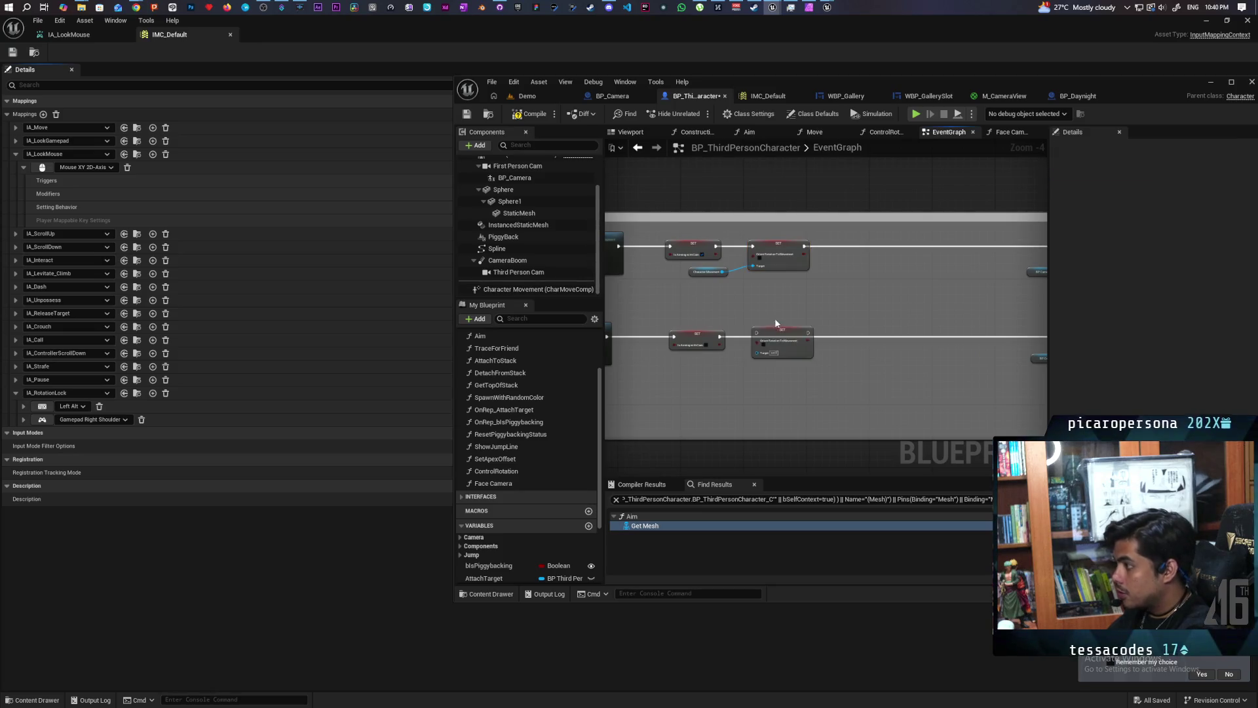
pyautogui.scroll(3, 697, 280)
pyautogui.moveTo(690, 236)
pyautogui.mouseDown()
pyautogui.moveTo(752, 373)
pyautogui.moveTo(741, 379)
pyautogui.mouseUp()
pyautogui.moveTo(852, 353); pyautogui.dragTo(840, 344)
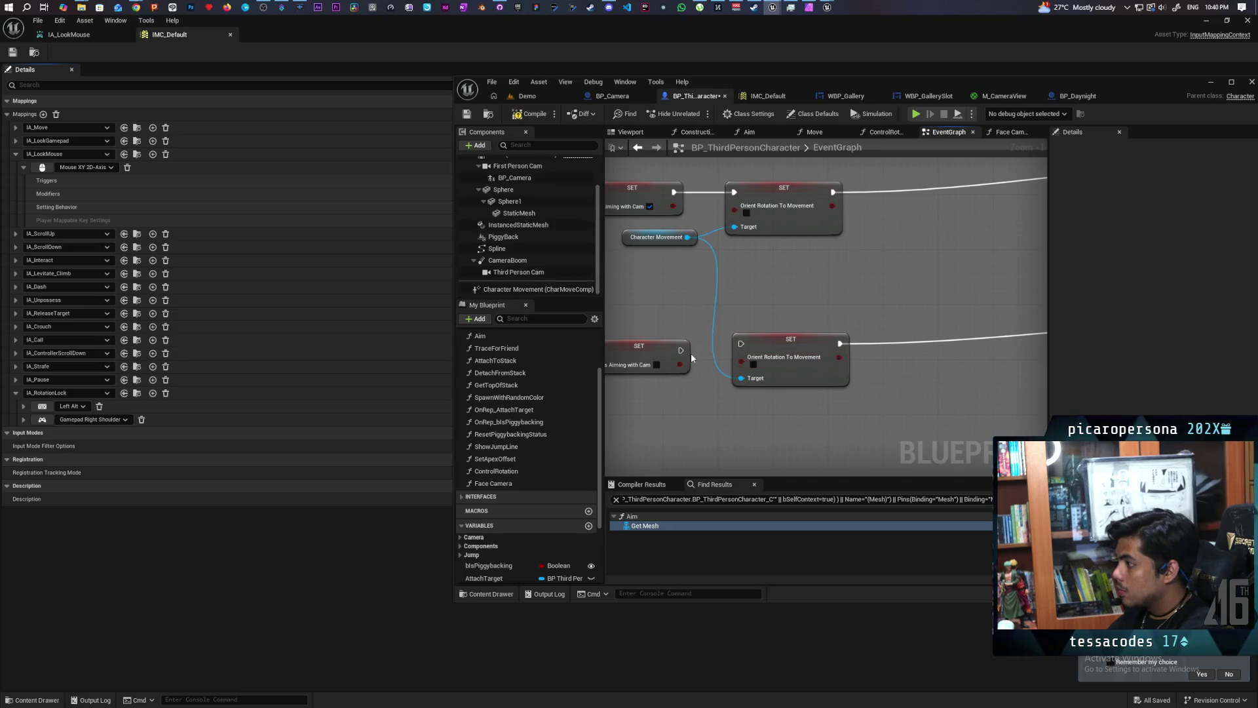
pyautogui.moveTo(680, 351); pyautogui.dragTo(741, 343)
pyautogui.click(753, 364)
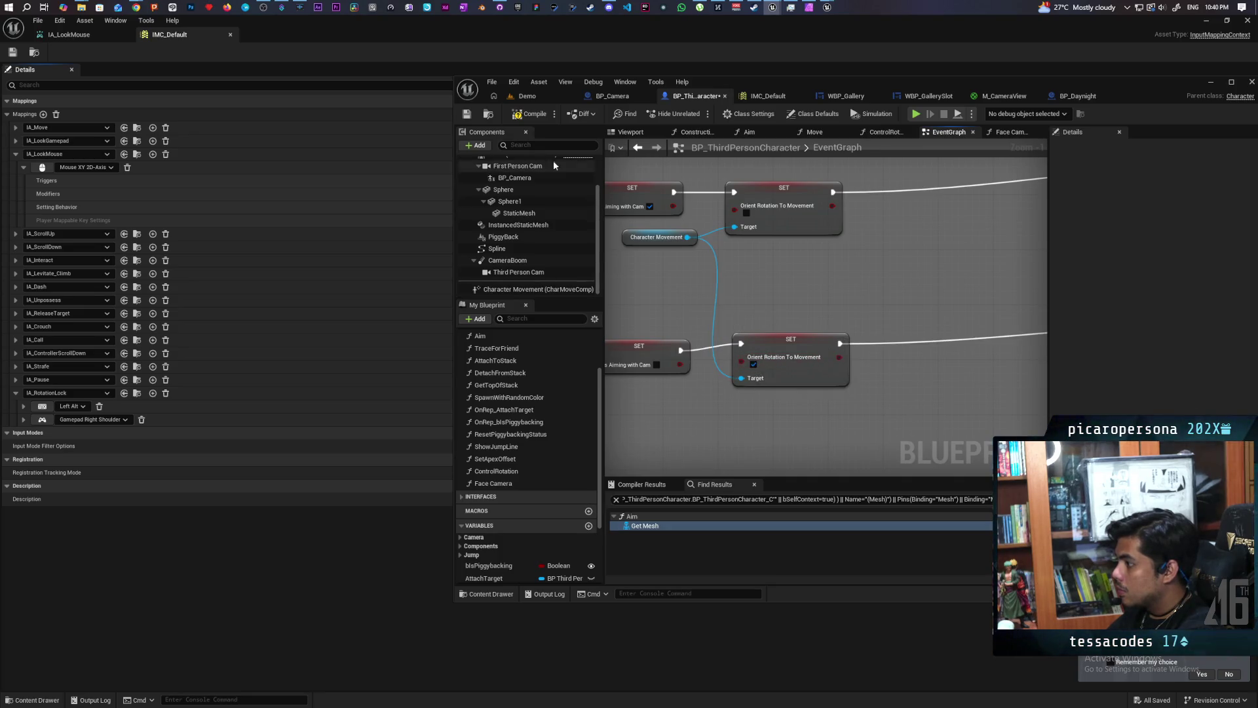
pyautogui.scroll(2, 525, 216)
pyautogui.click(518, 197)
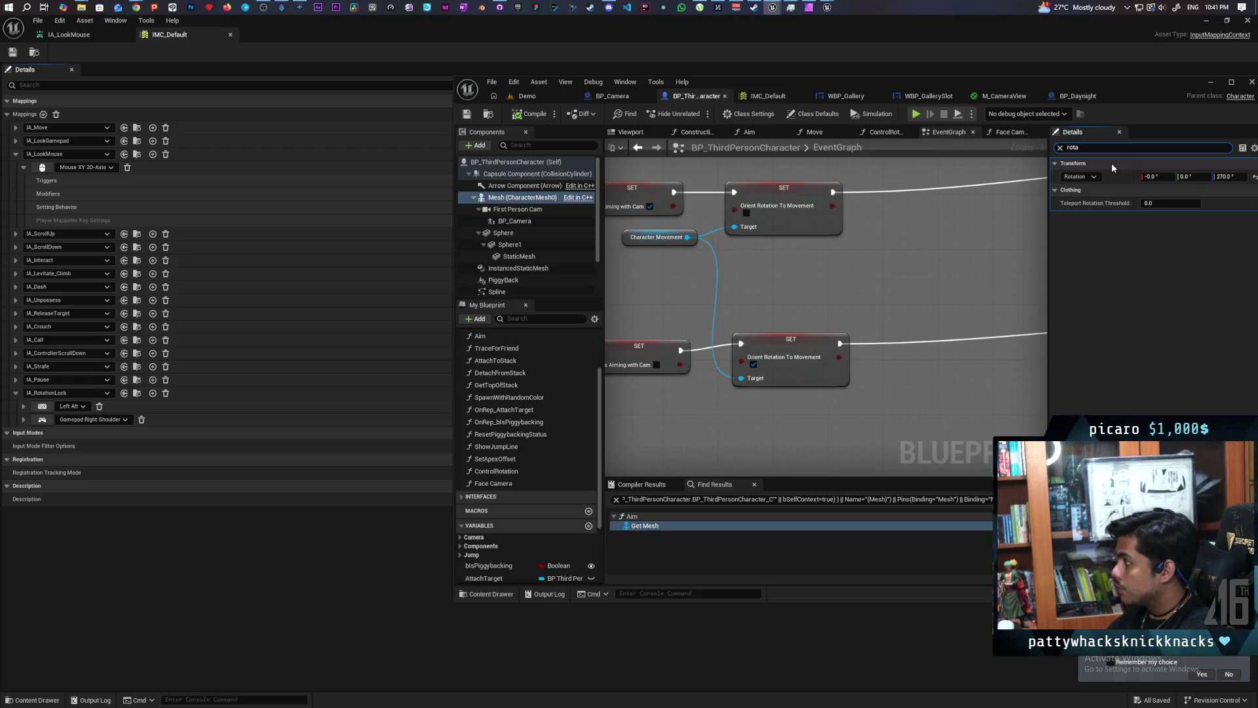
# Tick Component Replicates on the Mesh, then Play the Demo level with three clients.
pyautogui.press('BackSpace')
pyautogui.press('BackSpace')
pyautogui.press('BackSpace')
pyautogui.write('e')
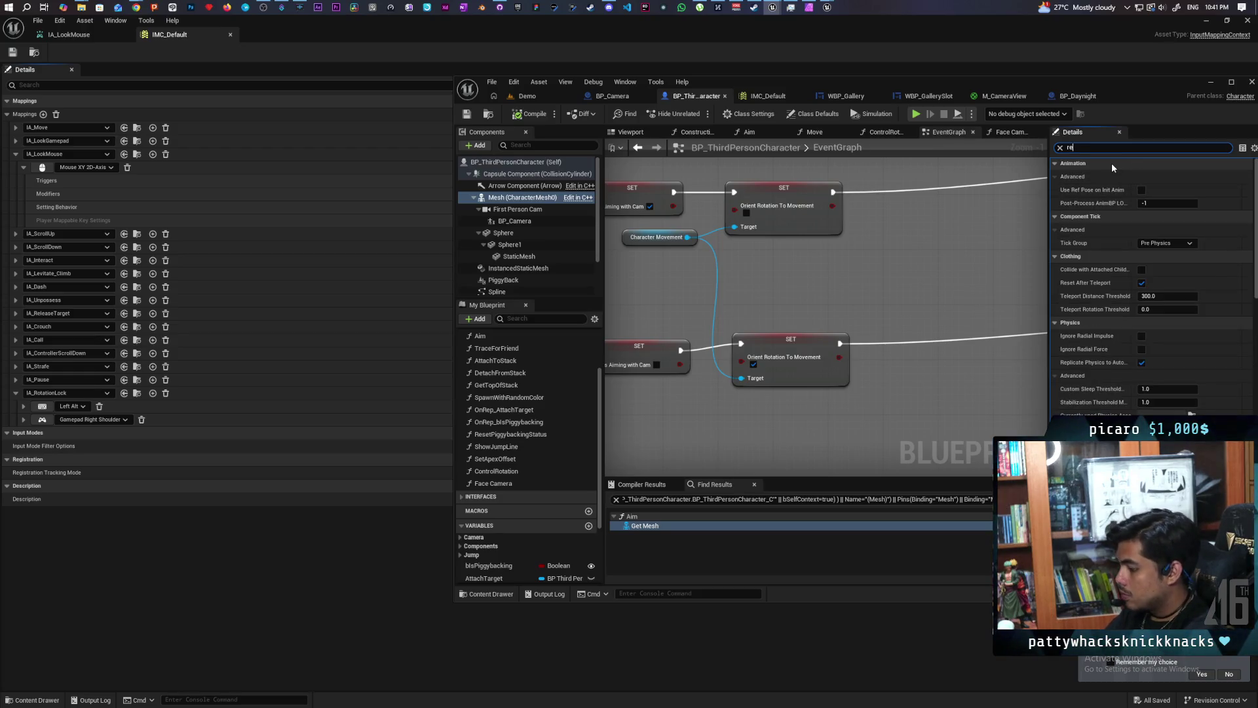
pyautogui.write('pli')
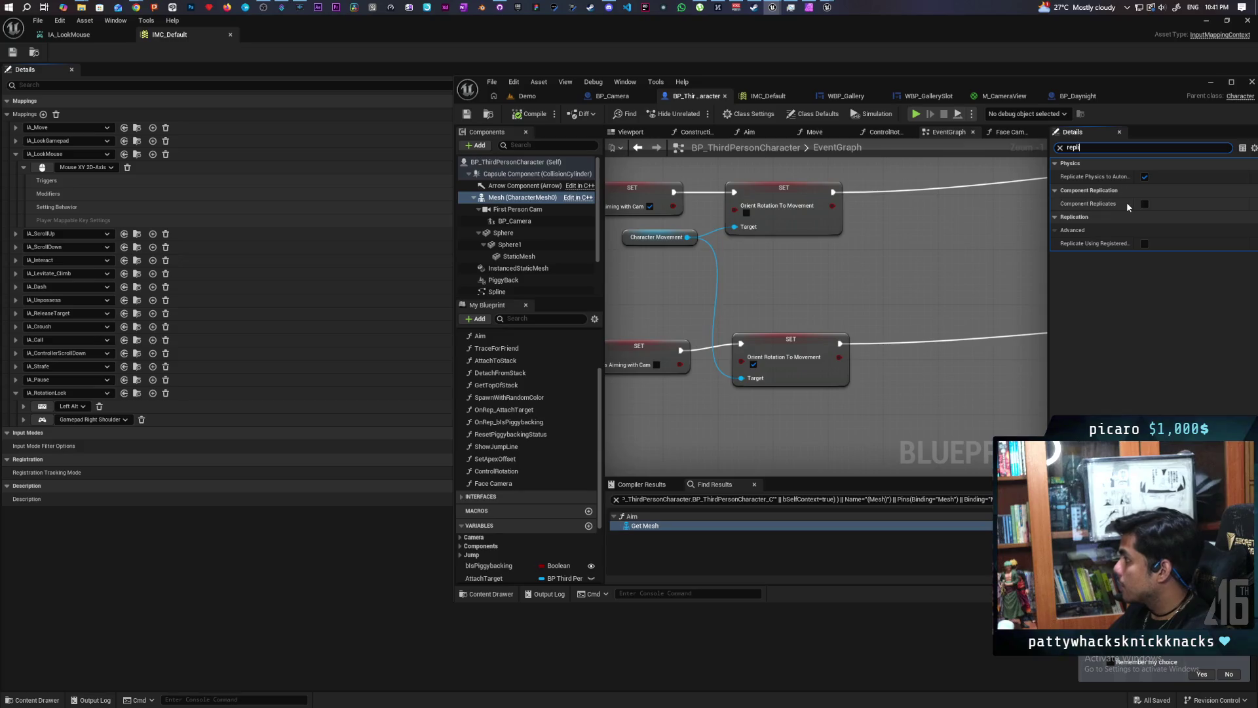
pyautogui.click(1145, 203)
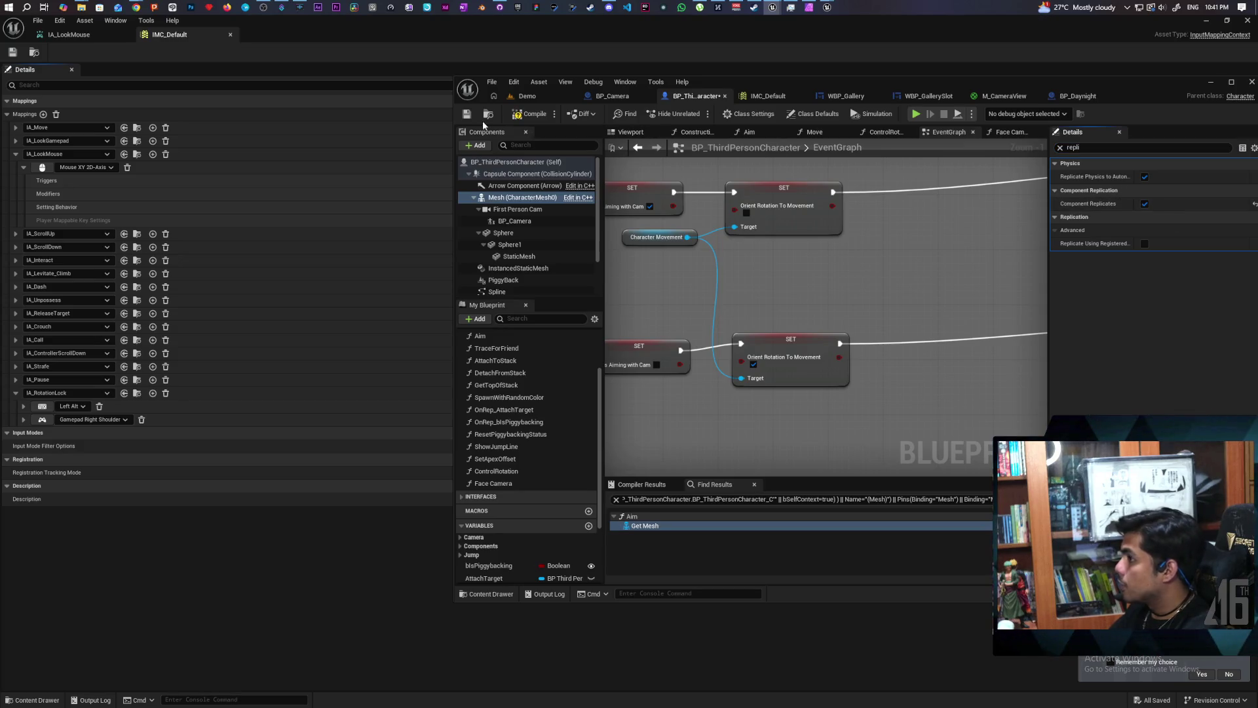
pyautogui.click(551, 99)
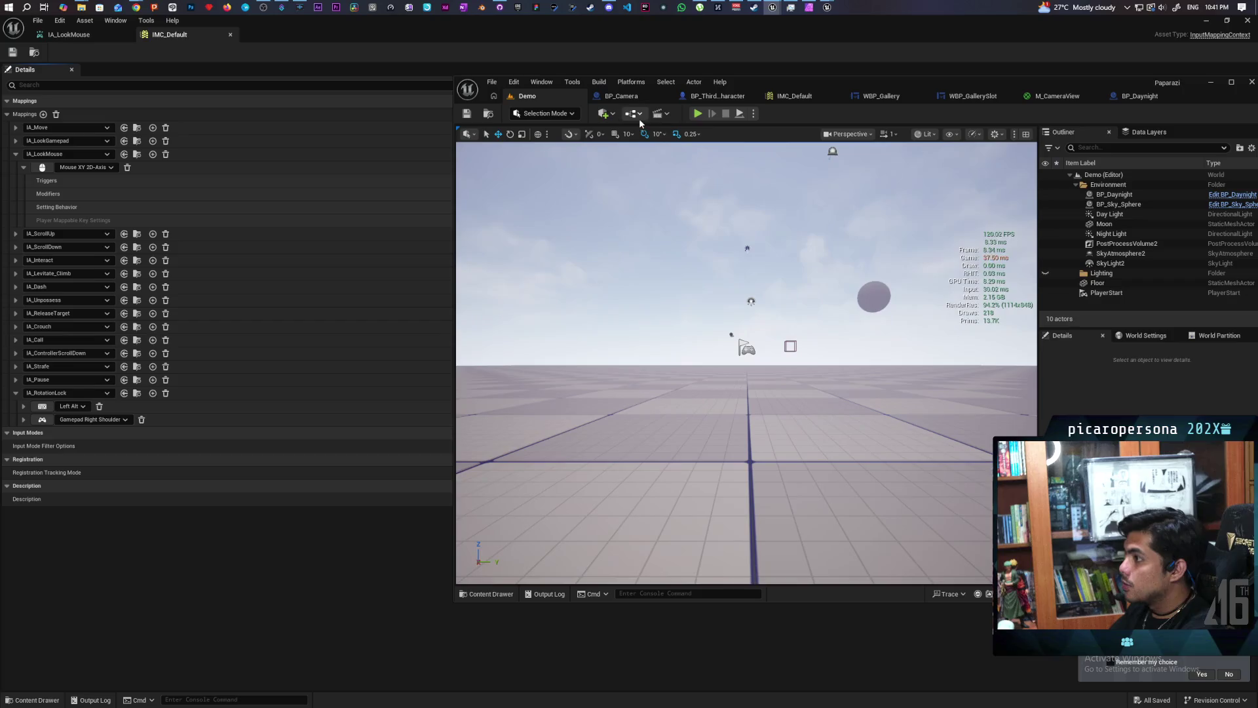
pyautogui.click(697, 113)
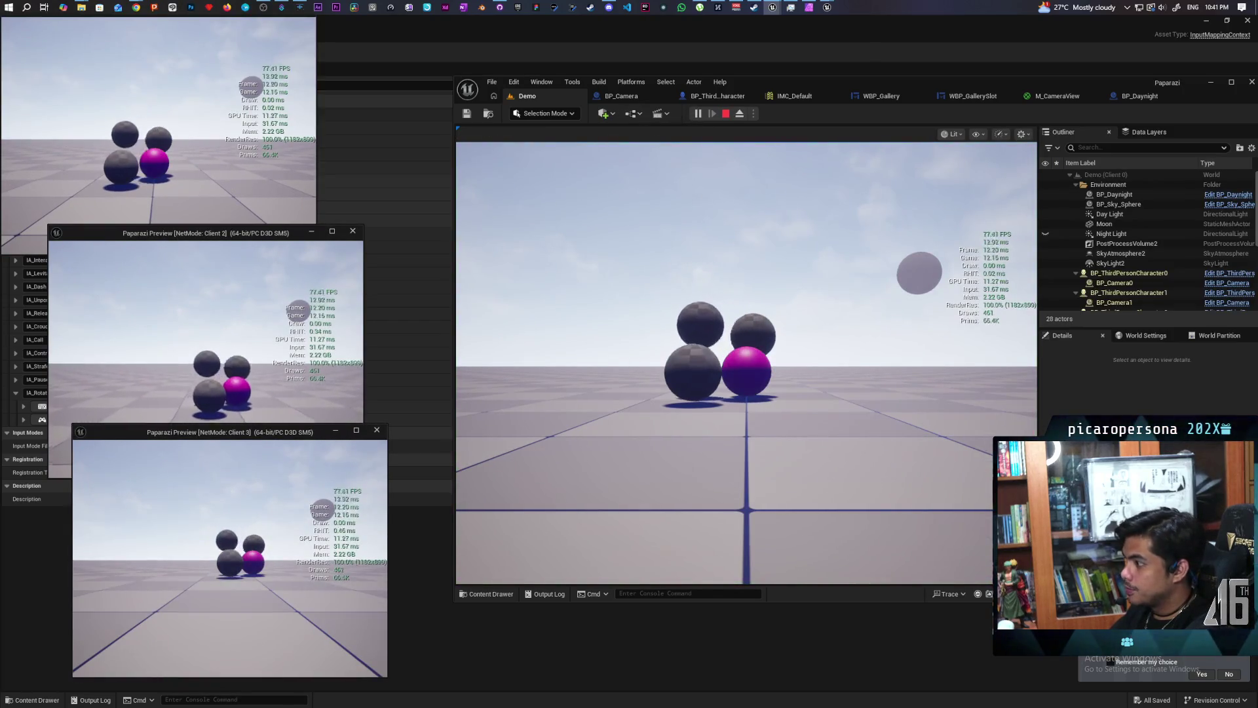
# Walk the character around the spheres with W, S, A and raise the camera with C.
pyautogui.hotkey('alt', 'Tab')
pyautogui.click(791, 382)
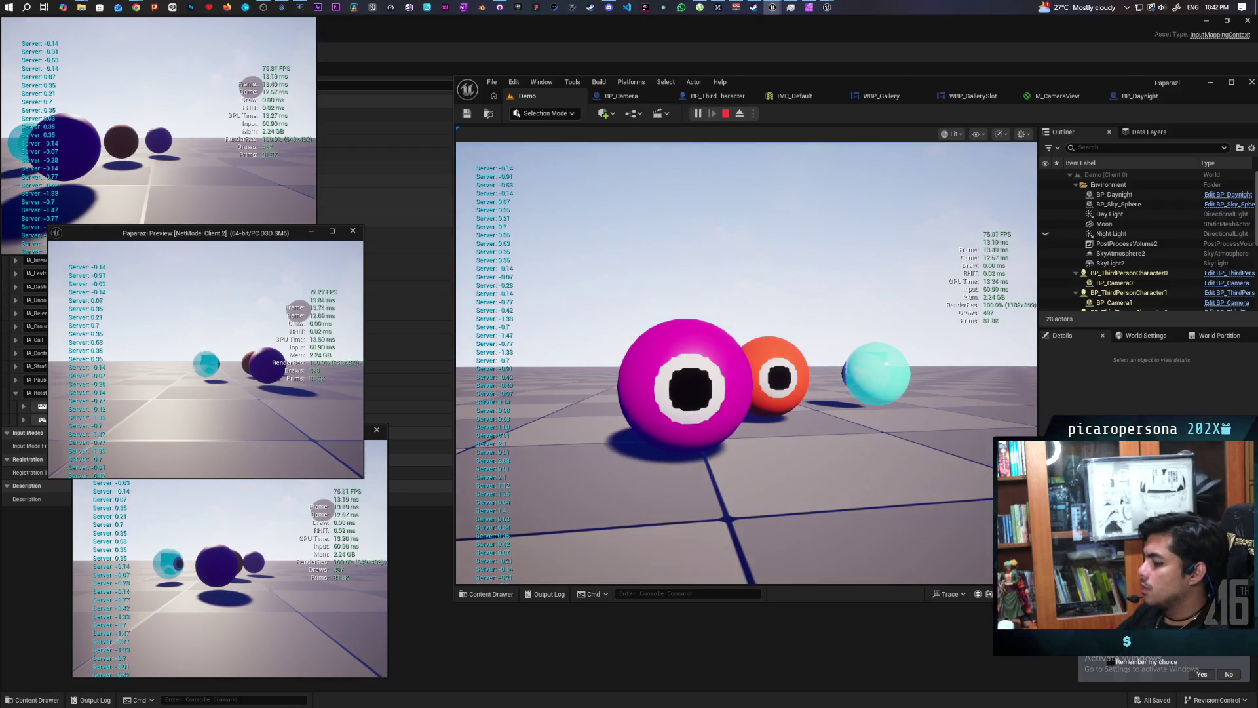
pyautogui.press('w')
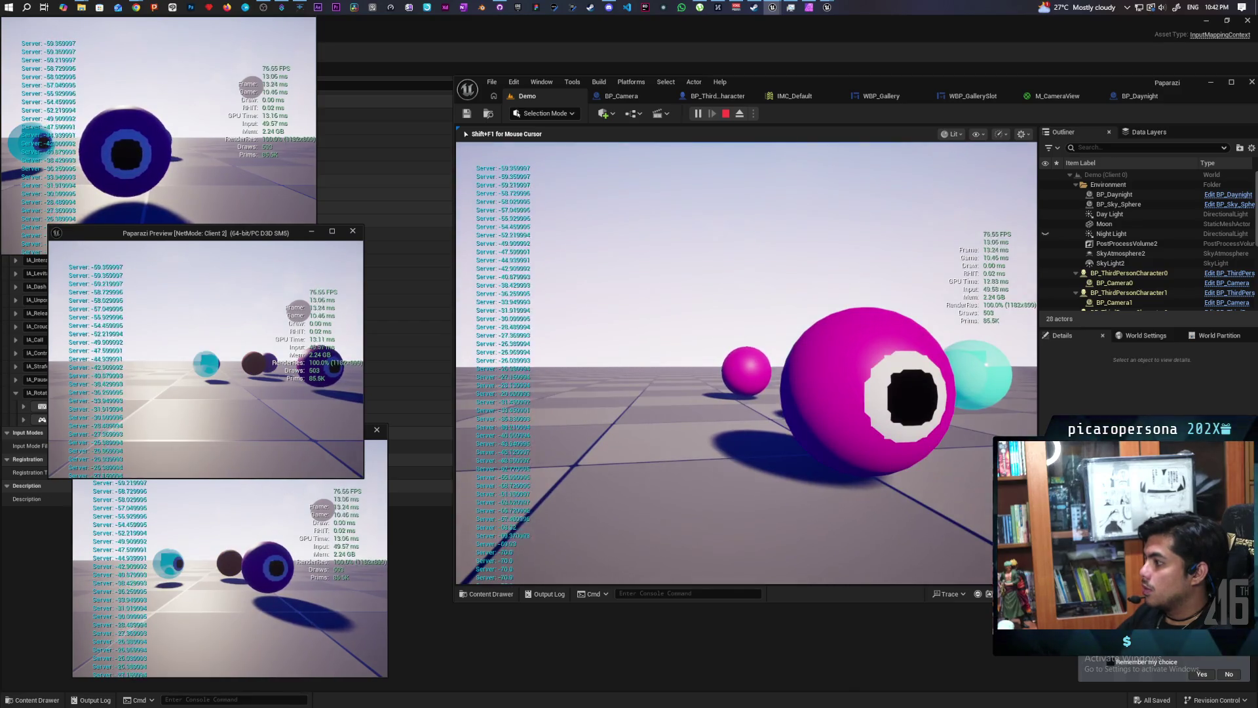
pyautogui.press('s')
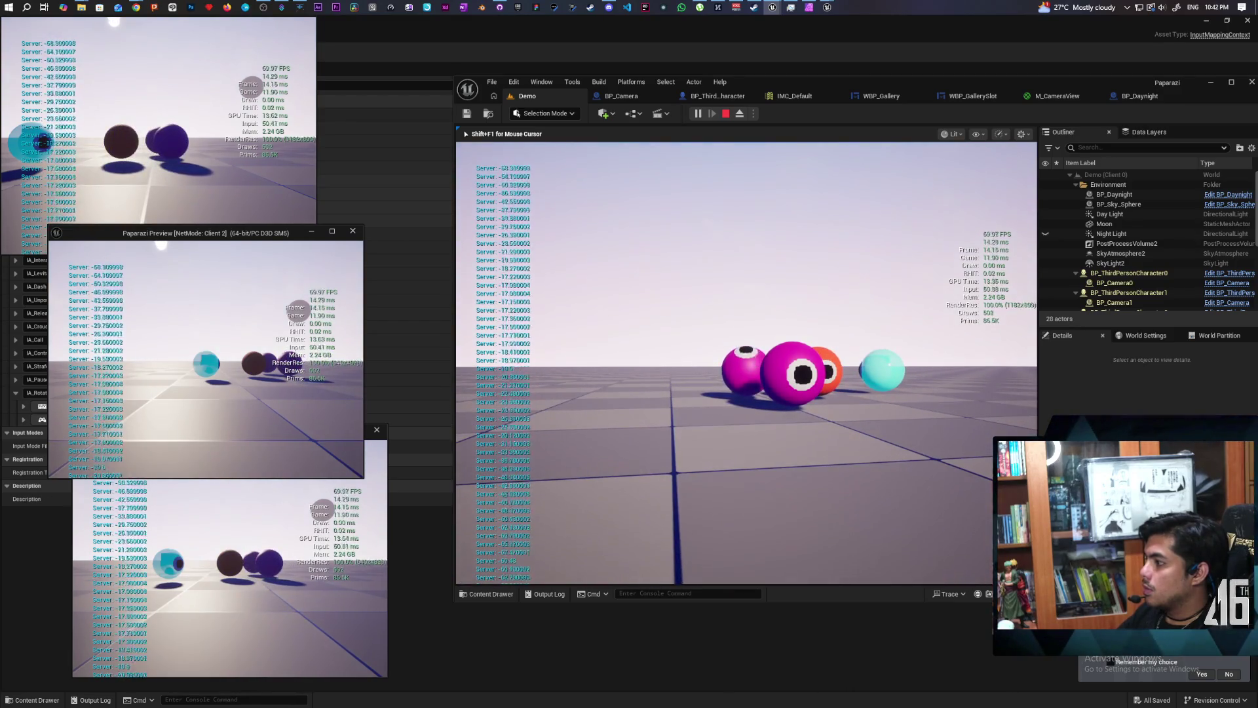
pyautogui.press('a')
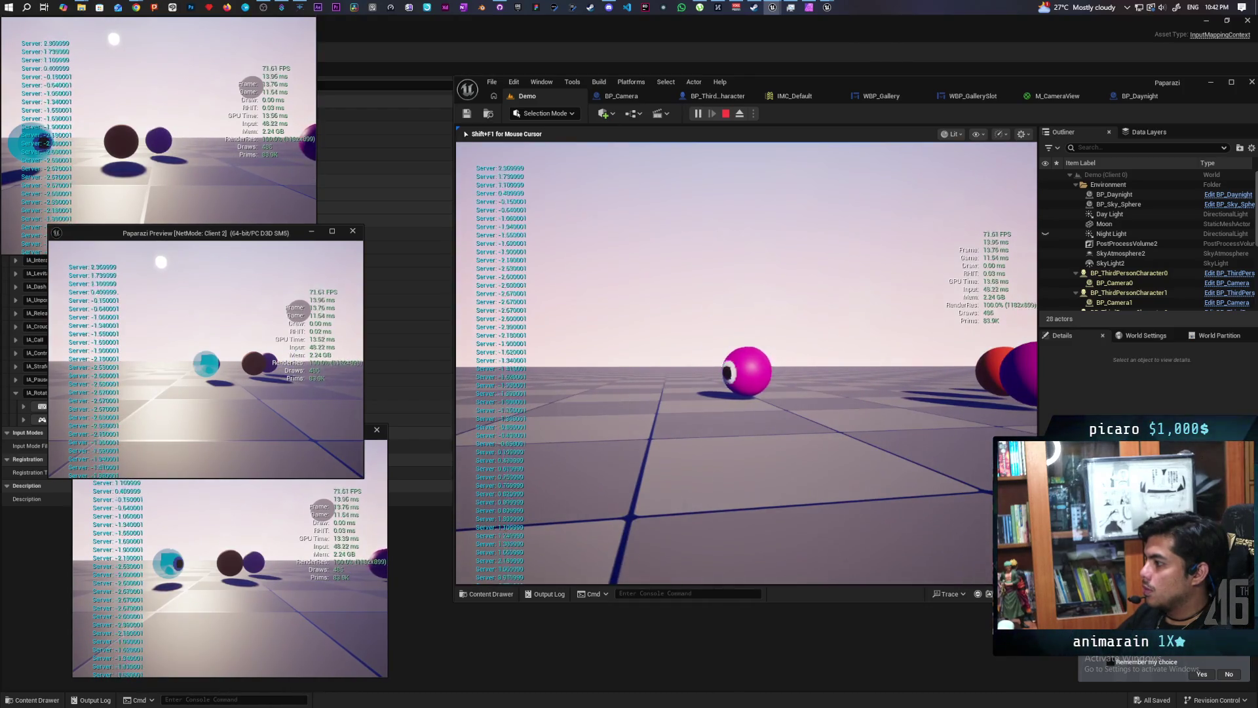
pyautogui.press('c')
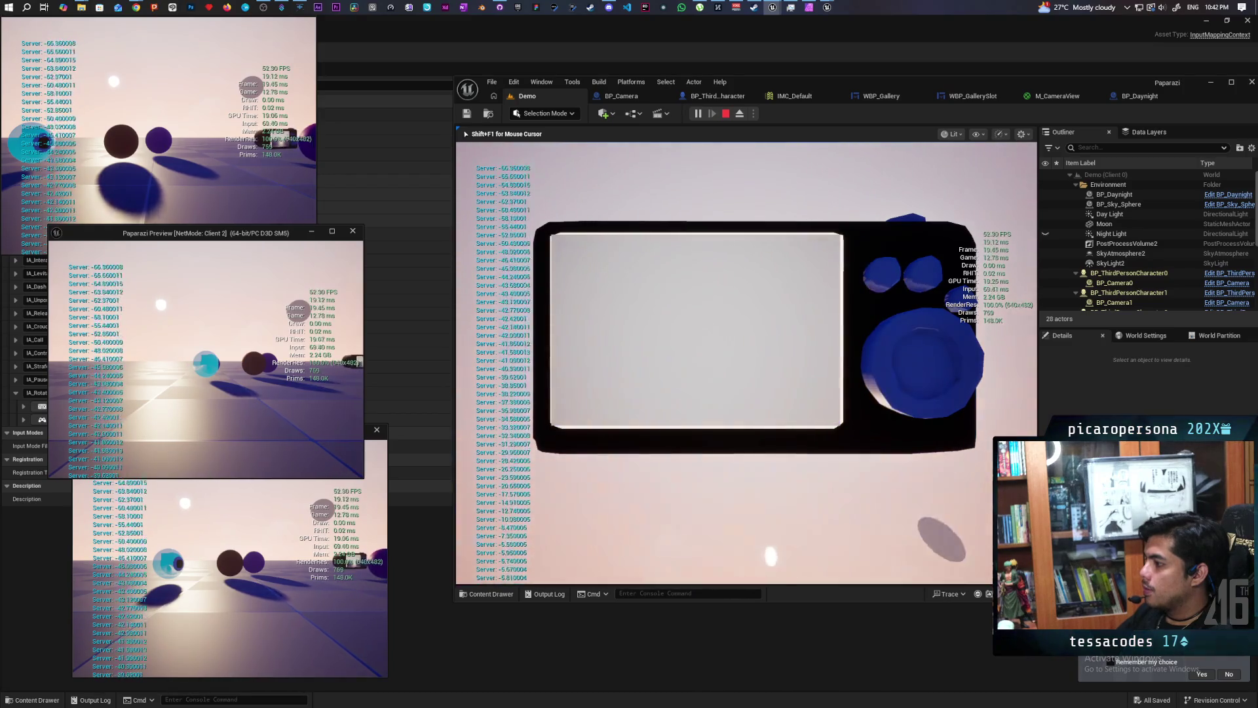
# Lower the camera with C and stop the play test with Esc.
pyautogui.press('c')
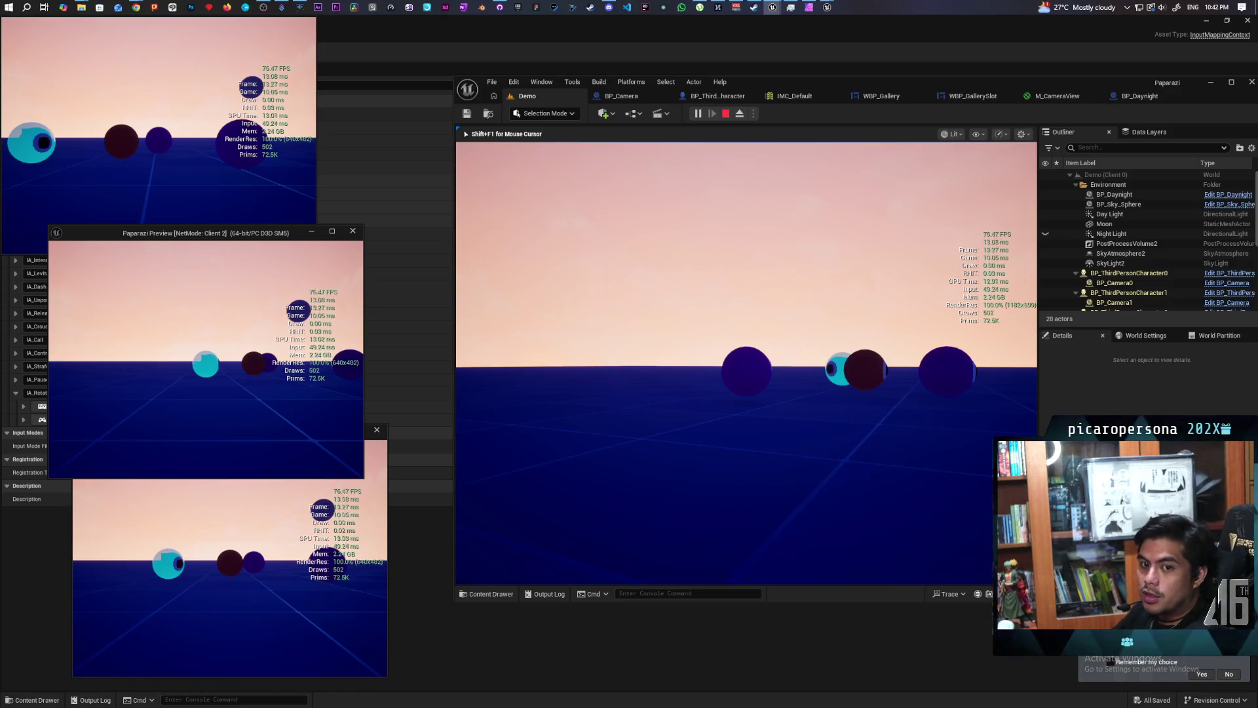
pyautogui.press('Escape')
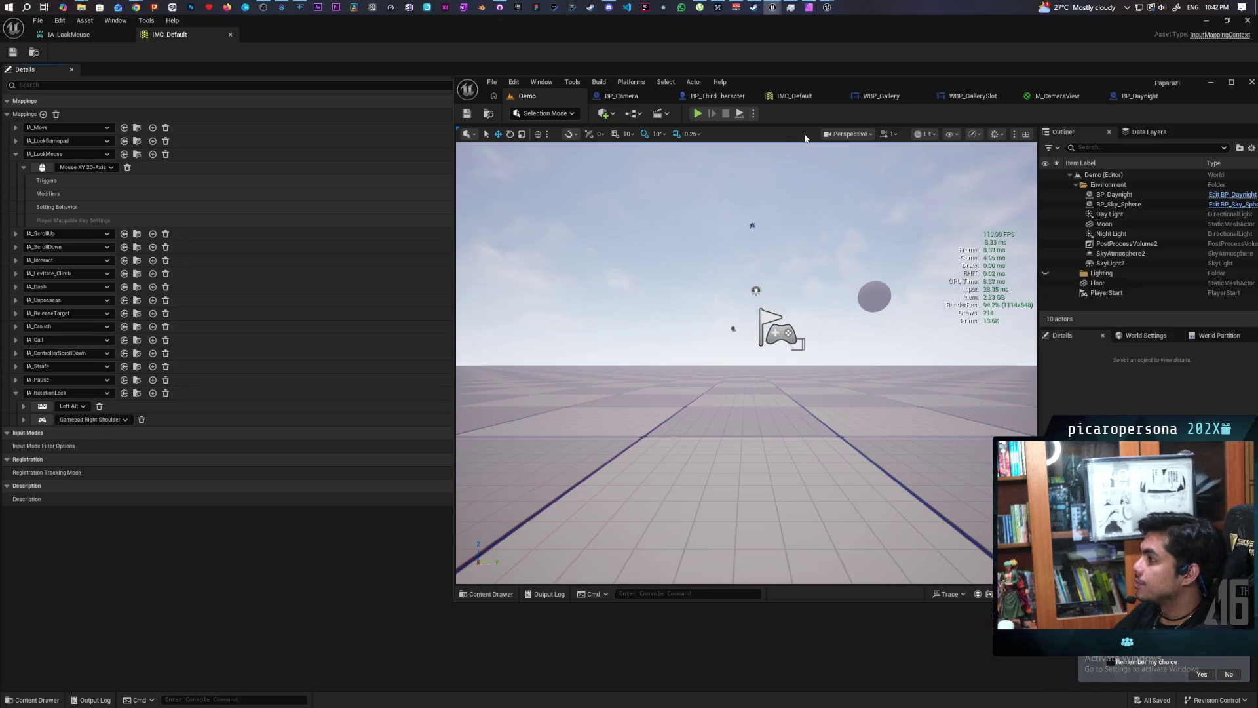
# Enable Replicate Using Registered on the character's Mesh, then run and stop a Demo play test.
pyautogui.click(715, 96)
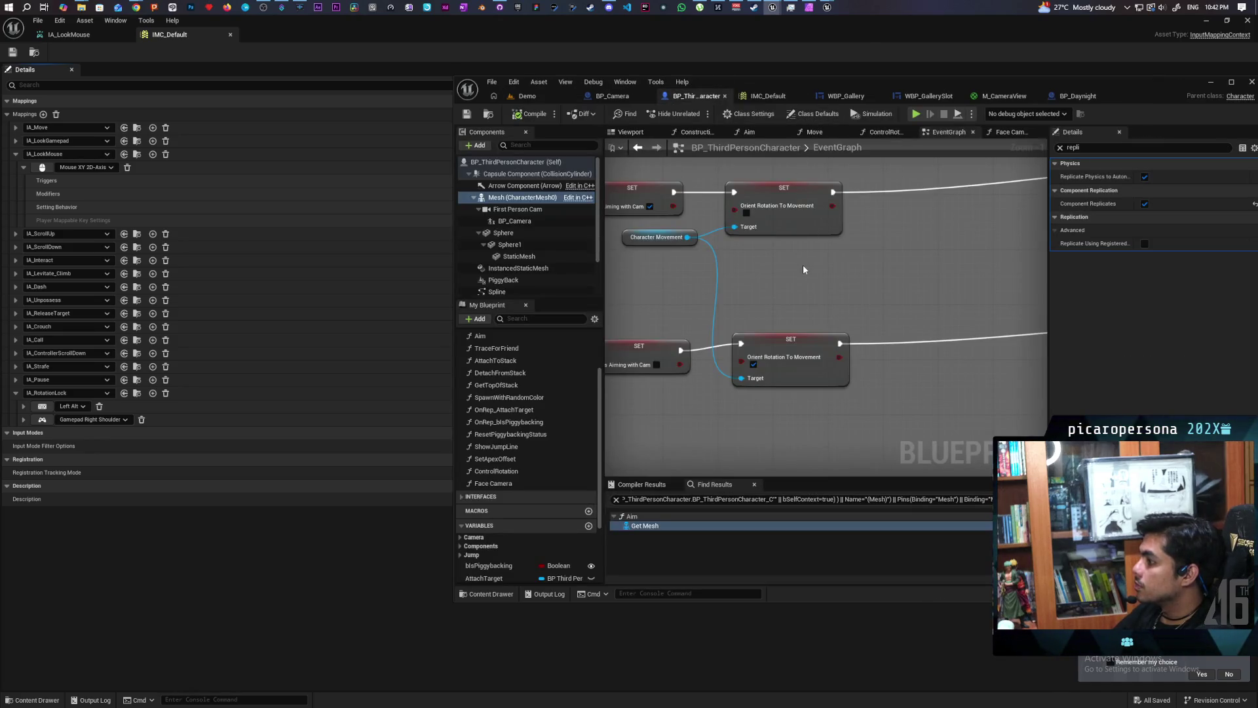
pyautogui.scroll(-5, 804, 265)
pyautogui.moveTo(808, 288)
pyautogui.mouseDown()
pyautogui.moveTo(819, 269)
pyautogui.moveTo(829, 280)
pyautogui.mouseUp()
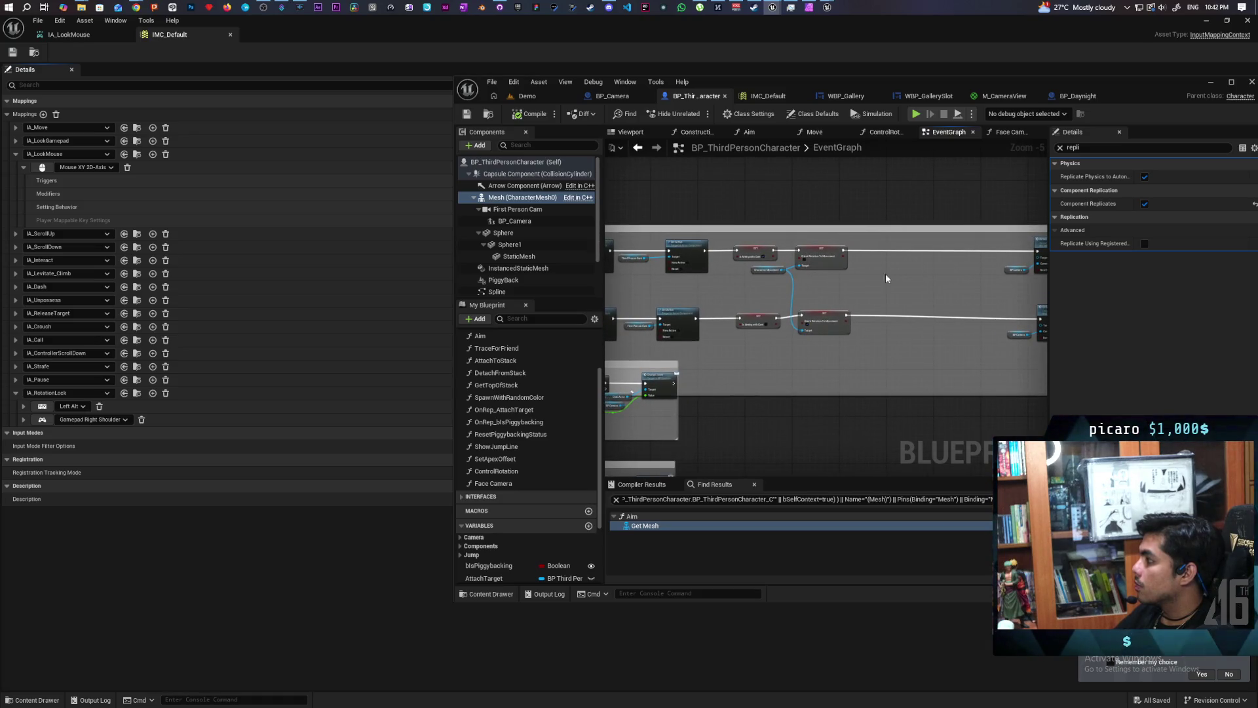
pyautogui.click(1145, 243)
pyautogui.click(535, 96)
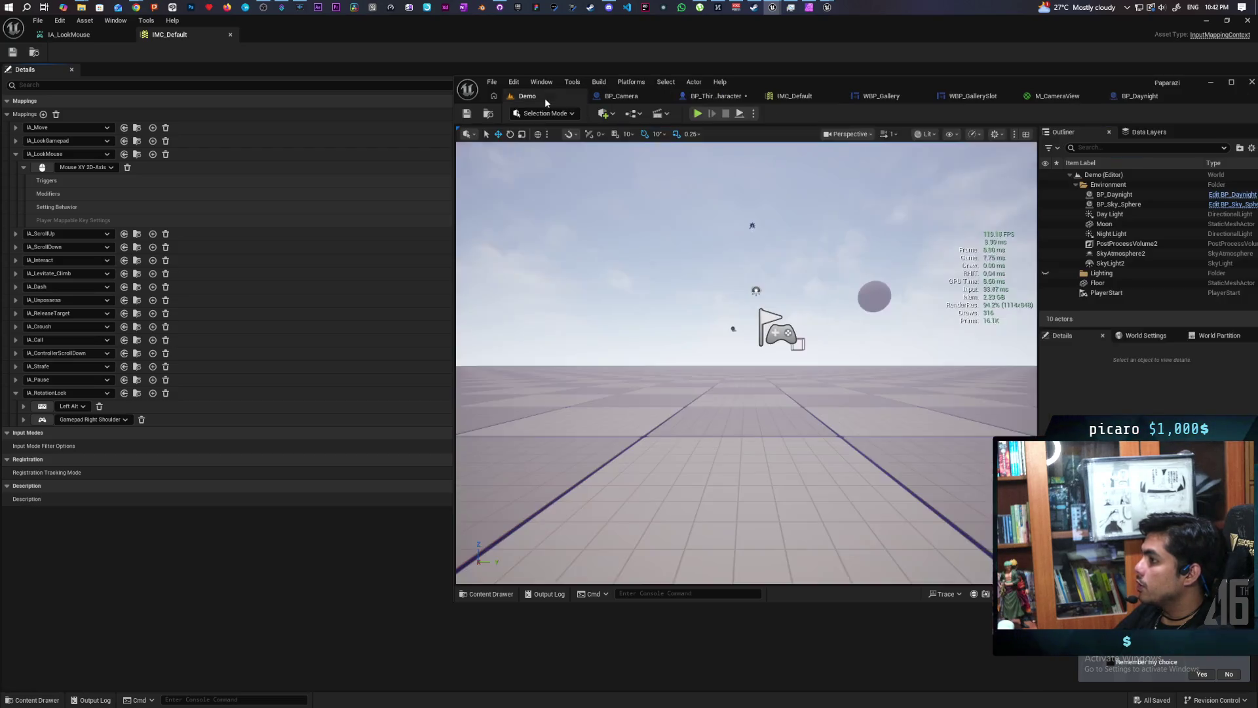
pyautogui.click(697, 114)
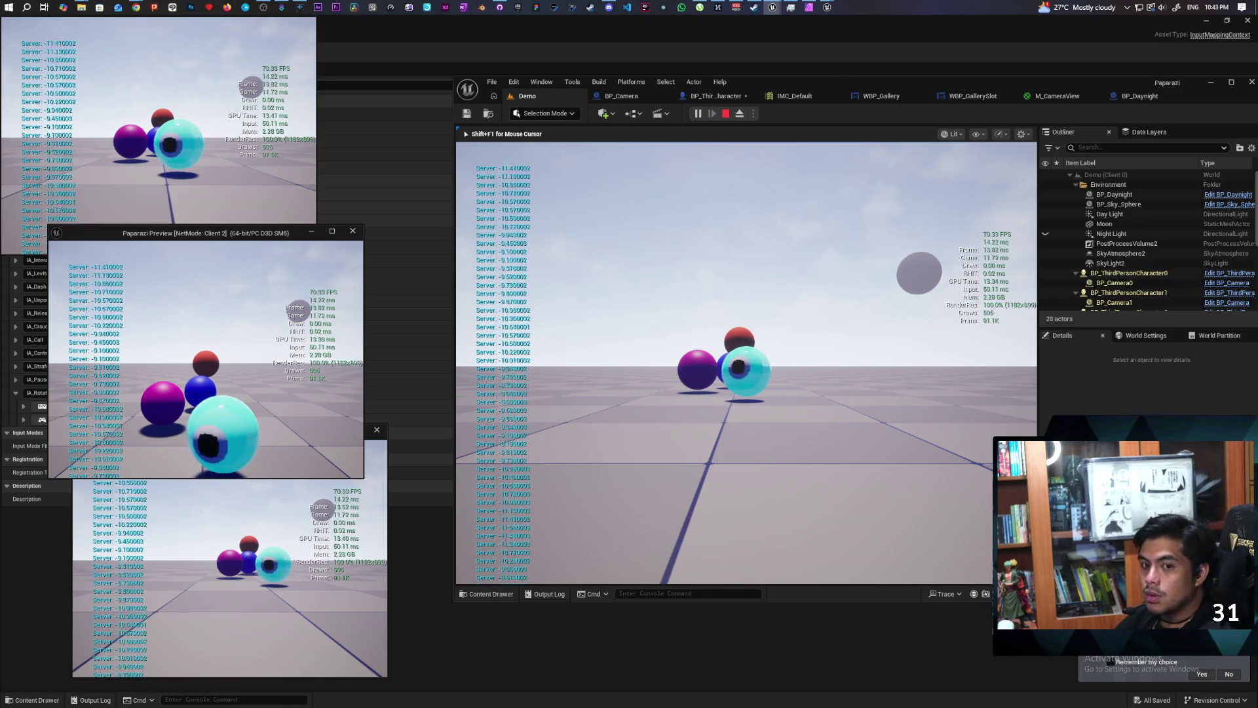
pyautogui.press('Escape')
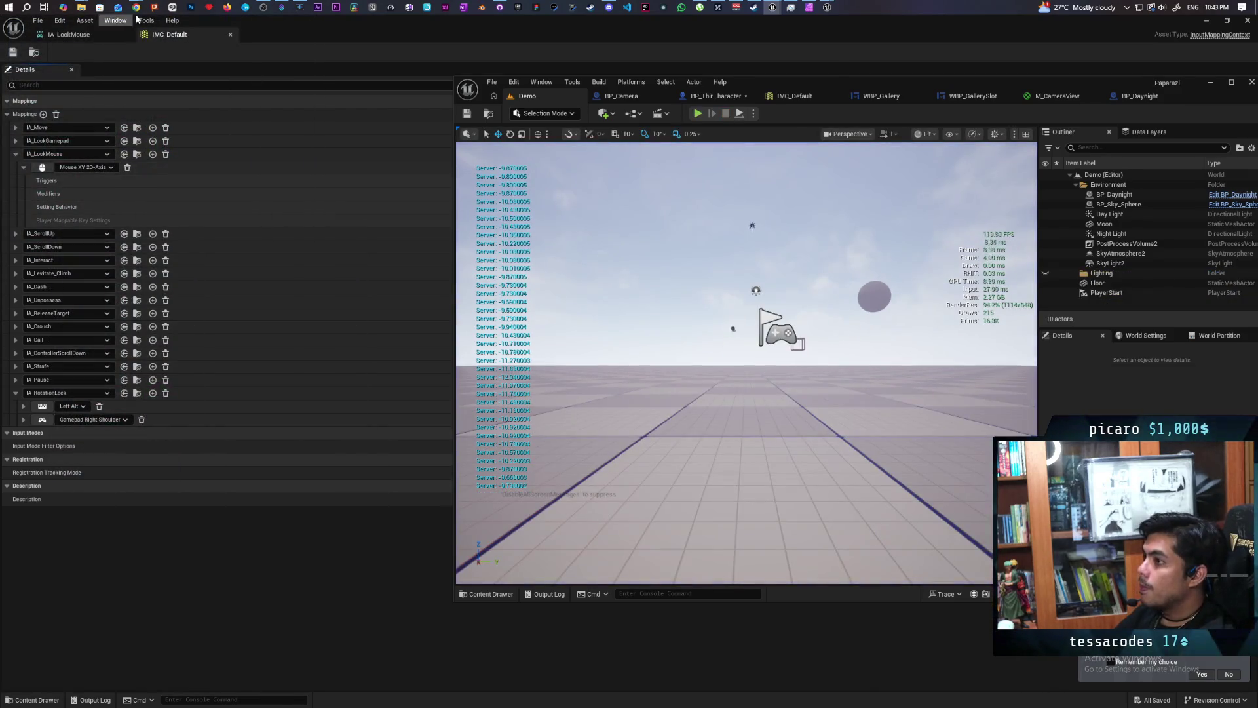
# Search Chrome for 'character skeletal mesh rotations not replicating ue5', then return to Unreal.
pyautogui.moveTo(135, 8)
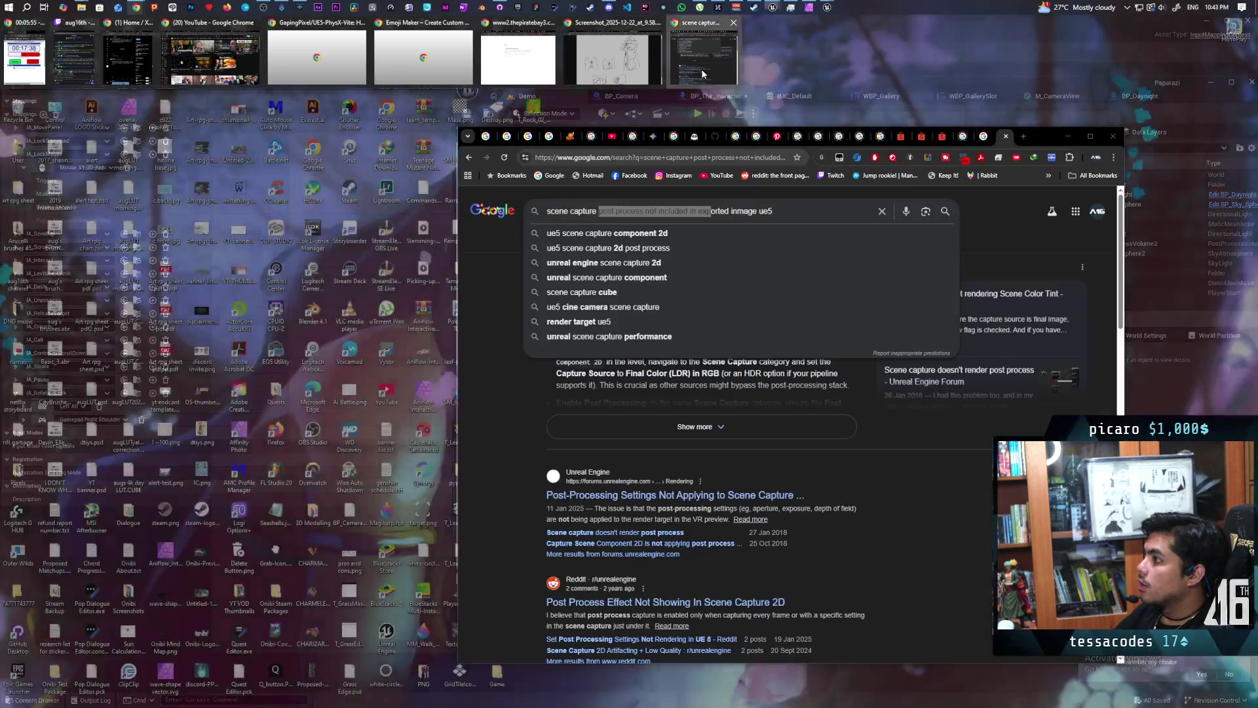
pyautogui.click(703, 74)
pyautogui.click(1025, 136)
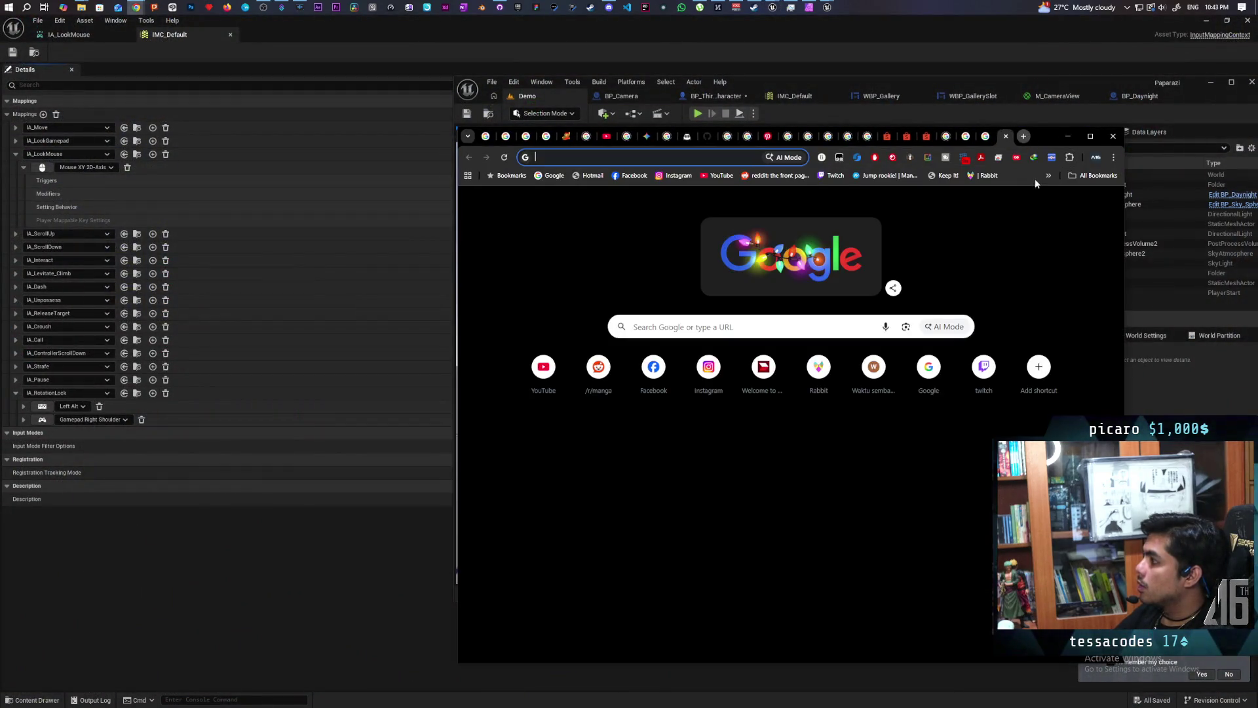
pyautogui.write('chaarcter ')
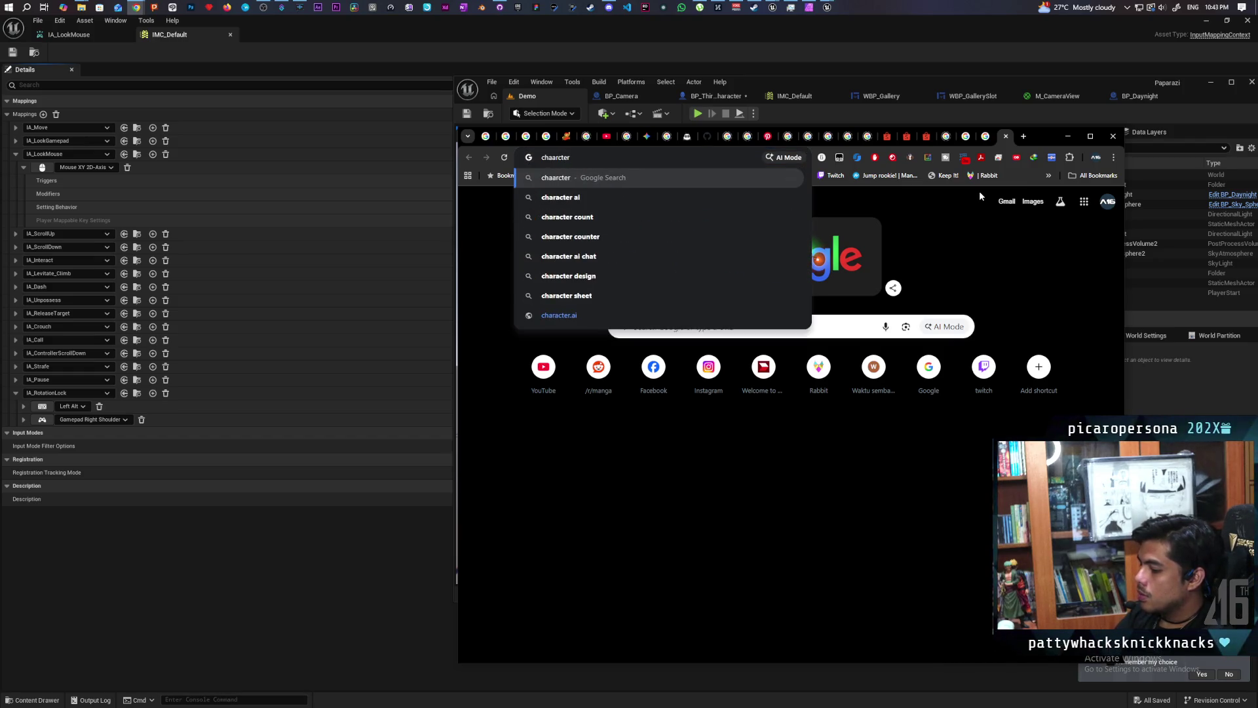
pyautogui.write('me')
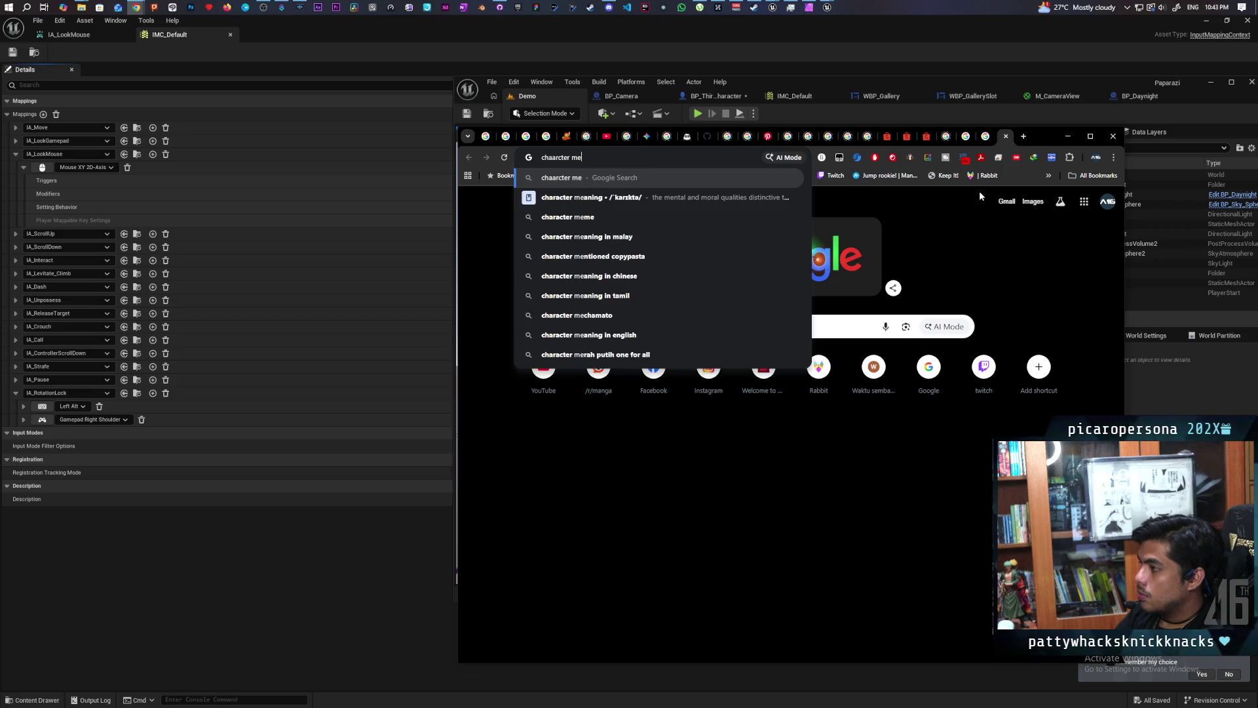
pyautogui.press('BackSpace')
pyautogui.press('BackSpace')
pyautogui.write('skeletal mesh ')
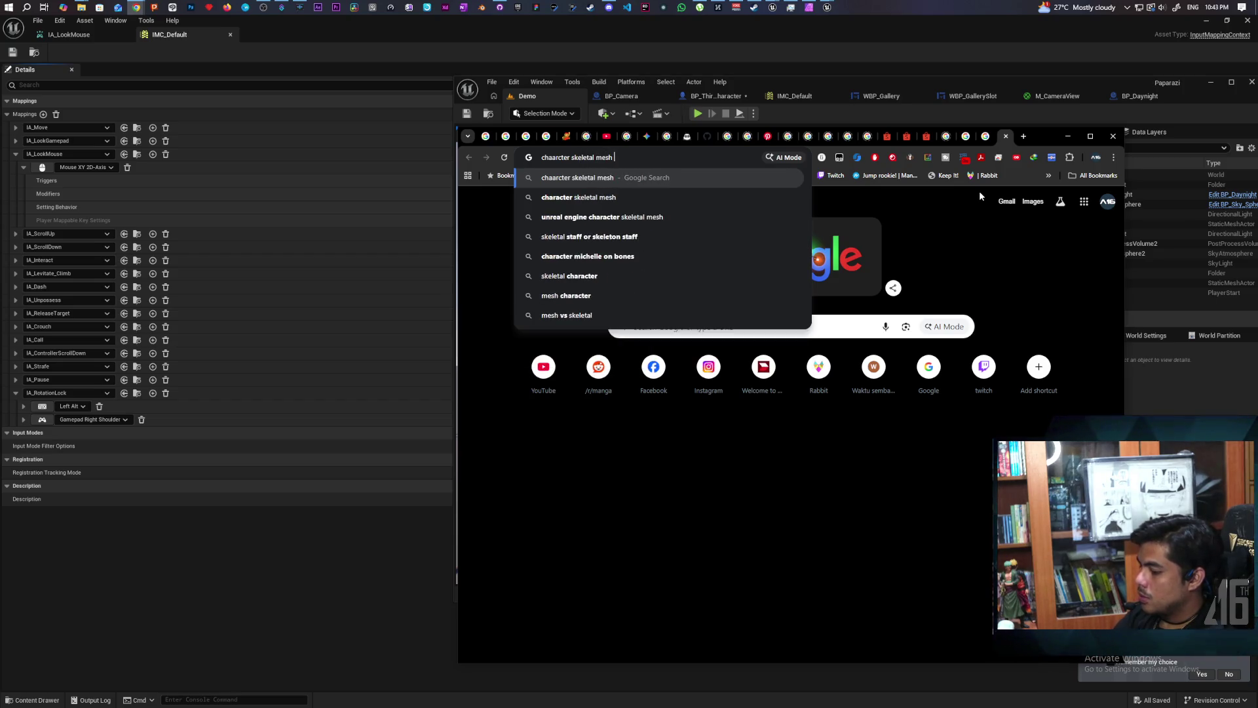
pyautogui.write('rotations')
pyautogui.write(' no')
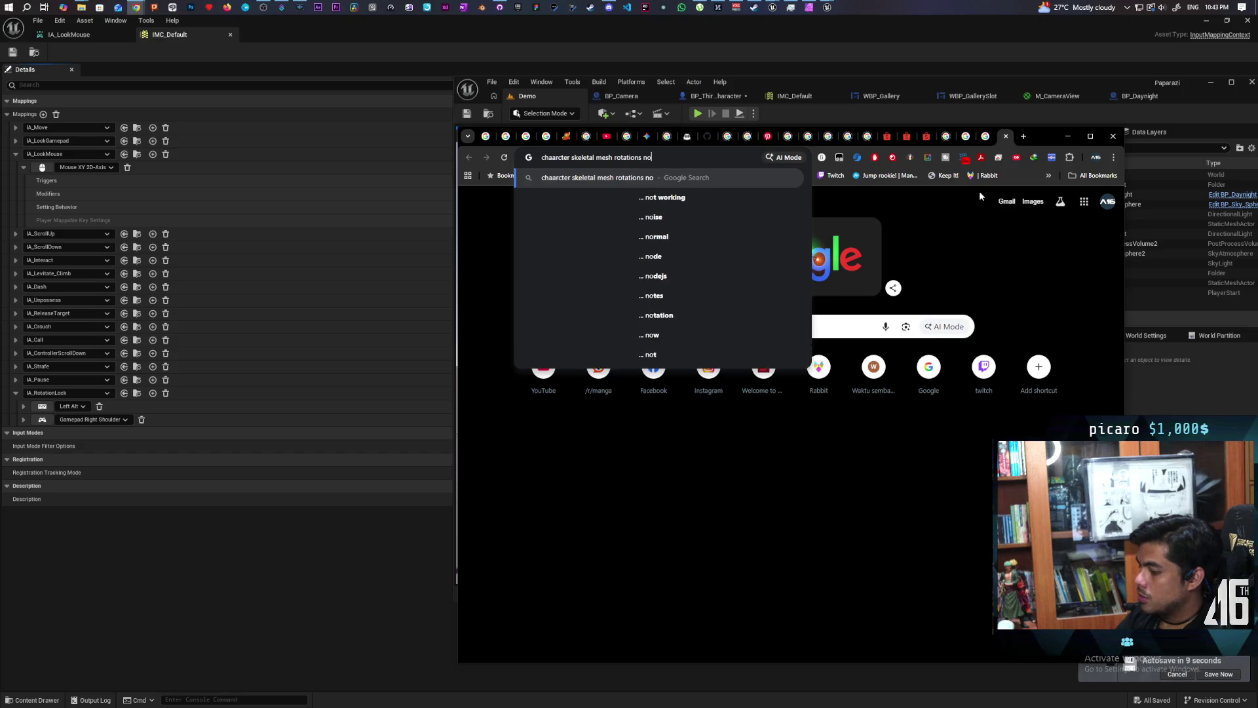
pyautogui.write('t replication')
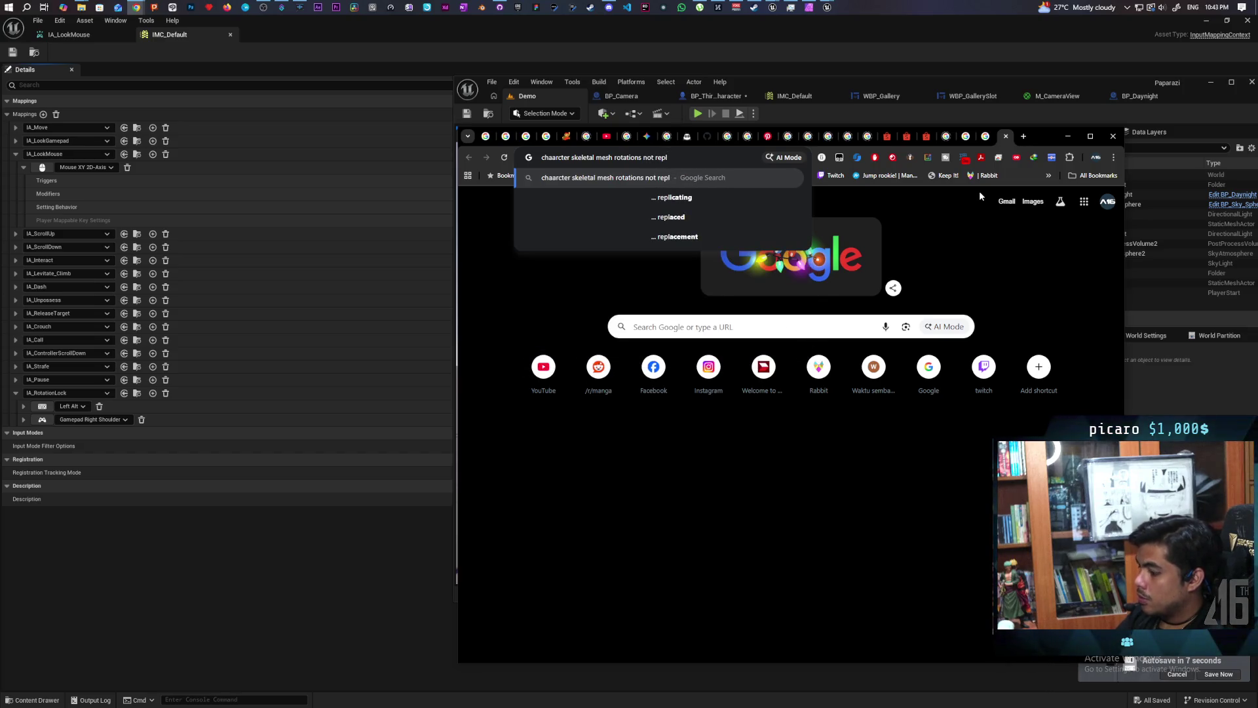
pyautogui.press('BackSpace')
pyautogui.press('BackSpace')
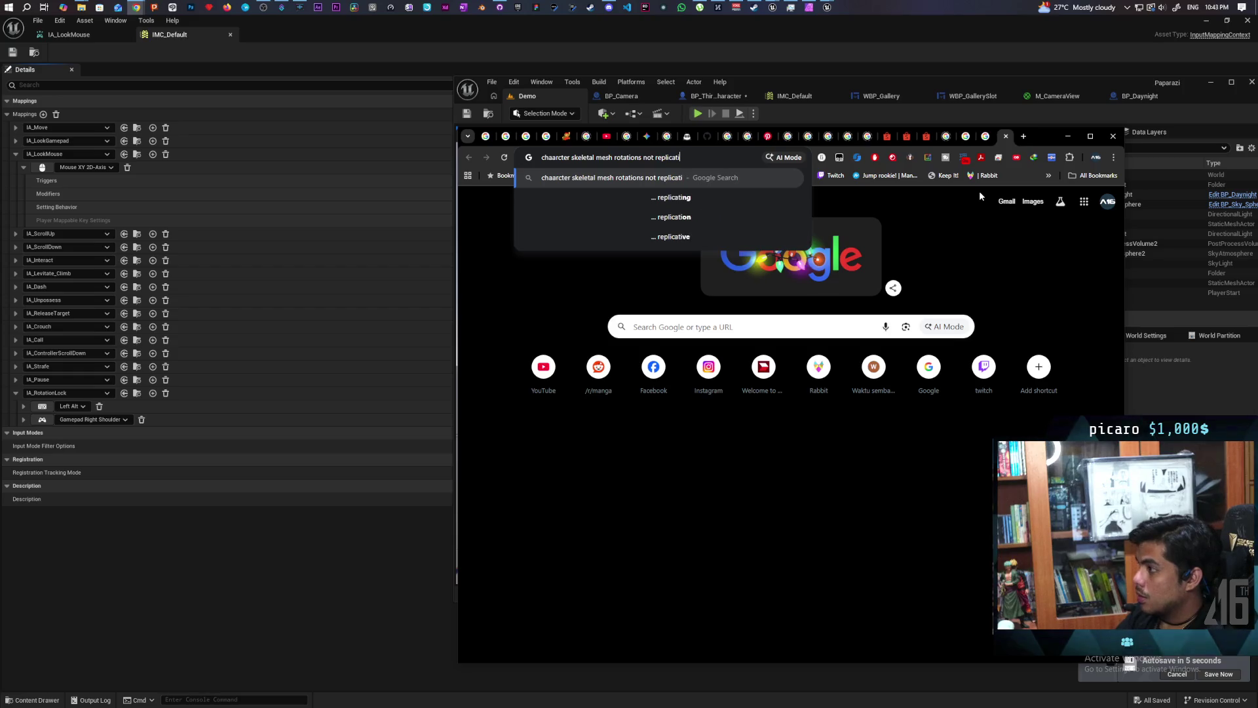
pyautogui.write('ng ue5')
pyautogui.press('Return')
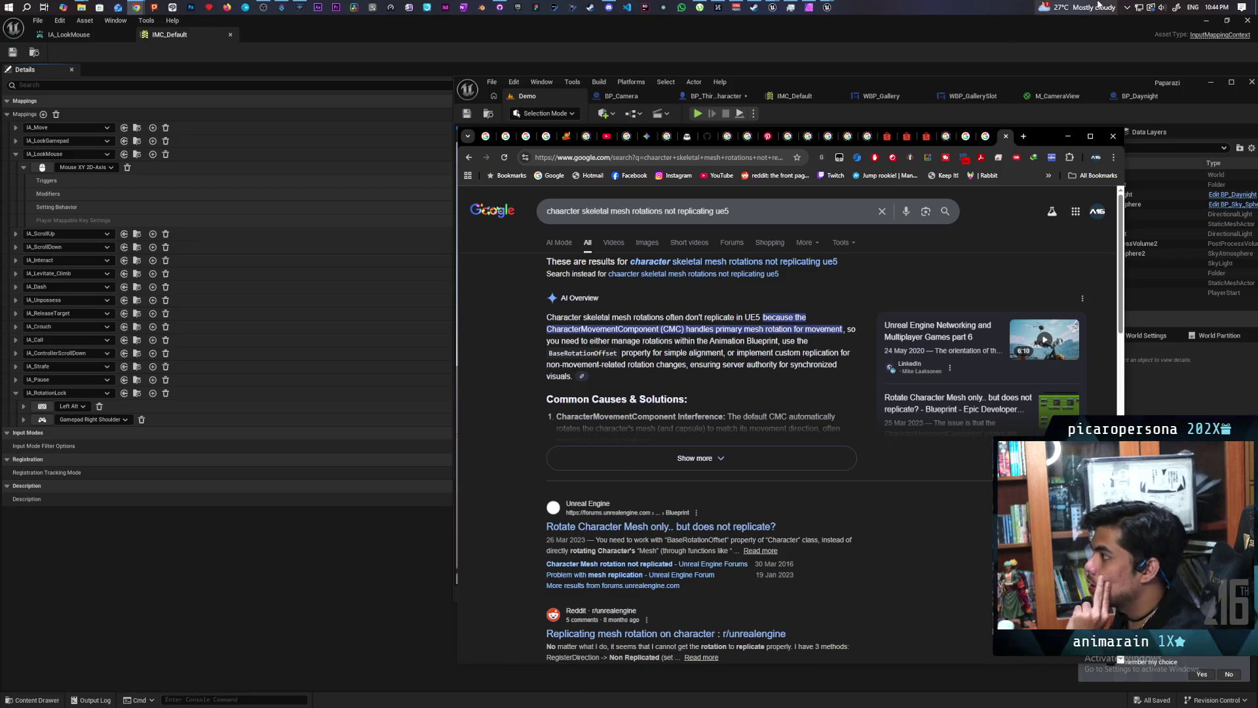
pyautogui.moveTo(827, 7)
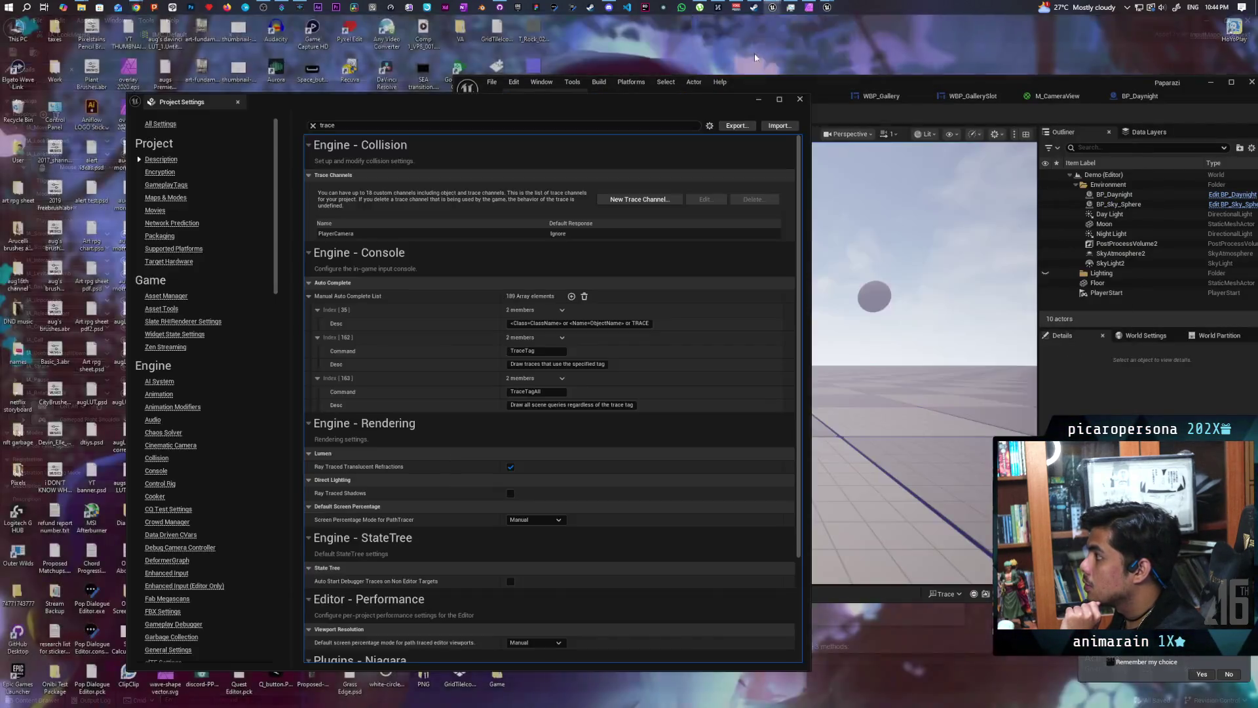
pyautogui.click(785, 40)
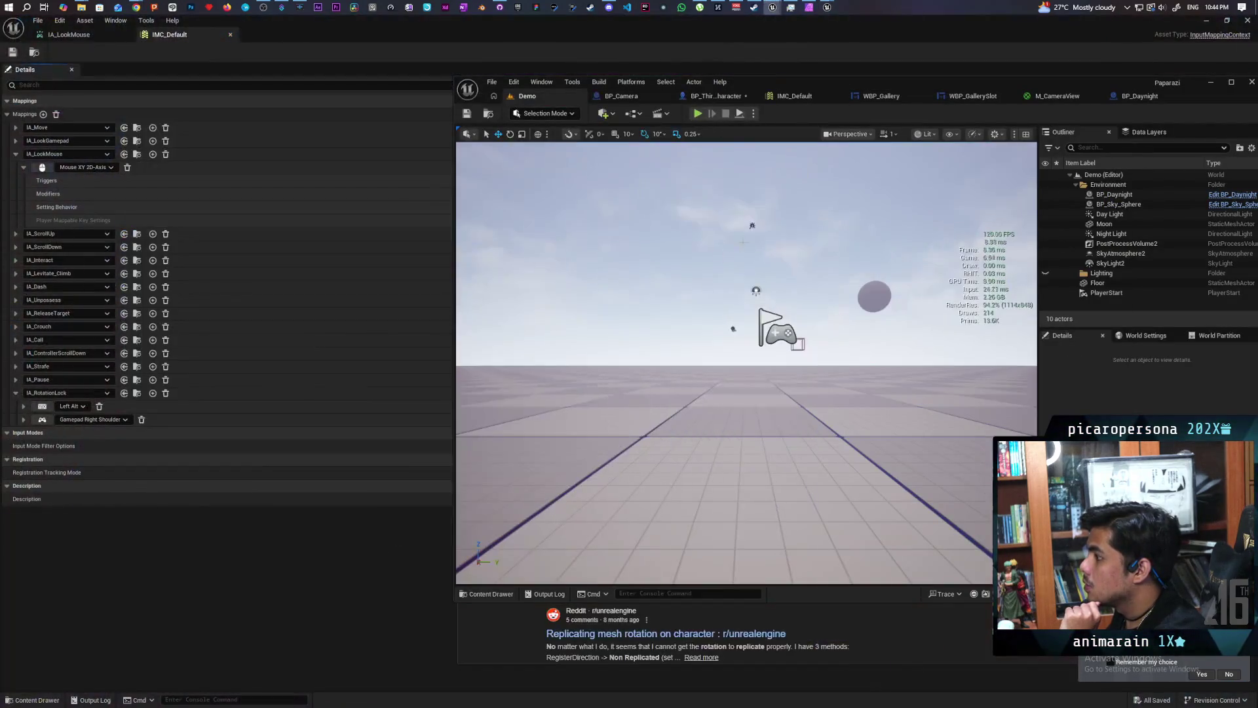
# Place a Get Base Rotation Offset node via a 'base rotation' search and move it up-left.
pyautogui.click(716, 96)
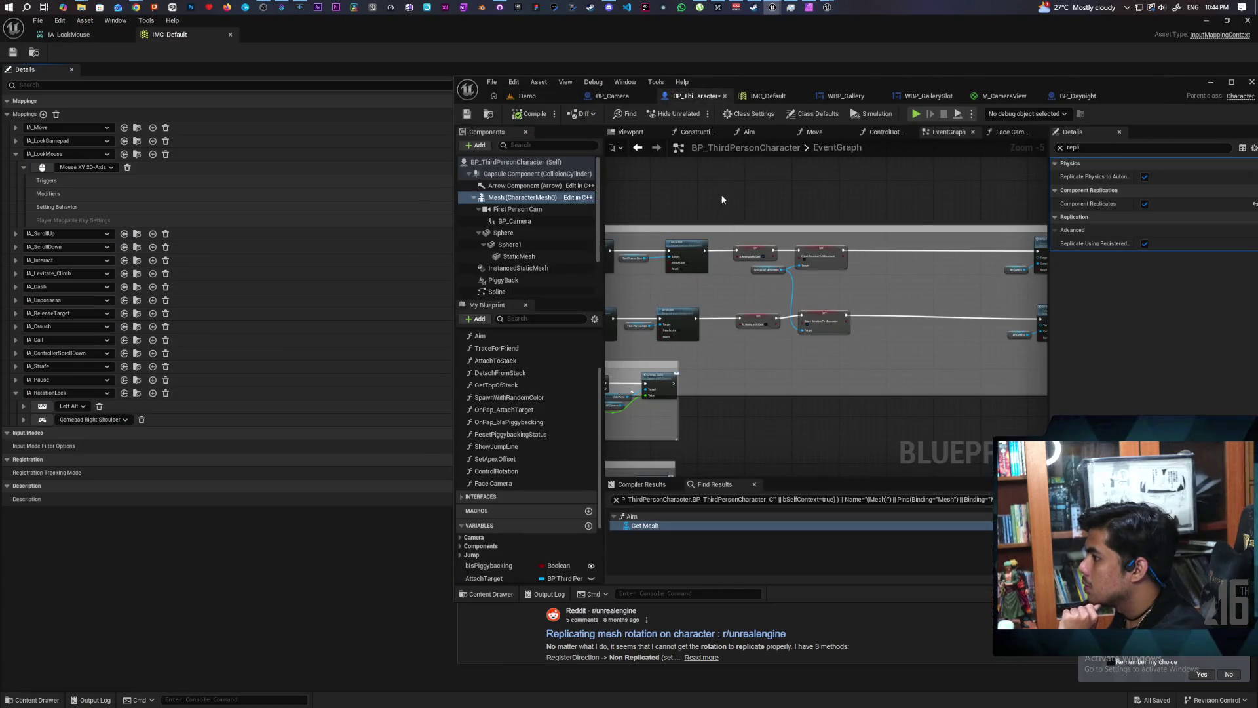
pyautogui.rightClick(722, 195)
pyautogui.write('base ')
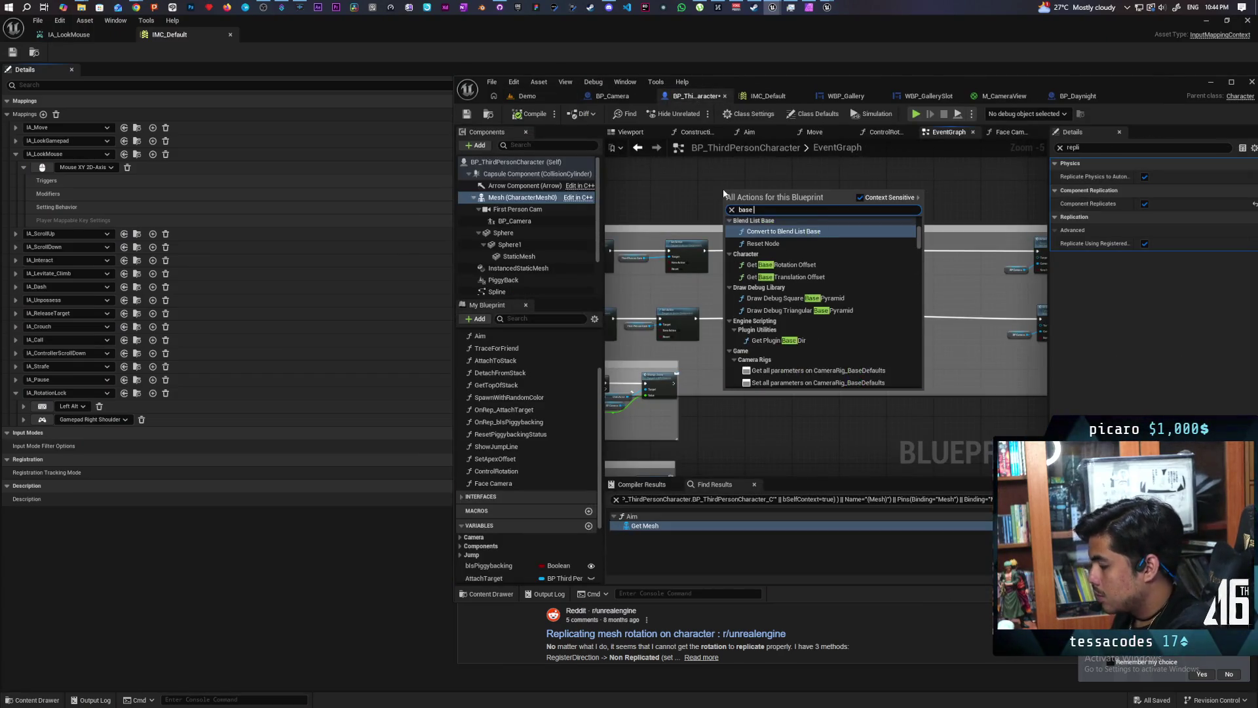
pyautogui.write('rotation')
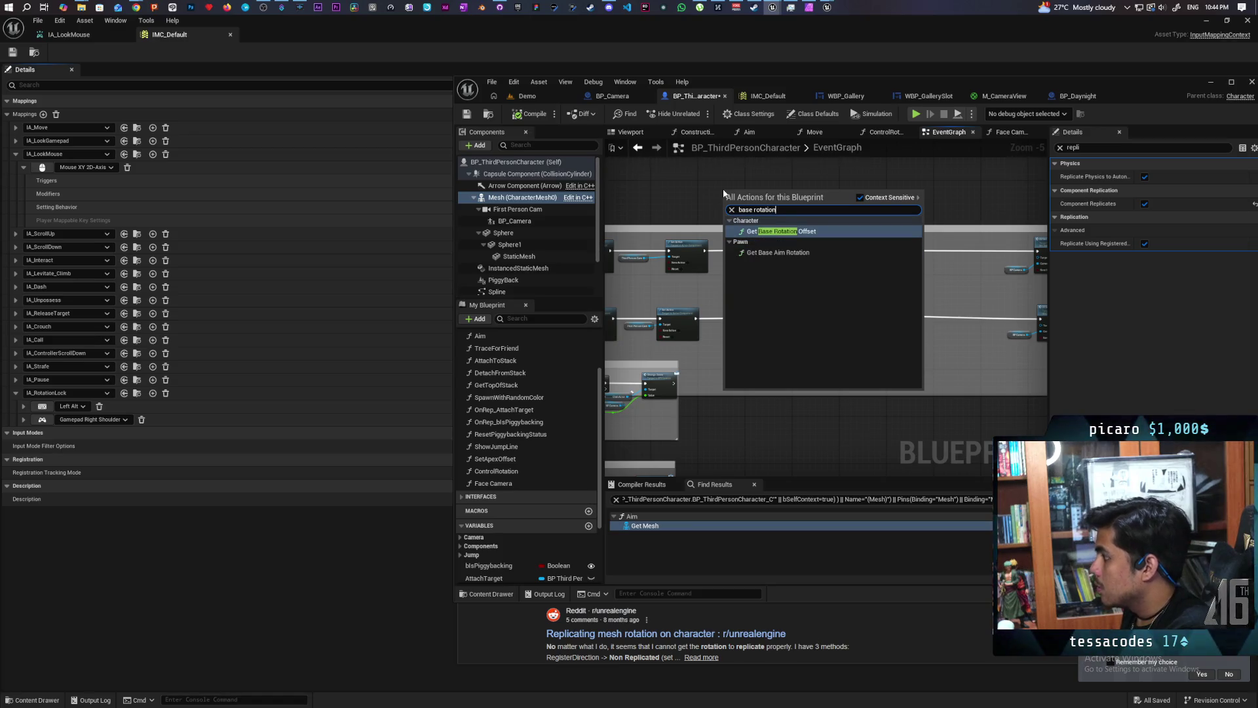
pyautogui.press('Return')
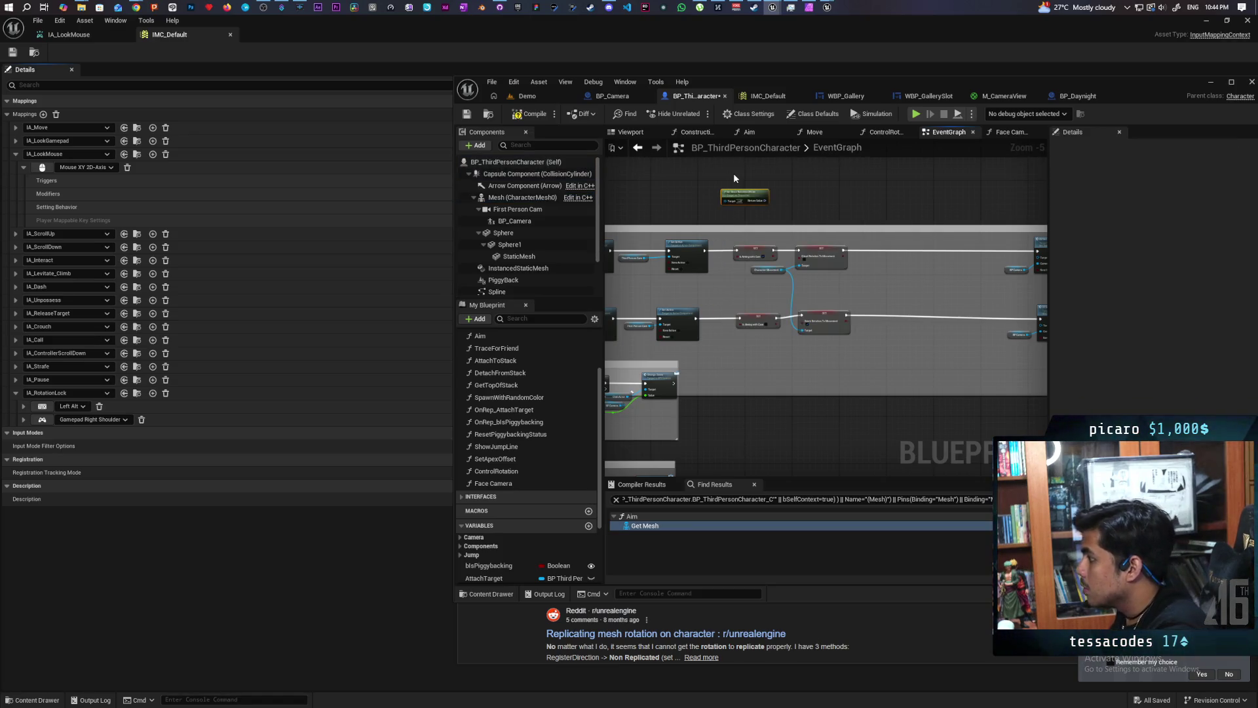
pyautogui.scroll(5, 734, 177)
pyautogui.moveTo(753, 184); pyautogui.dragTo(779, 259)
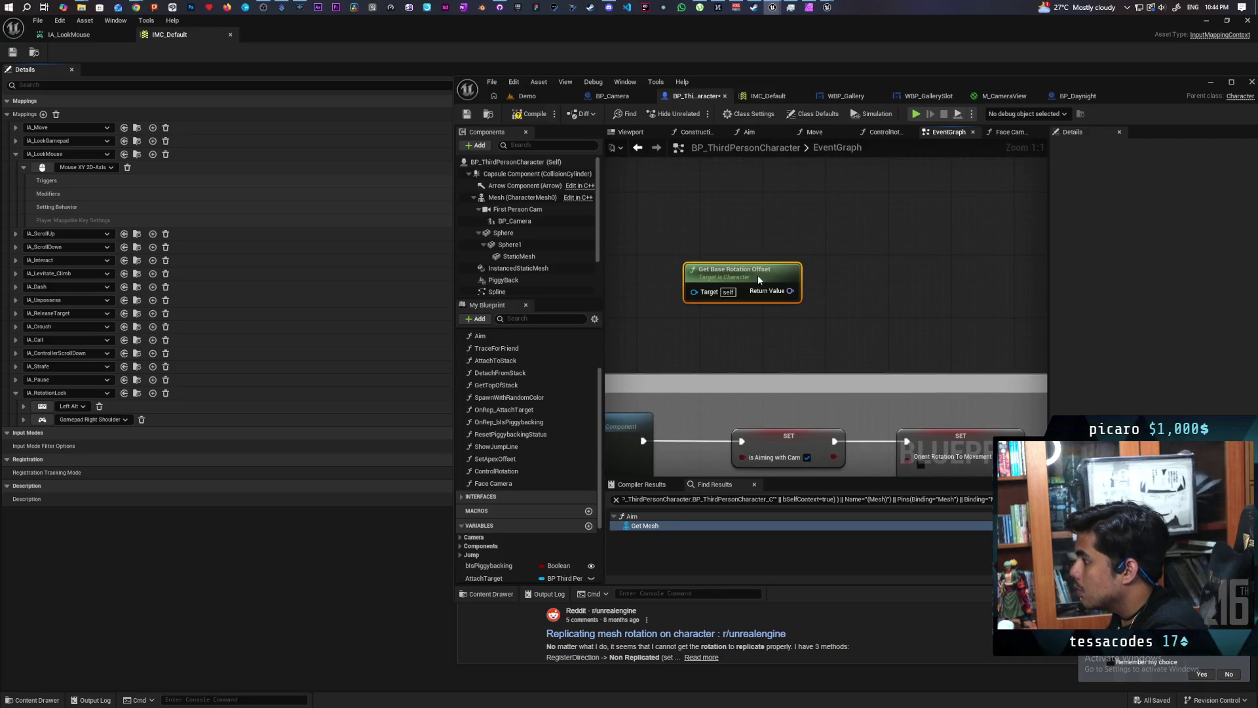
pyautogui.rightClick(798, 234)
pyautogui.click(796, 237)
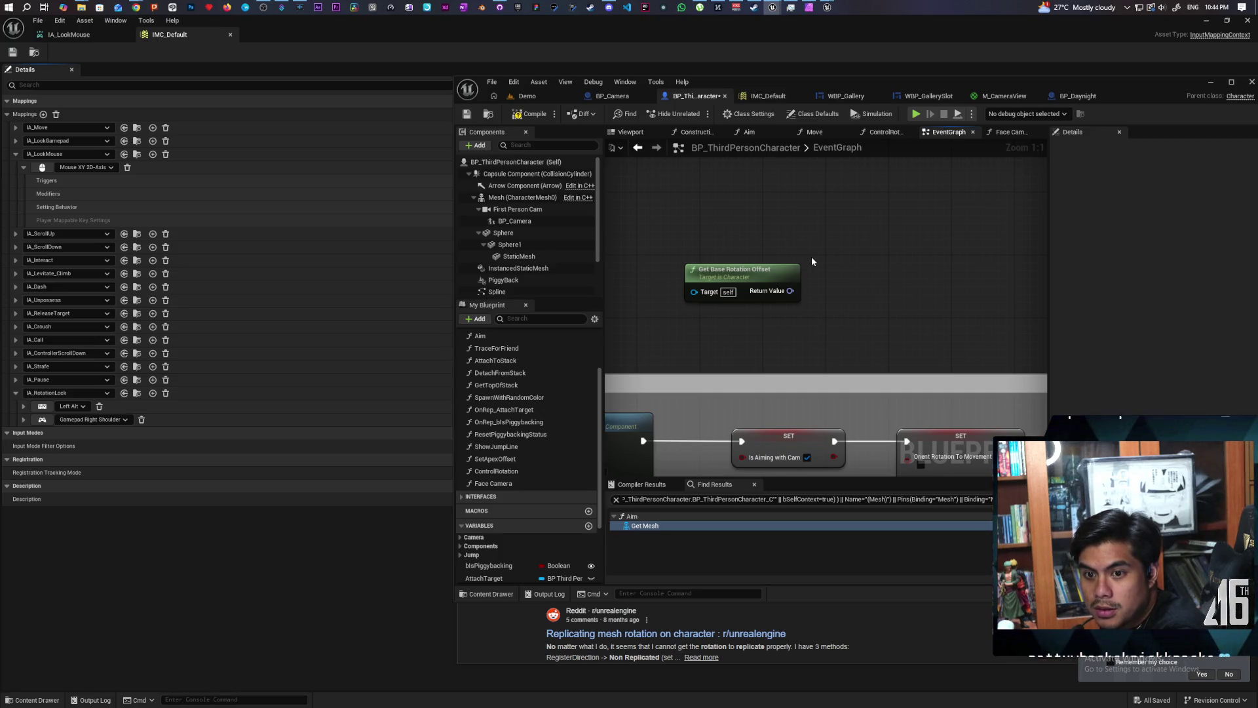
pyautogui.moveTo(727, 270); pyautogui.dragTo(711, 197)
pyautogui.rightClick(698, 285)
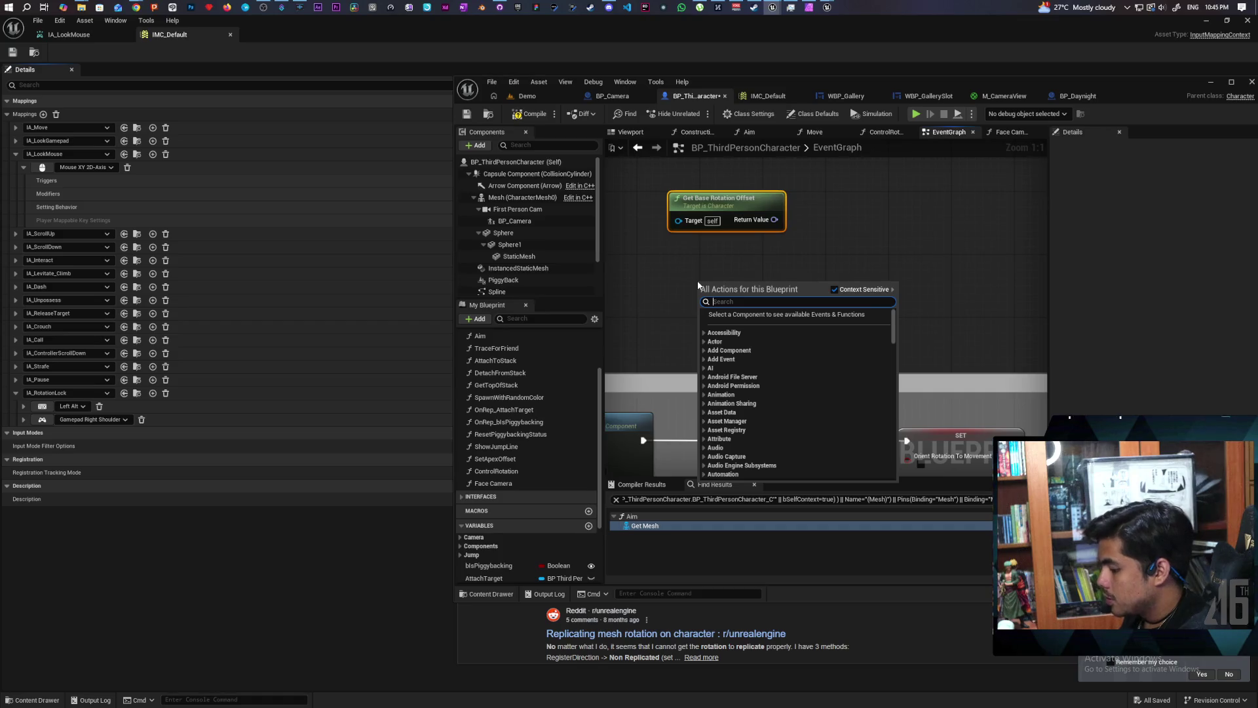
# Search 'set base rot' for a setter, cancel, and delete the Get Base Rotation Offset node.
pyautogui.write('set base rot')
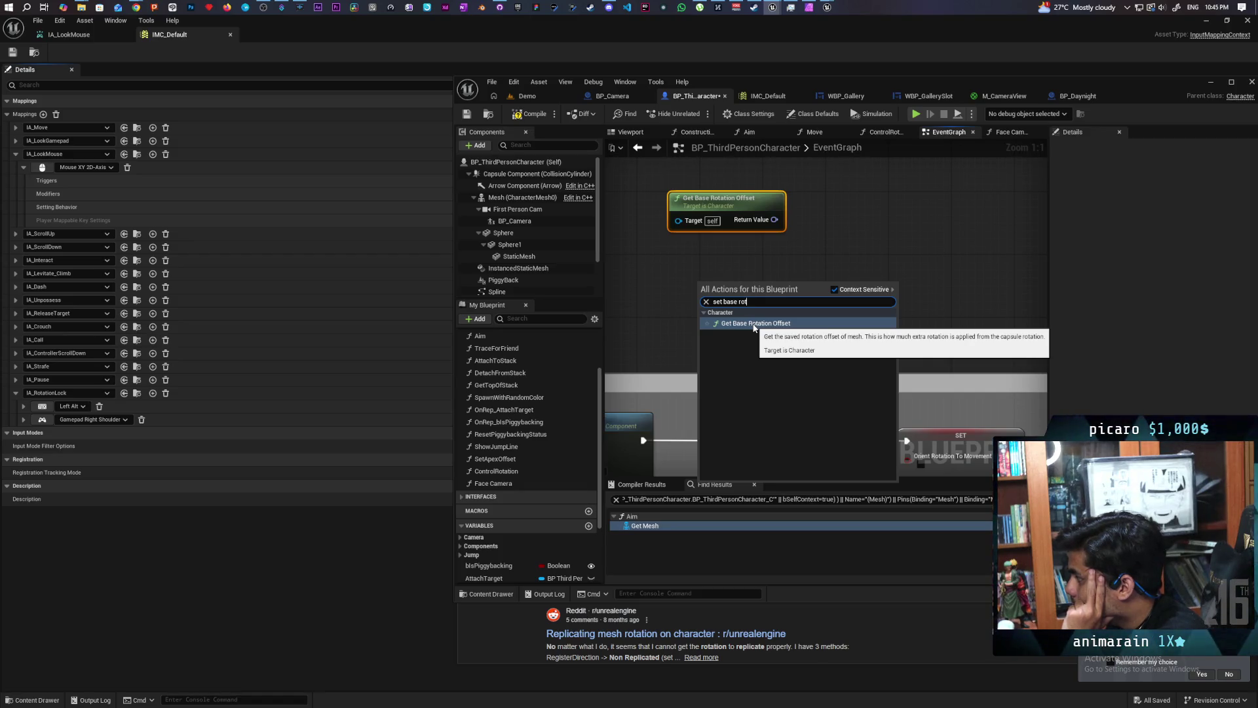
pyautogui.press('Escape')
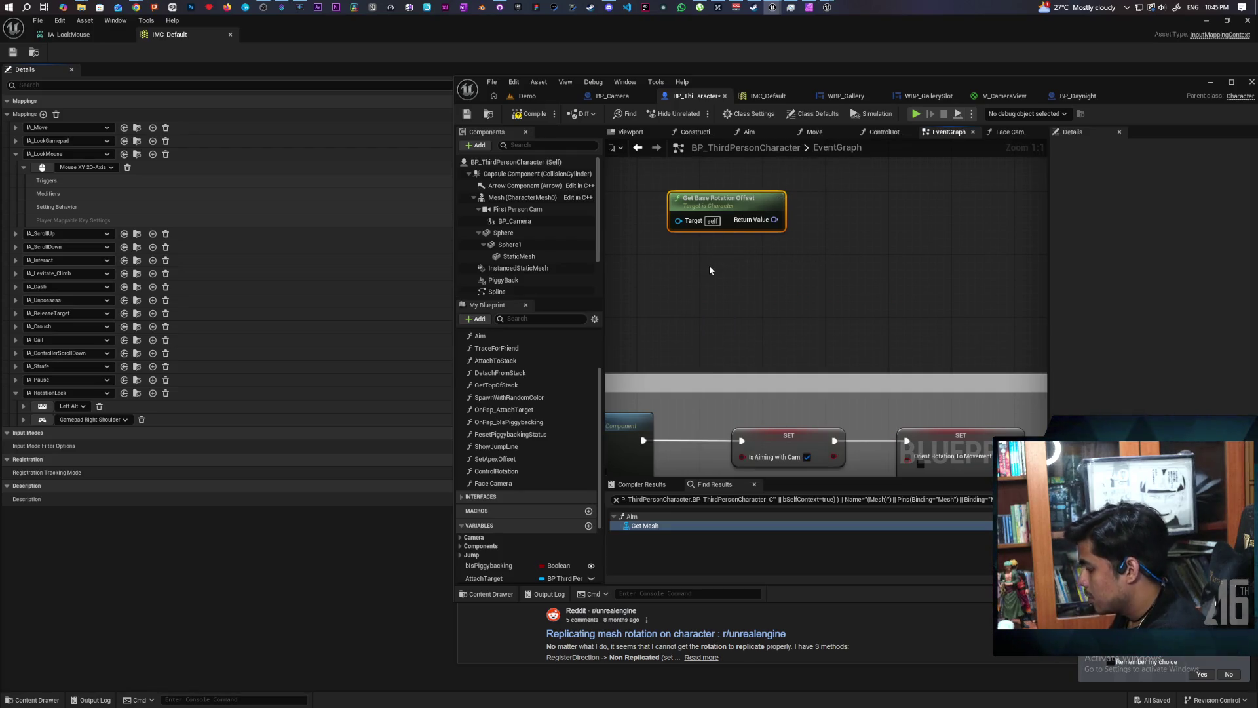
pyautogui.press('Delete')
# Drag out Character Movement, search 'rotation offf' without result, and delete that node.
pyautogui.scroll(-2, 531, 249)
pyautogui.moveTo(510, 288)
pyautogui.mouseDown()
pyautogui.moveTo(734, 257)
pyautogui.moveTo(834, 284)
pyautogui.mouseUp()
pyautogui.write('rotati')
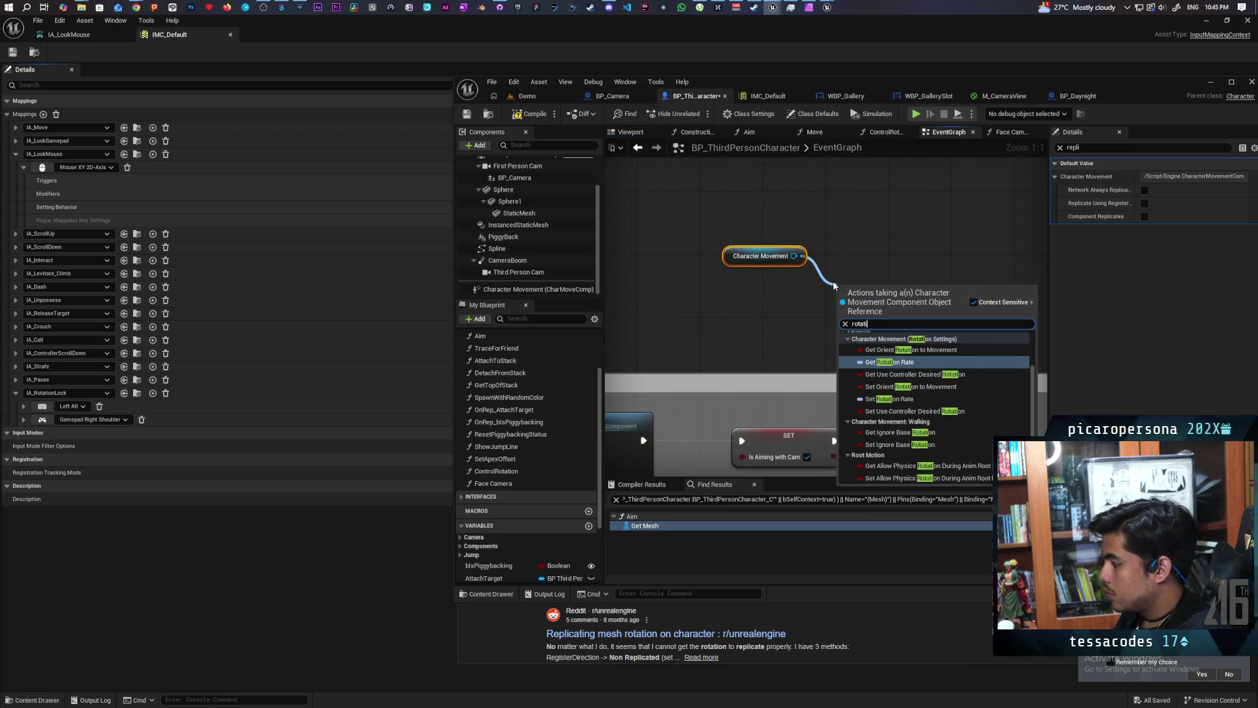
pyautogui.write('on of')
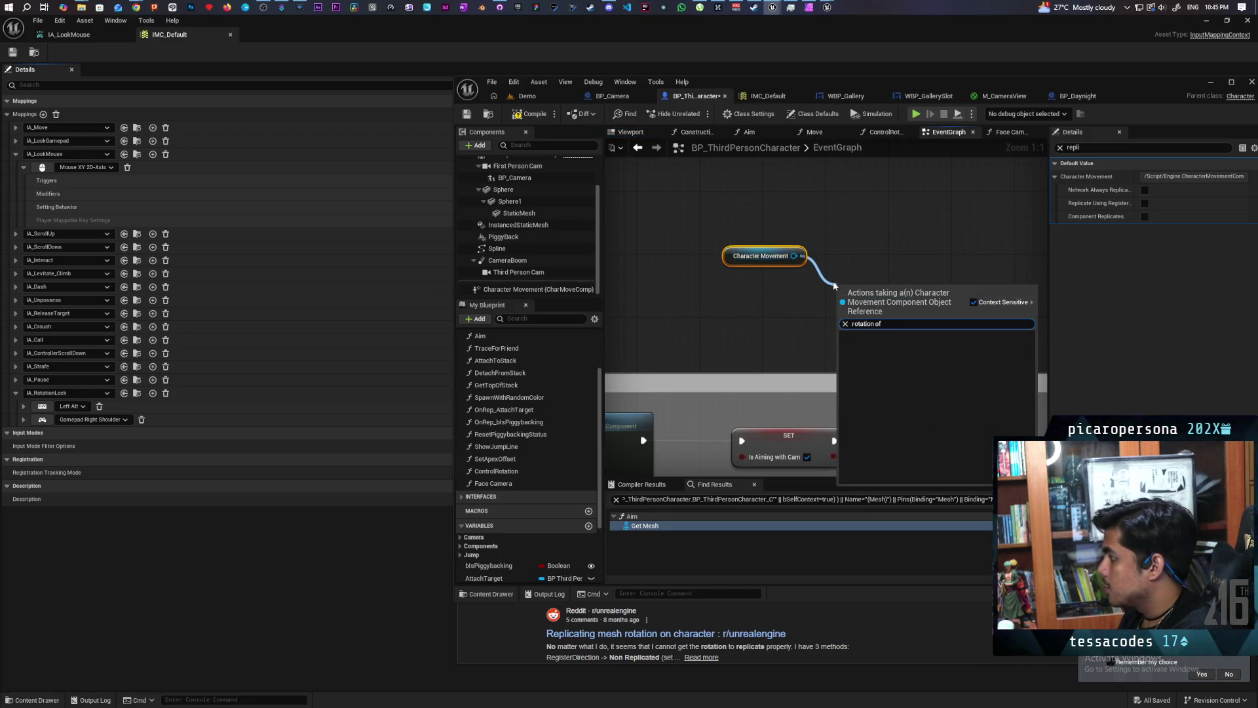
pyautogui.write('ffset')
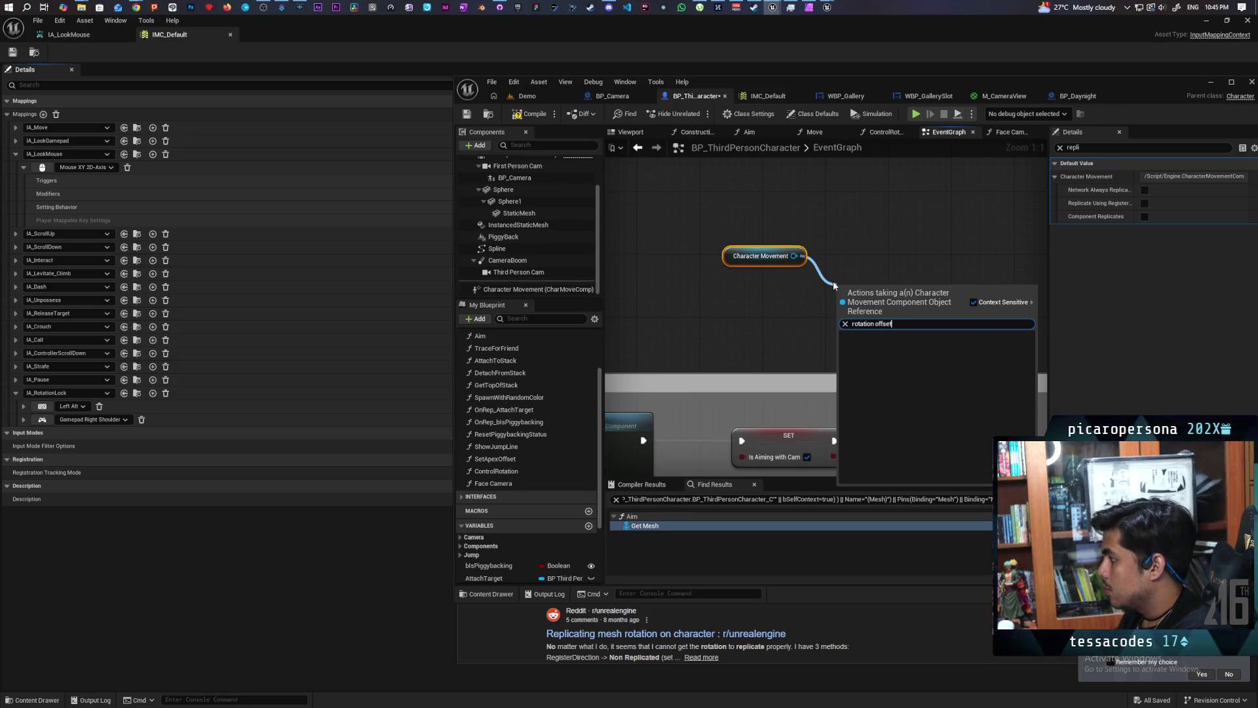
pyautogui.click(871, 238)
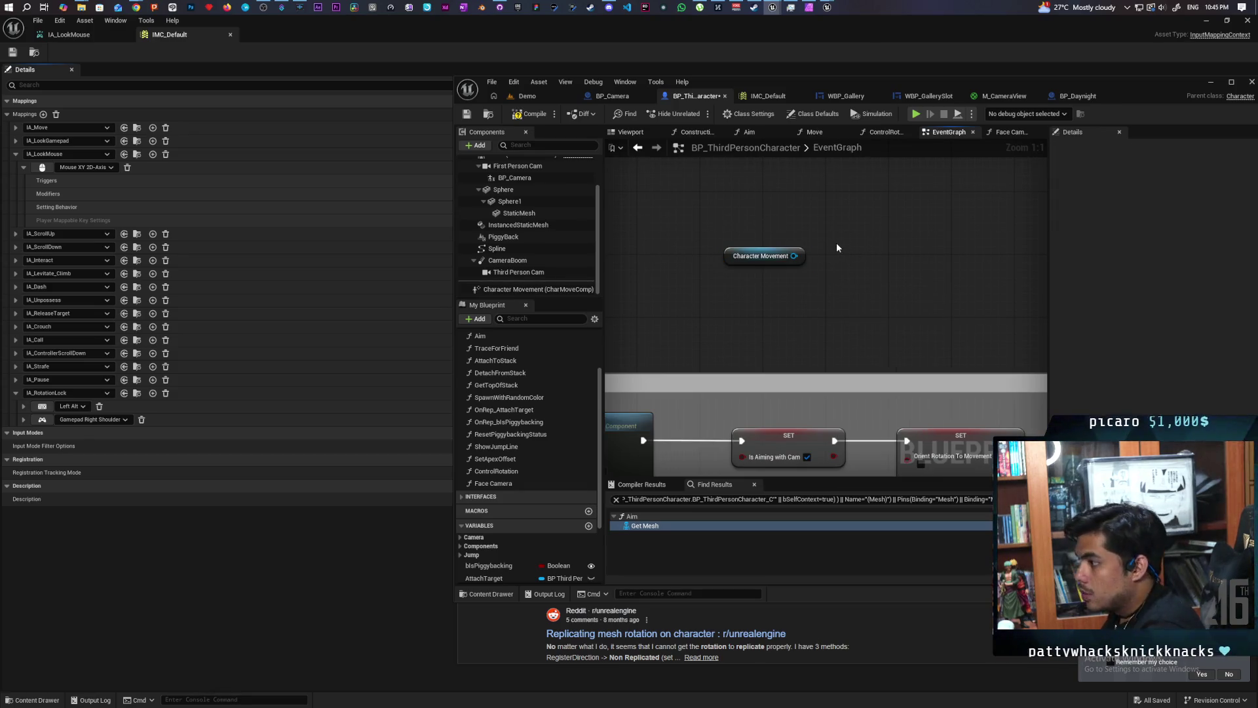
pyautogui.moveTo(840, 237); pyautogui.dragTo(752, 285)
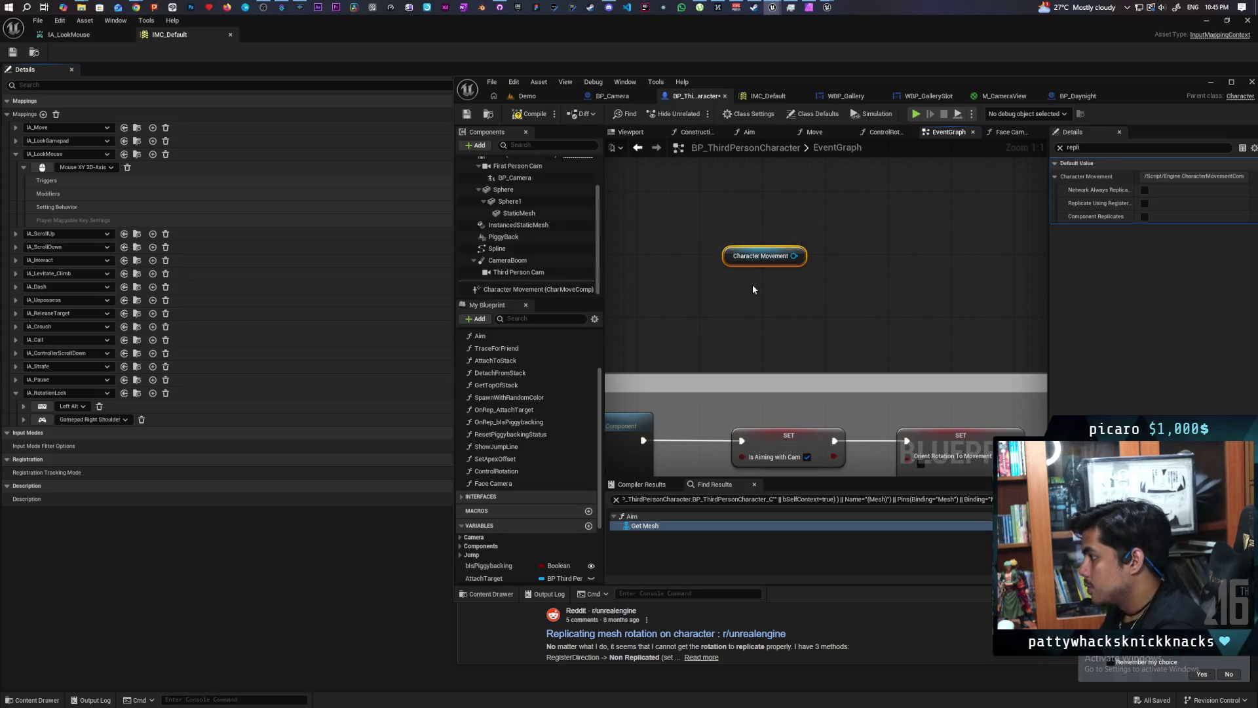
pyautogui.press('Delete')
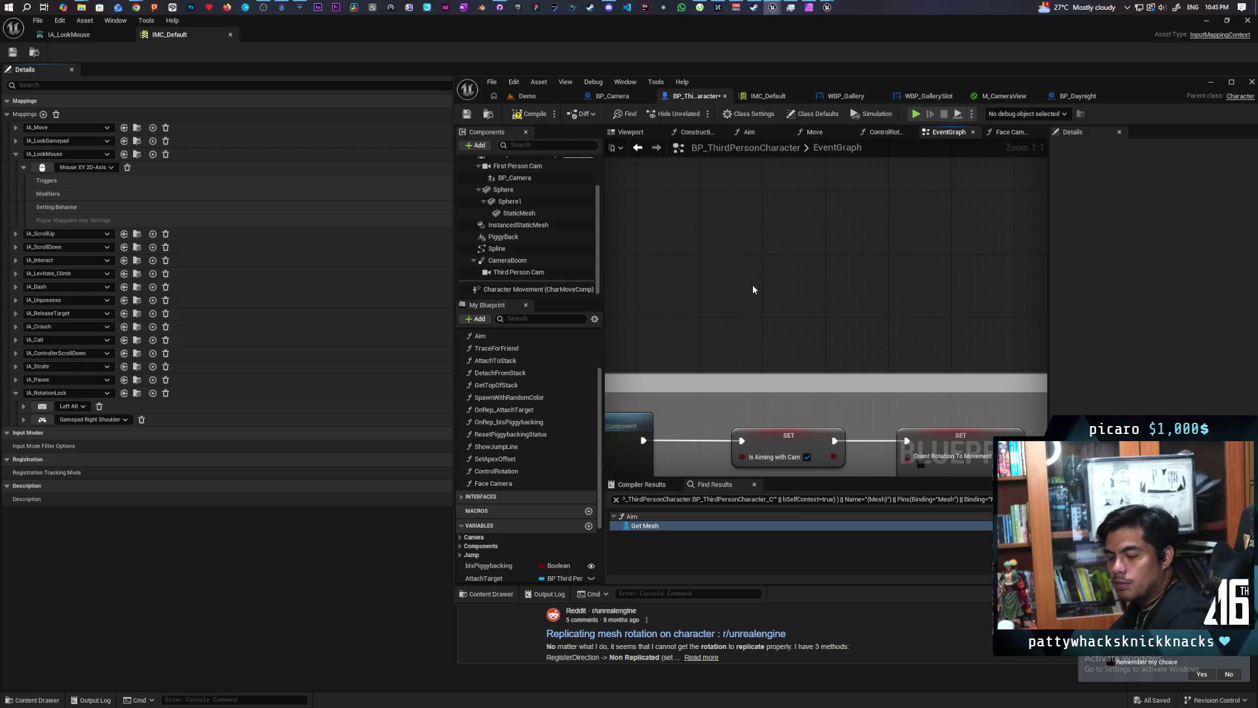
pyautogui.scroll(3, 563, 223)
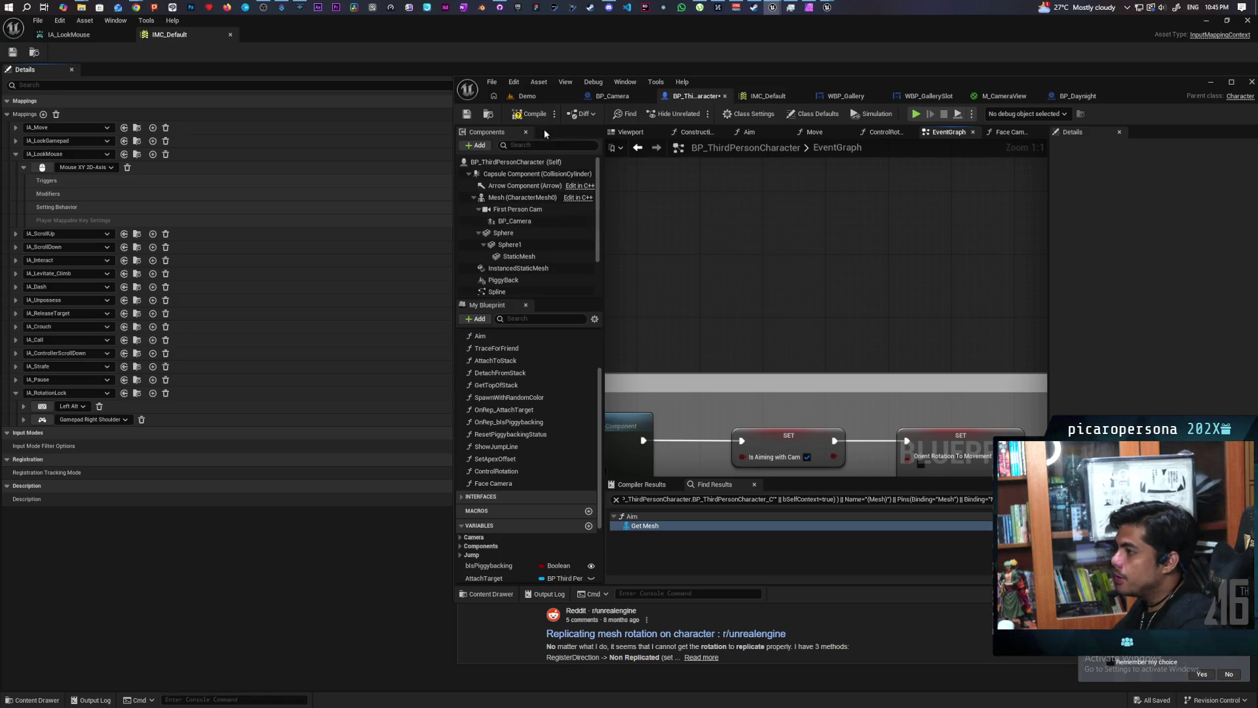
# Zoom out the graph, return to the Demo level and start a multiplayer play test.
pyautogui.scroll(-3, 929, 241)
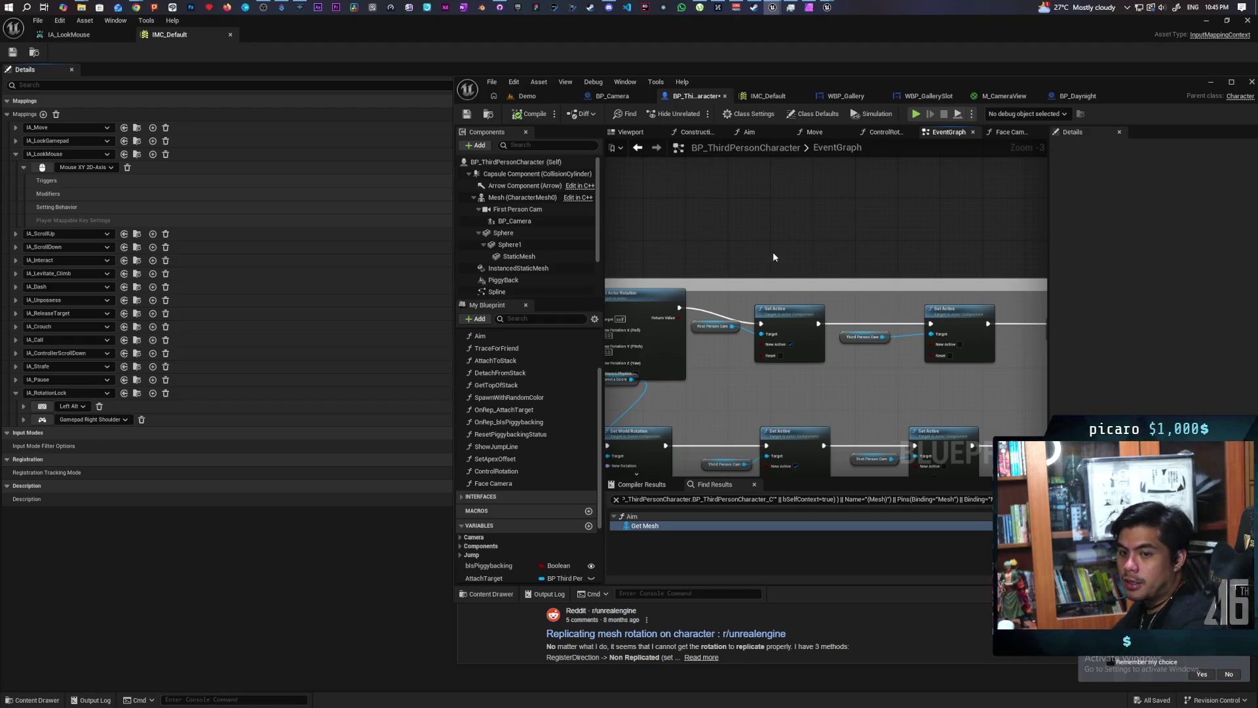
pyautogui.click(540, 99)
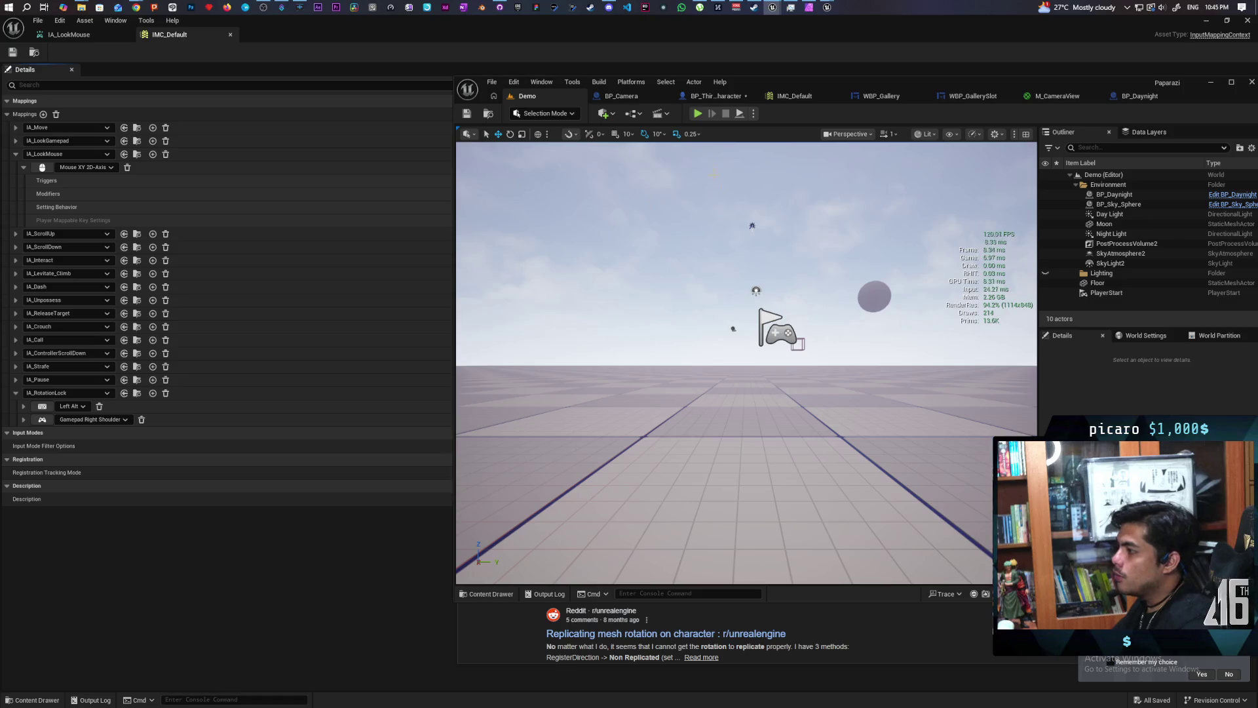
pyautogui.click(699, 115)
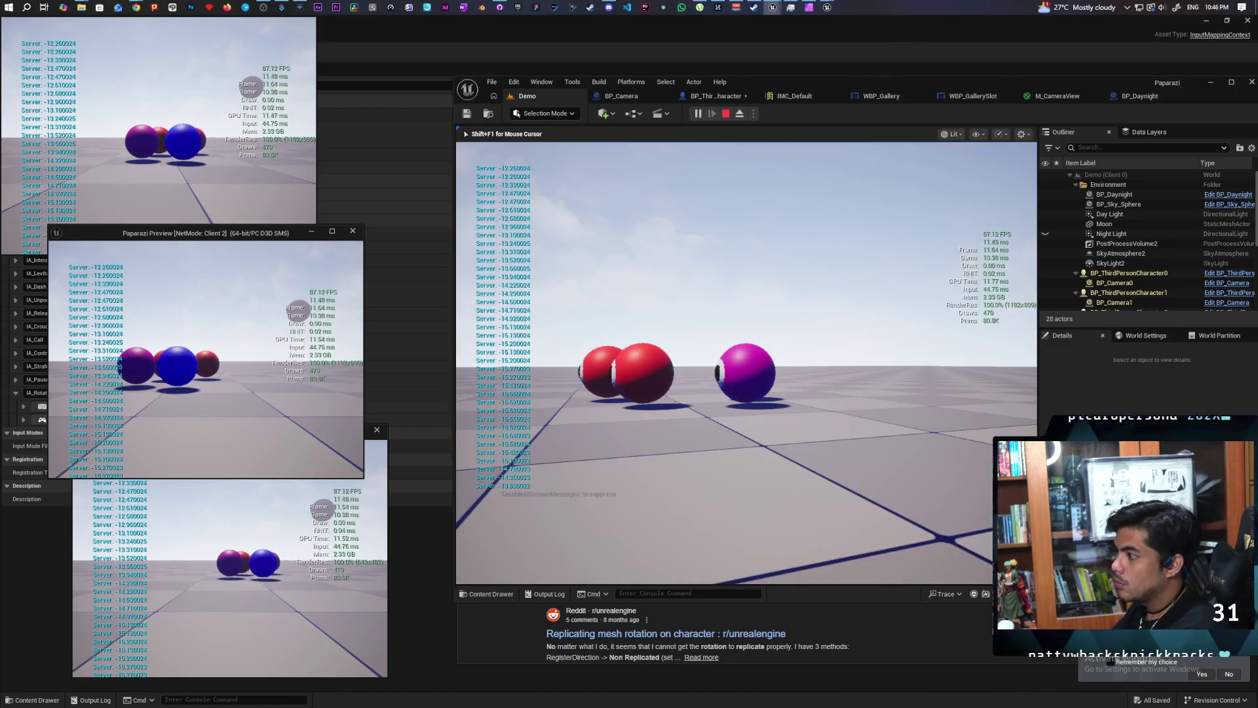
# Stop the multiplayer test and switch to the BP_Camera blueprint.
pyautogui.press('Escape')
pyautogui.click(616, 95)
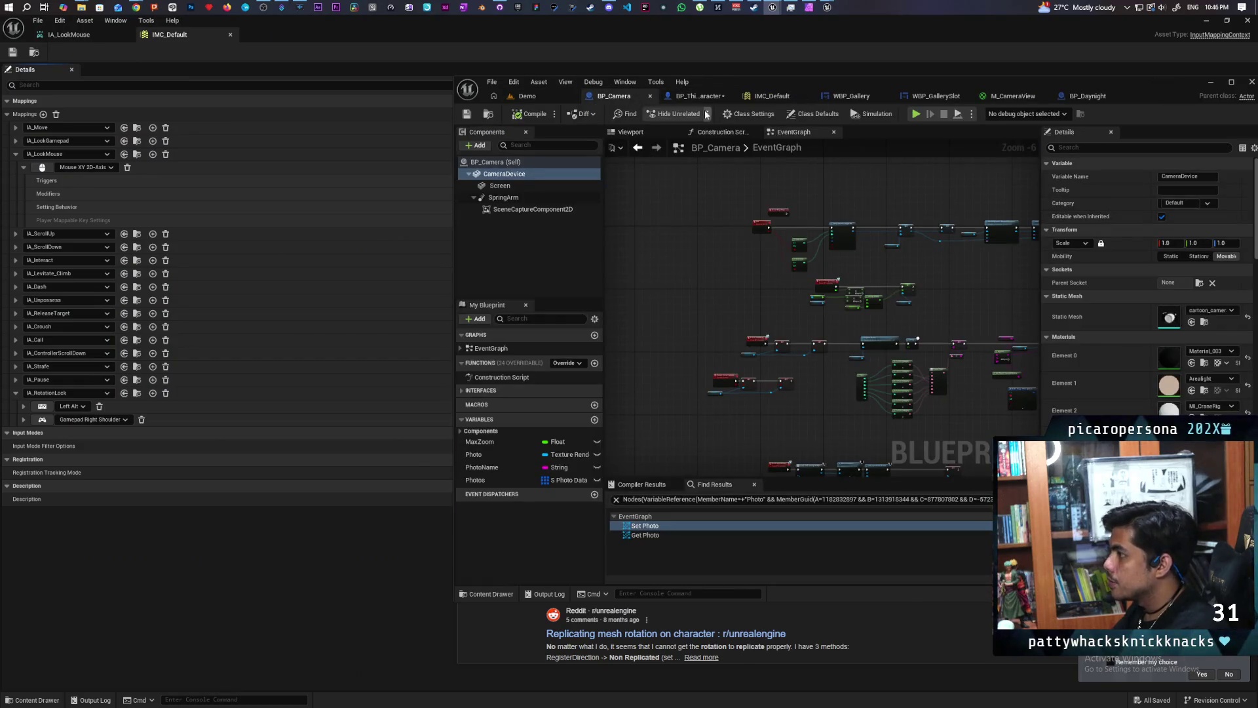
# Switch to BP_ThirdPersonCharacter and select the Mesh component to inspect its replication settings.
pyautogui.click(698, 97)
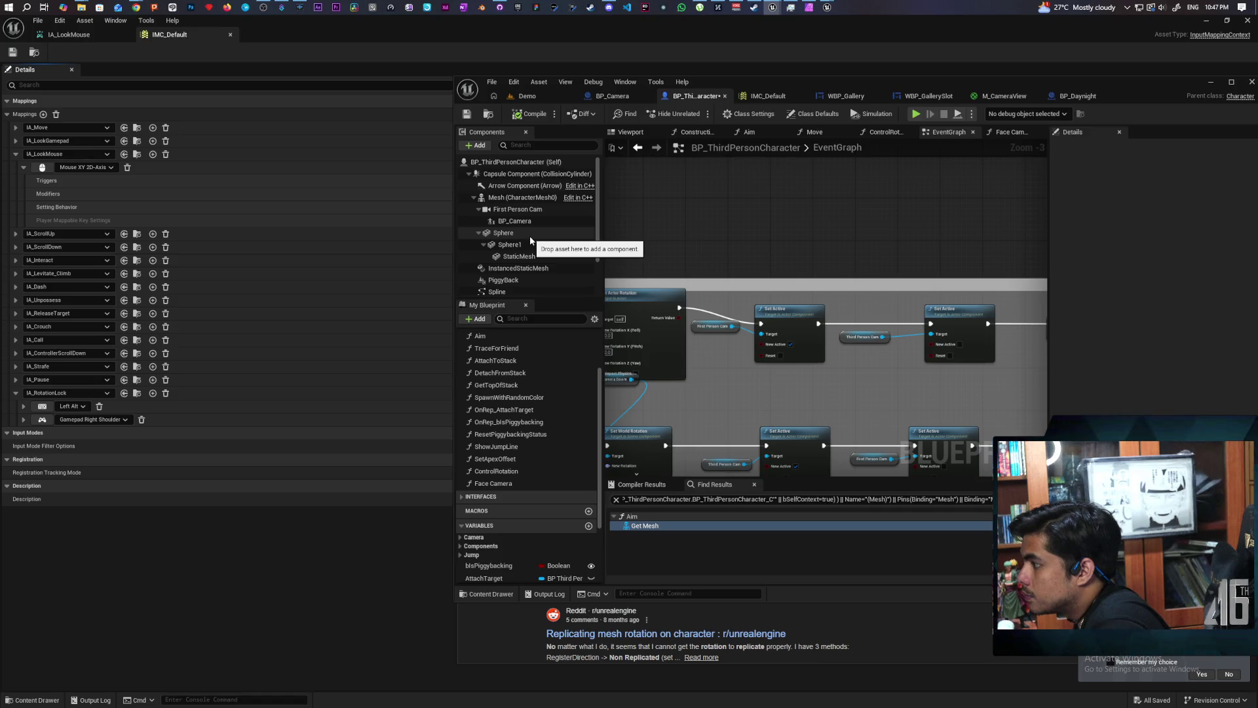
pyautogui.click(547, 196)
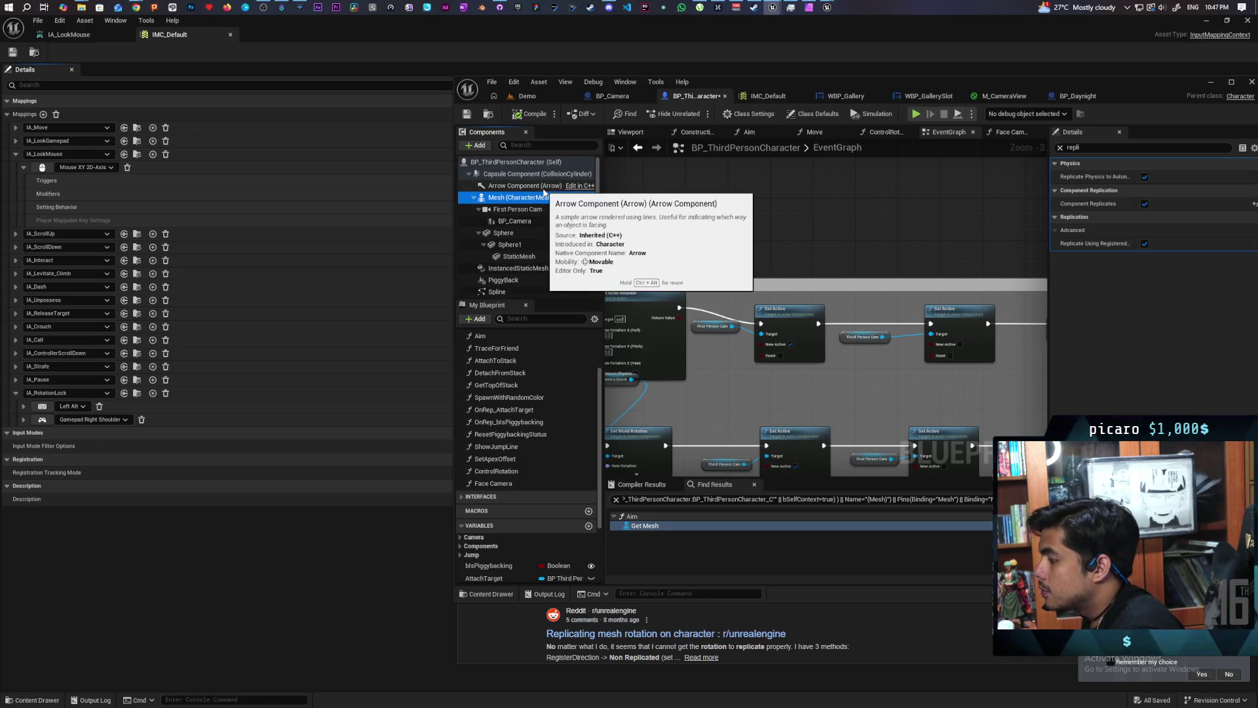
# Add a Scene component named FPC Pivot and nest BP_Camera and First Person Cam under it.
pyautogui.click(477, 145)
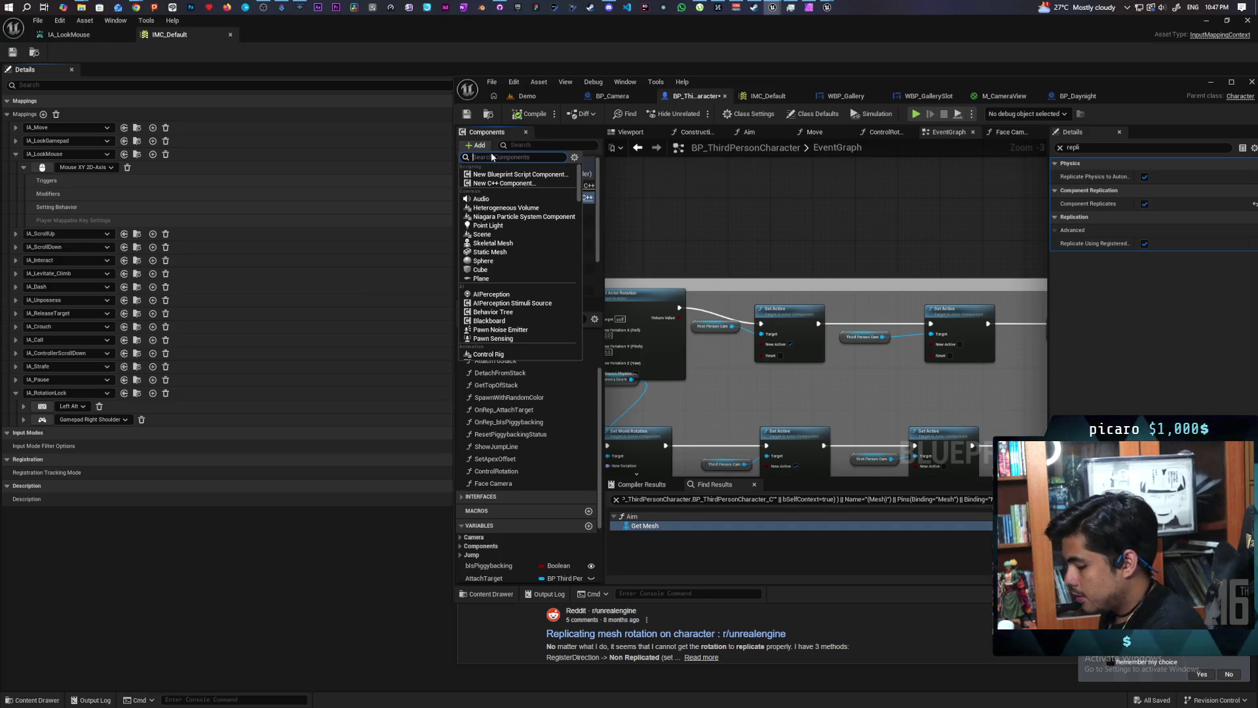
pyautogui.write('scene')
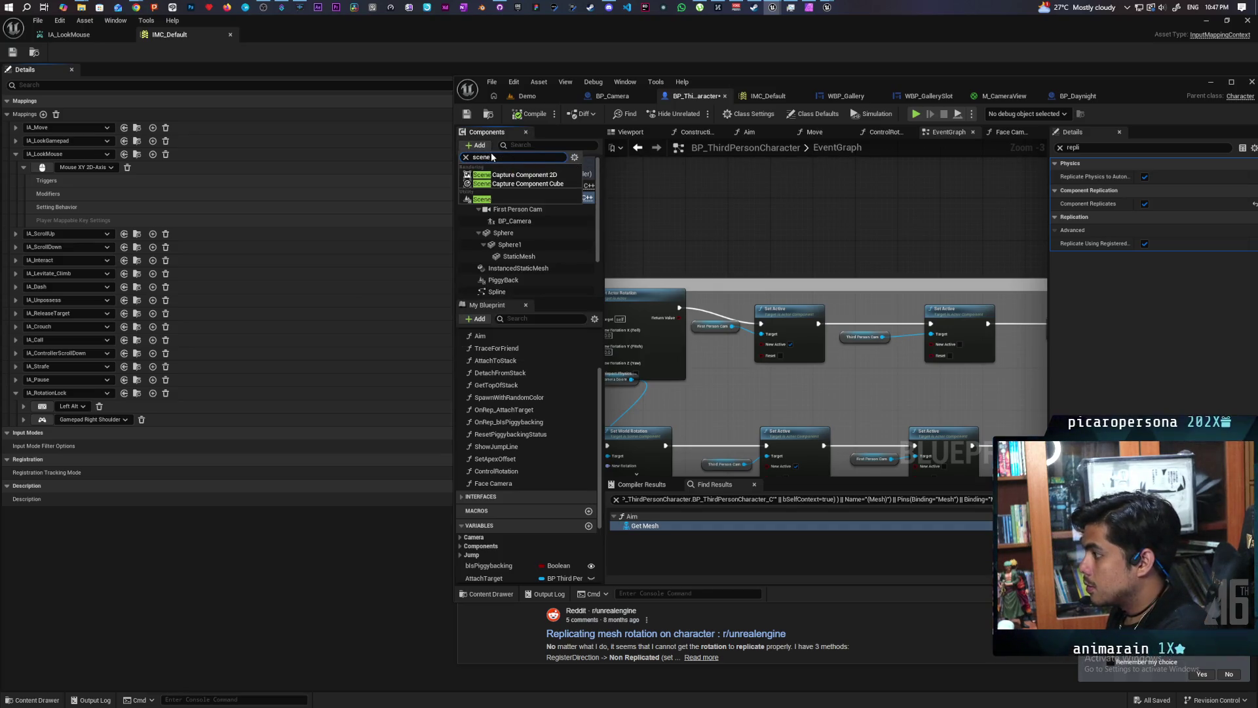
pyautogui.press('Escape')
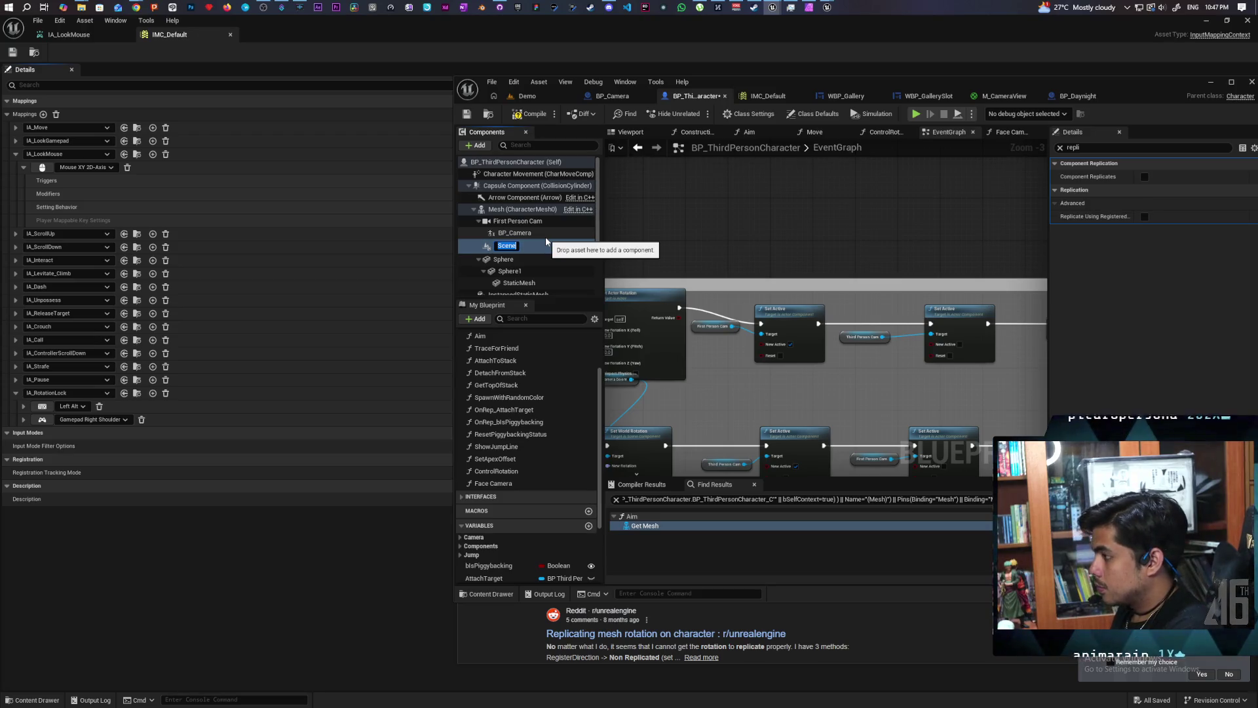
pyautogui.write('FPC Pivot')
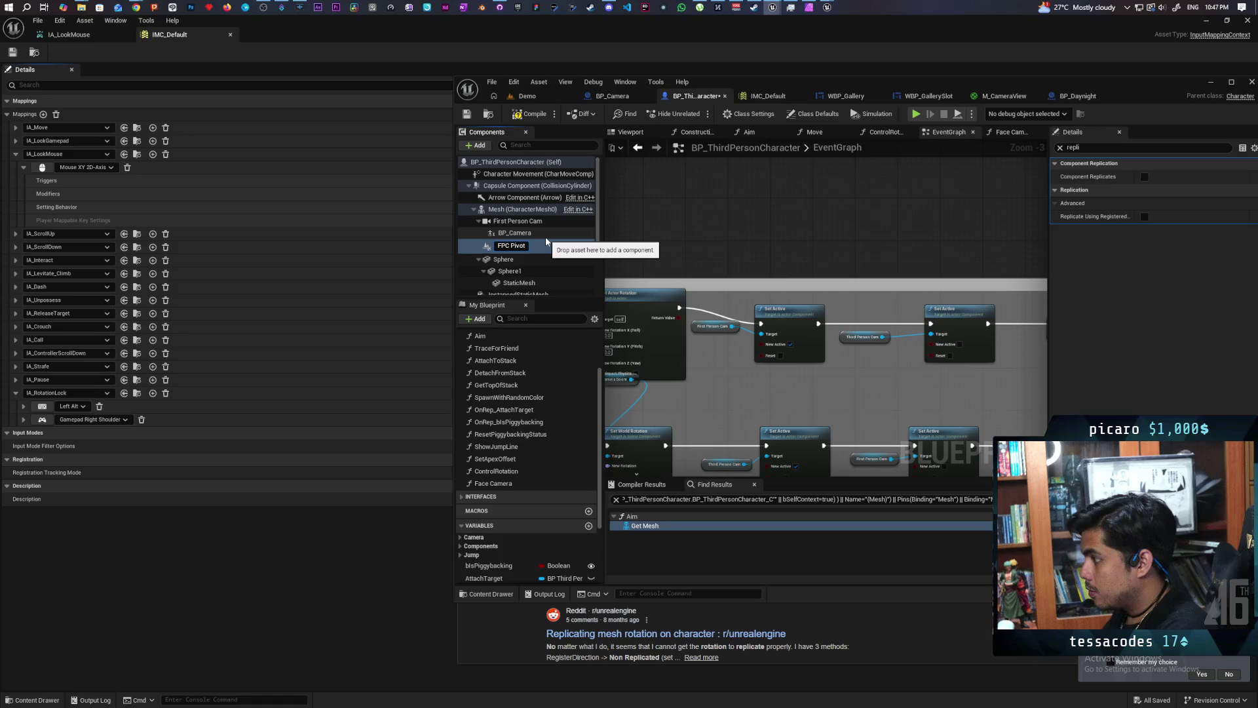
pyautogui.click(514, 233)
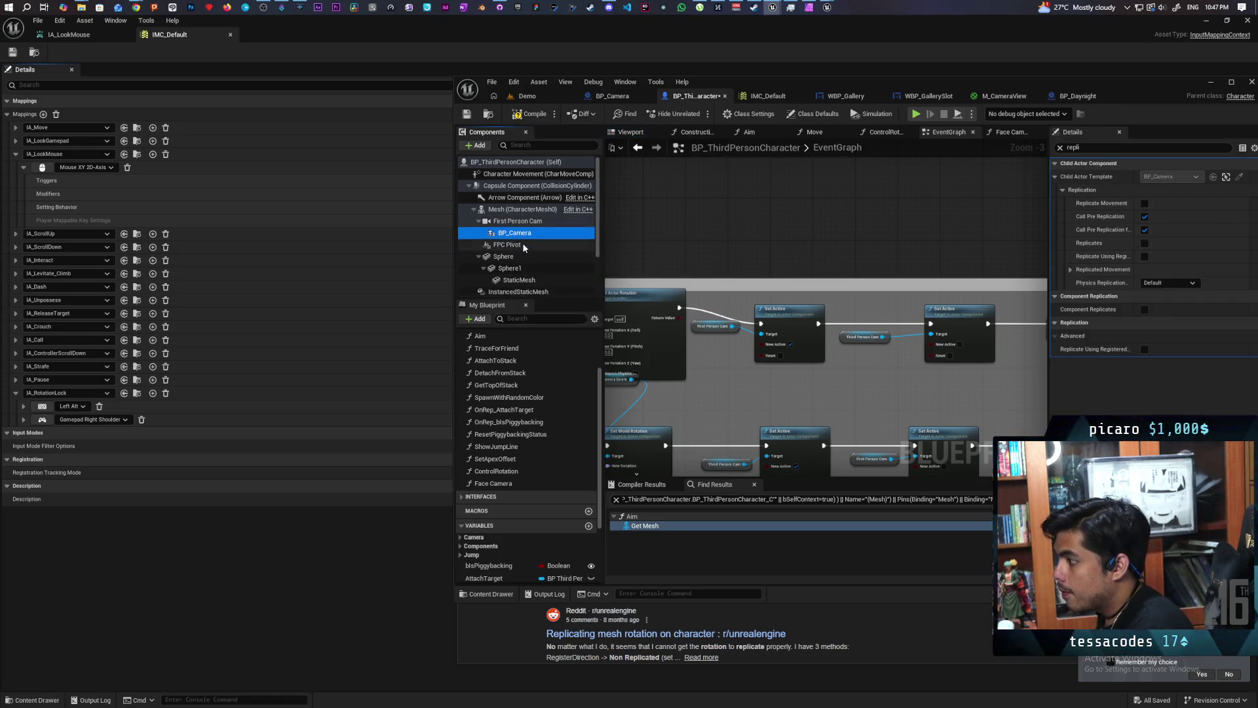
pyautogui.keyDown('ctrl'); pyautogui.click(505, 222); pyautogui.keyUp('ctrl')
pyautogui.moveTo(506, 222)
pyautogui.mouseDown()
pyautogui.moveTo(513, 249)
pyautogui.moveTo(520, 240)
pyautogui.mouseUp()
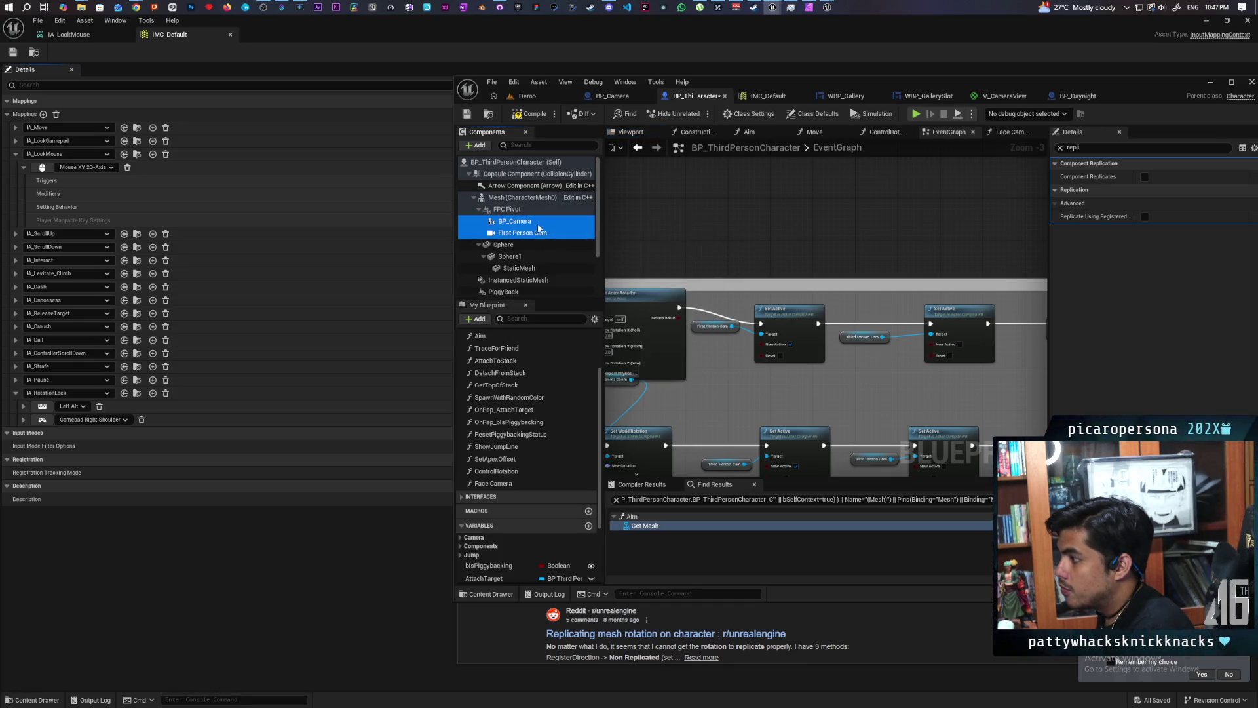
# Enable Component Replicates on FPC Pivot and clear the Details property filter.
pyautogui.click(629, 133)
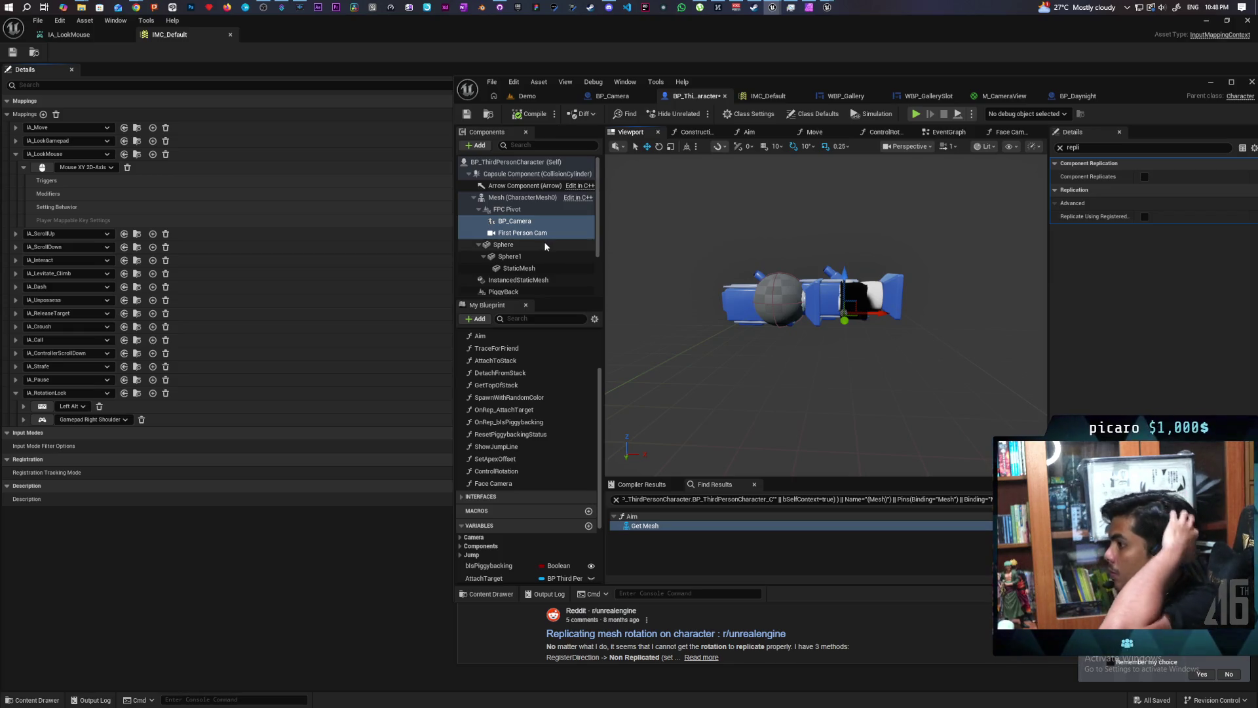
pyautogui.click(514, 209)
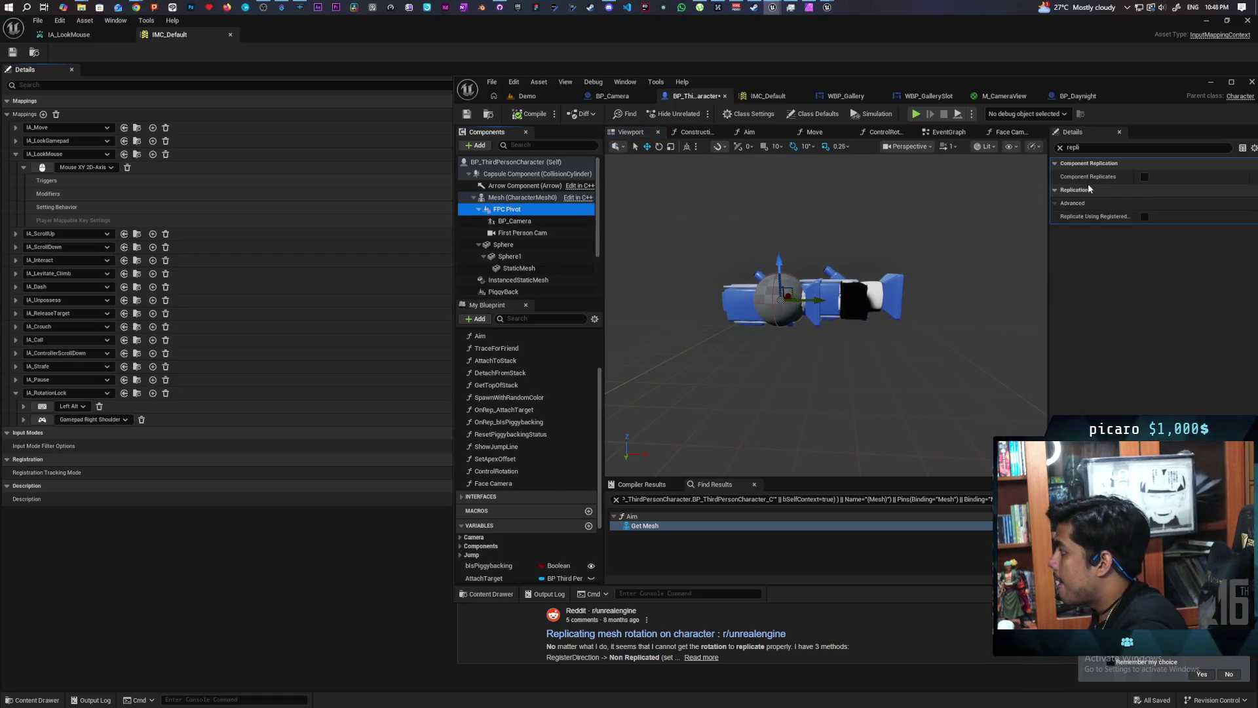
pyautogui.click(1143, 177)
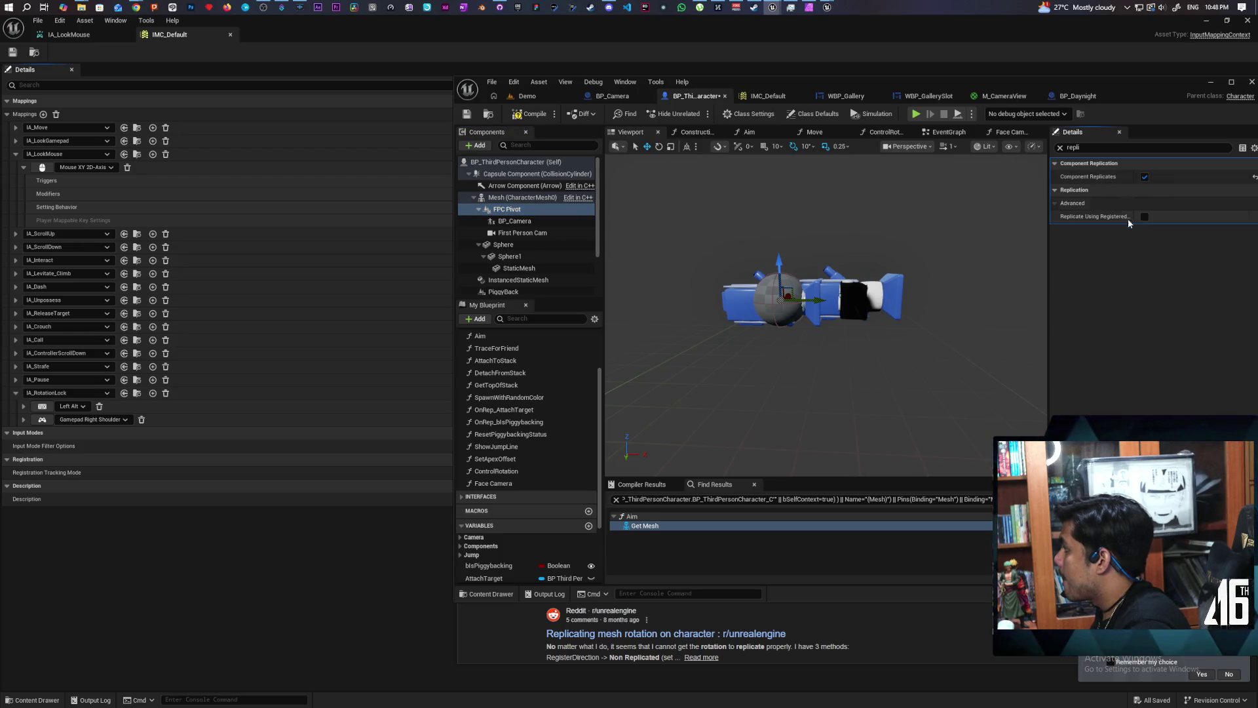
pyautogui.click(1060, 148)
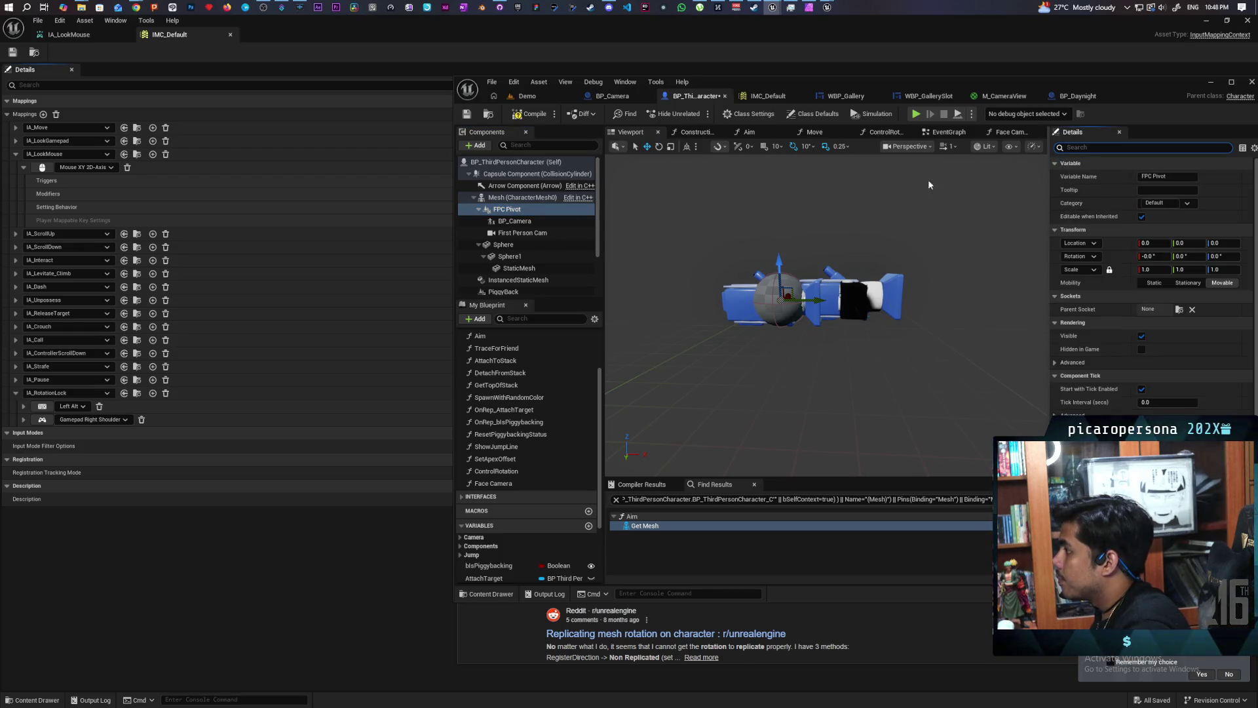
# In the Aim graph, wire an FPC Pivot reference into Get World Rotation and delete the Mesh node.
pyautogui.click(760, 132)
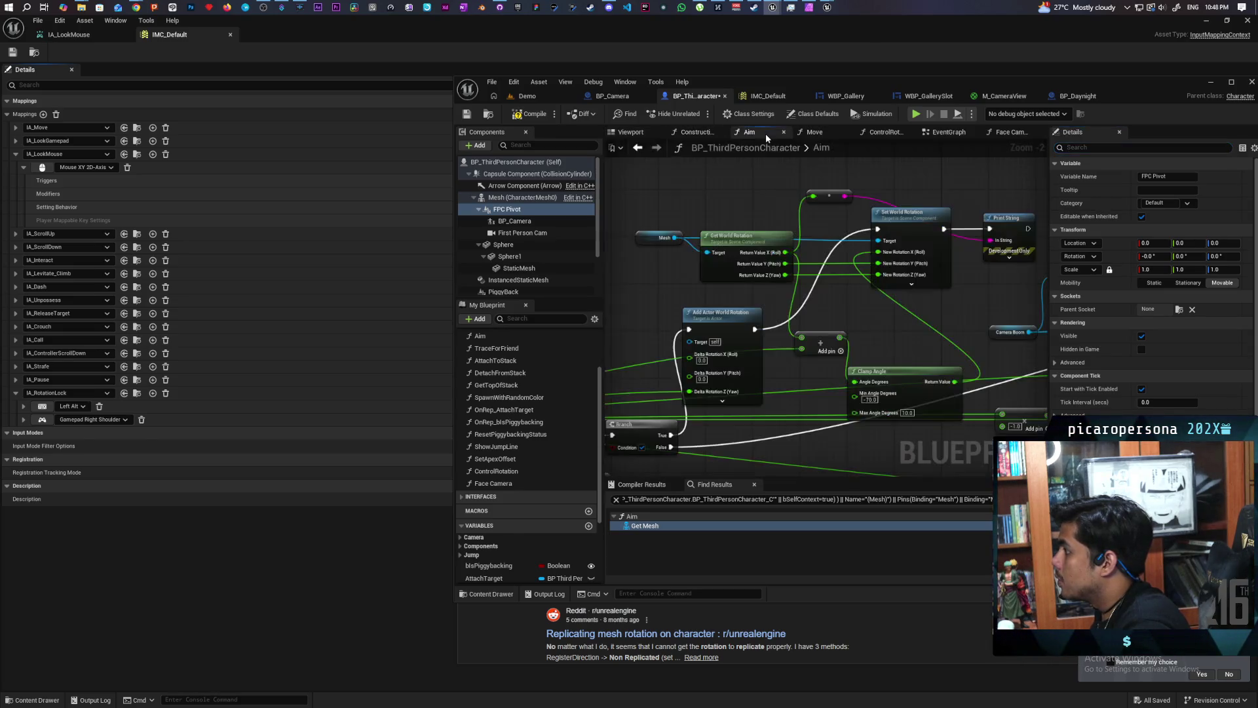
pyautogui.moveTo(846, 278); pyautogui.dragTo(870, 288)
pyautogui.moveTo(508, 214)
pyautogui.mouseDown()
pyautogui.moveTo(688, 244)
pyautogui.moveTo(694, 276)
pyautogui.moveTo(750, 258)
pyautogui.mouseUp()
pyautogui.click(702, 246)
pyautogui.press('Delete')
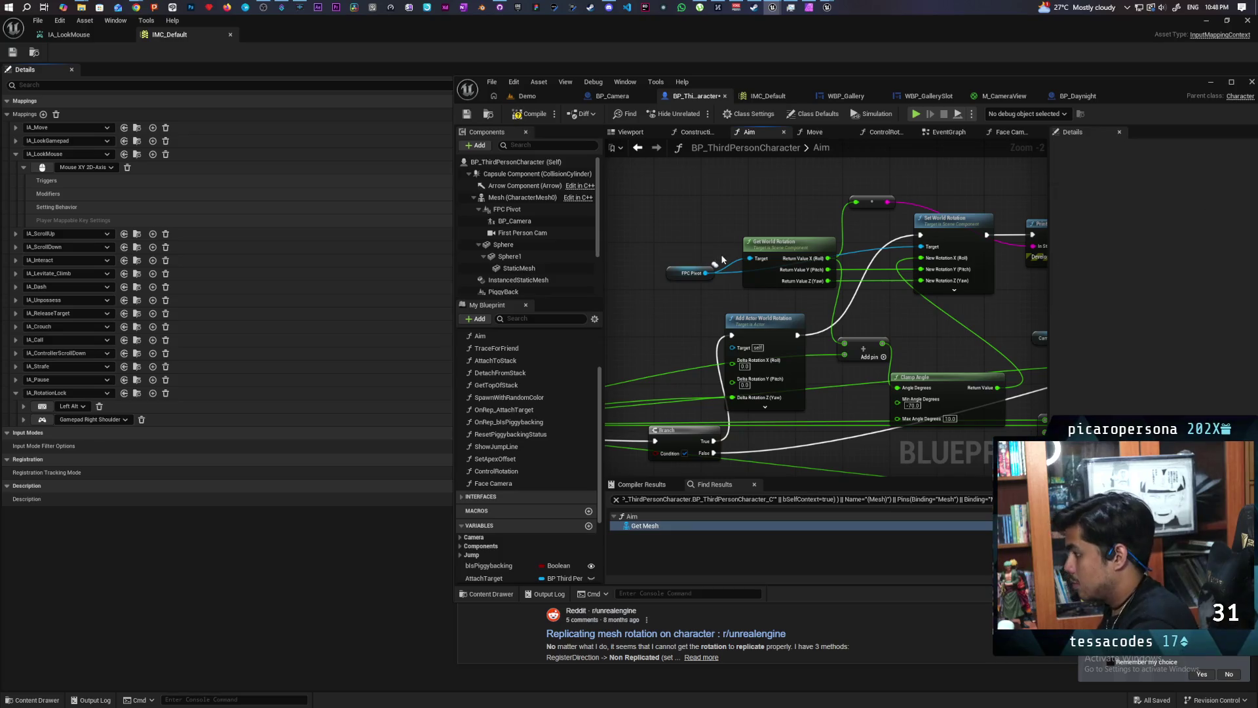
# Turn off Component Replicates on the Mesh, recheck FPC Pivot, and return to the Demo level.
pyautogui.click(517, 197)
pyautogui.write('pli')
pyautogui.click(1141, 204)
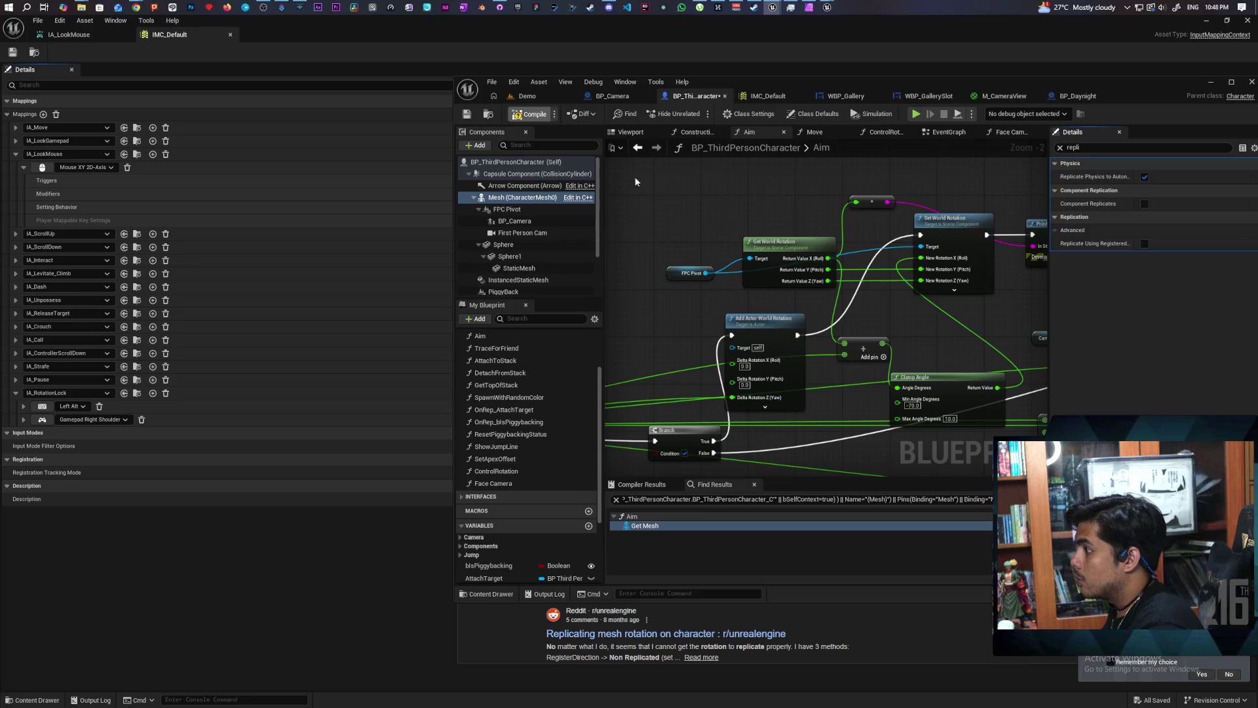
pyautogui.scroll(-1, 655, 203)
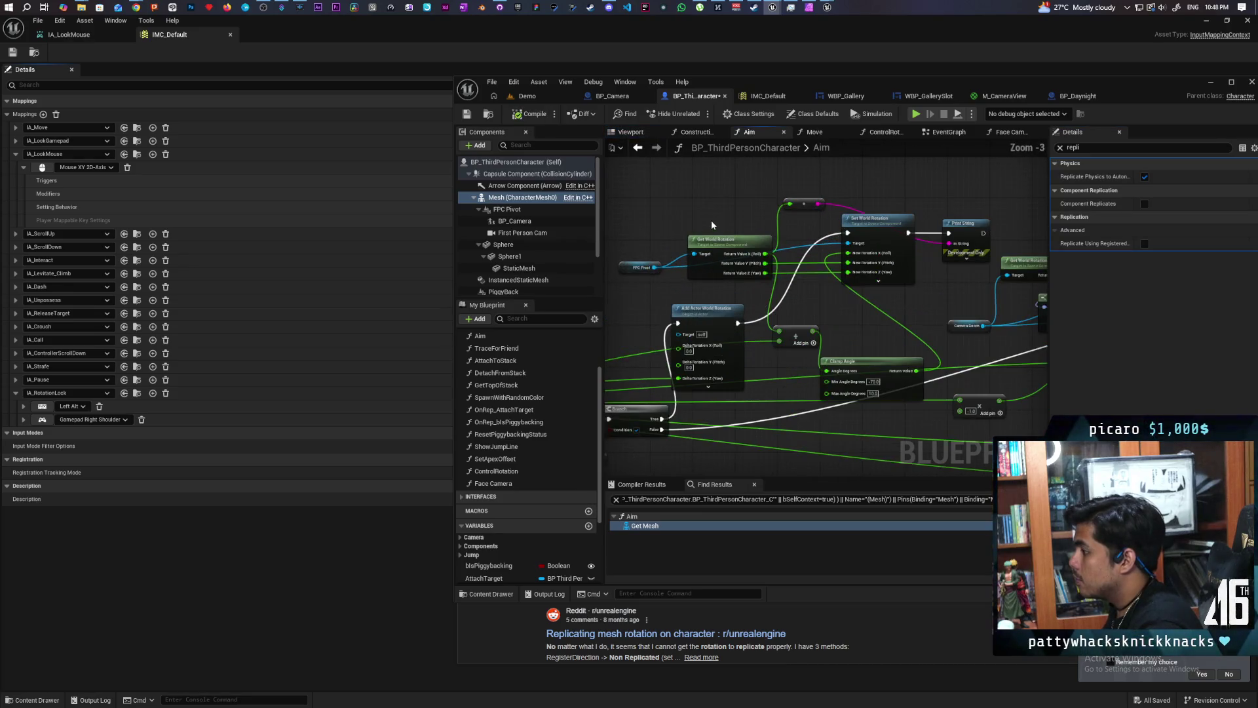
pyautogui.click(569, 209)
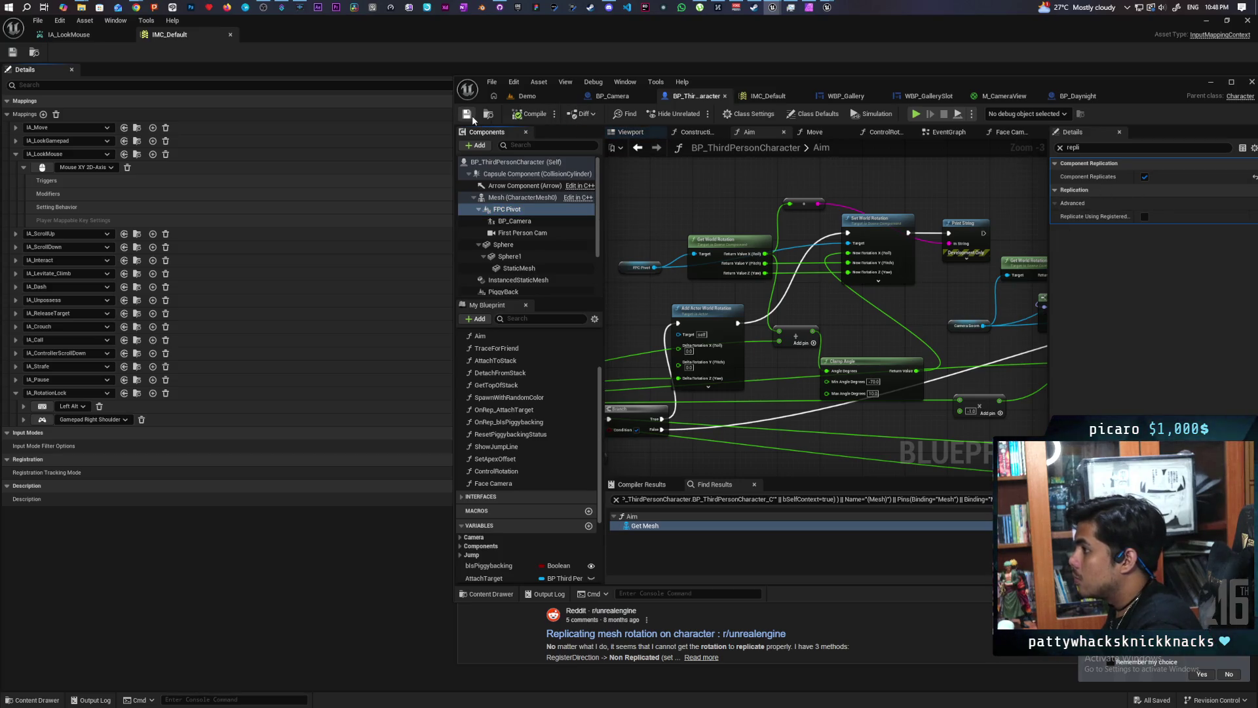
pyautogui.click(639, 267)
pyautogui.moveTo(651, 288); pyautogui.dragTo(657, 265)
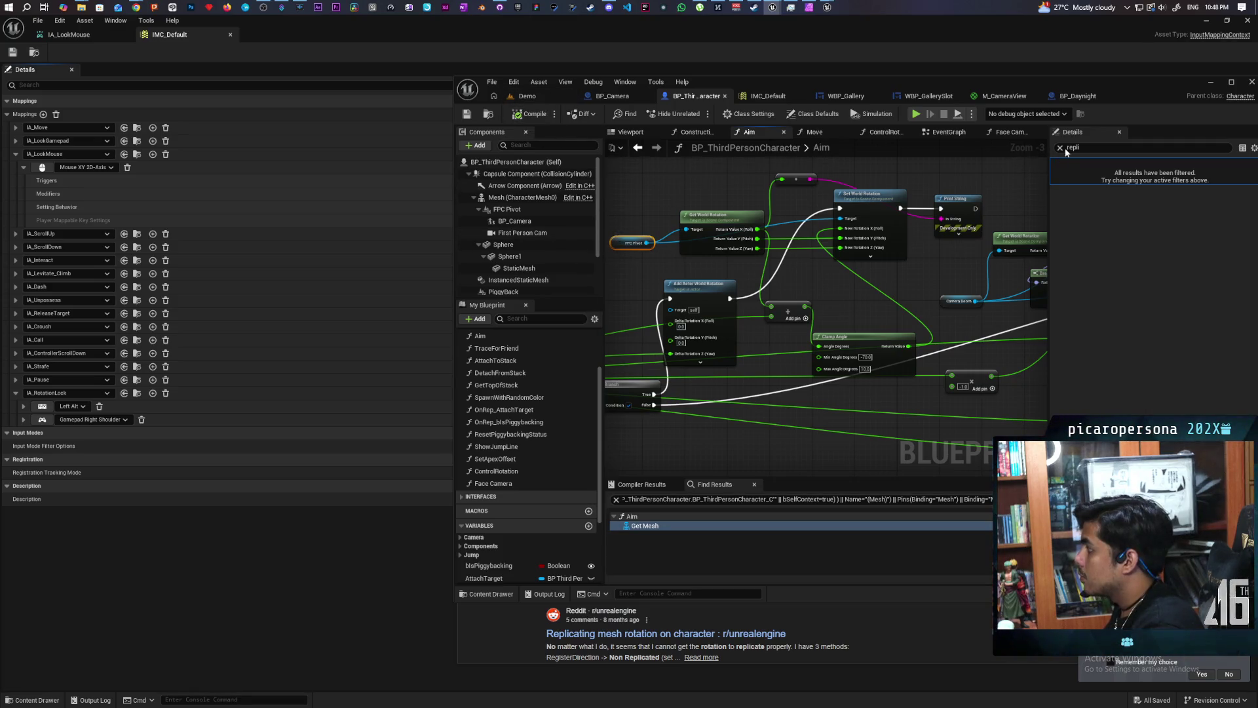
pyautogui.click(527, 95)
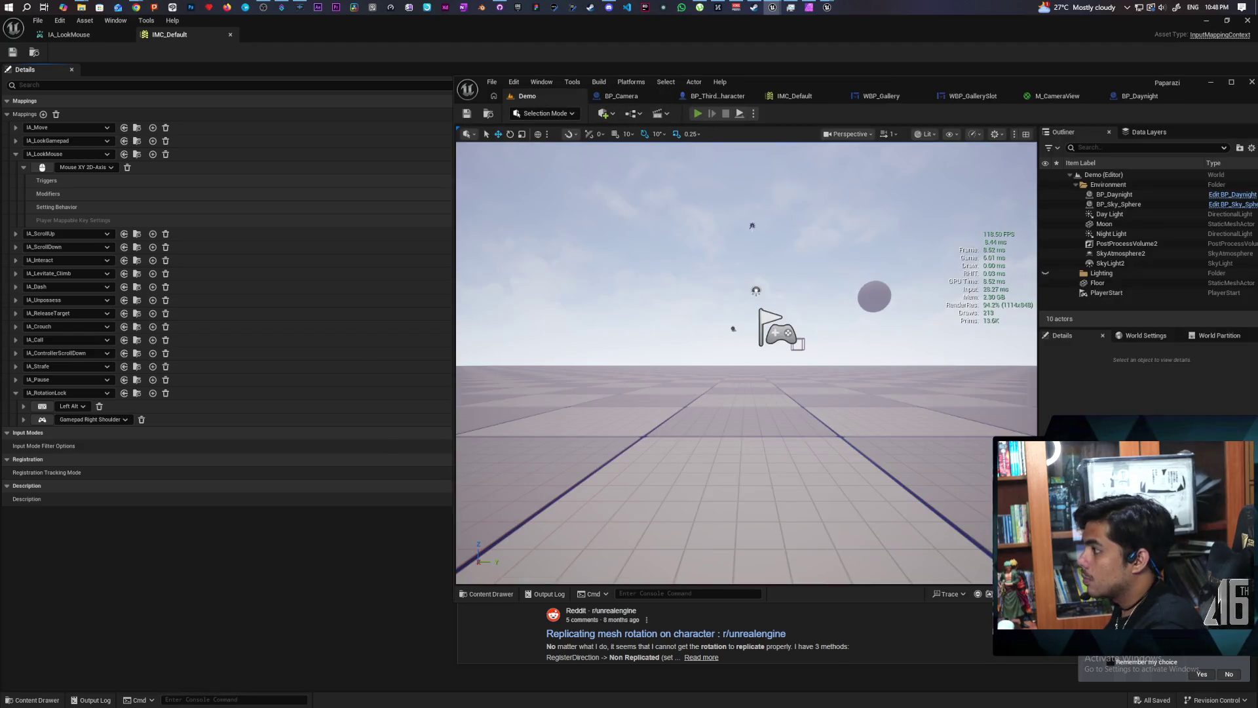
pyautogui.hotkey('alt', 'p')
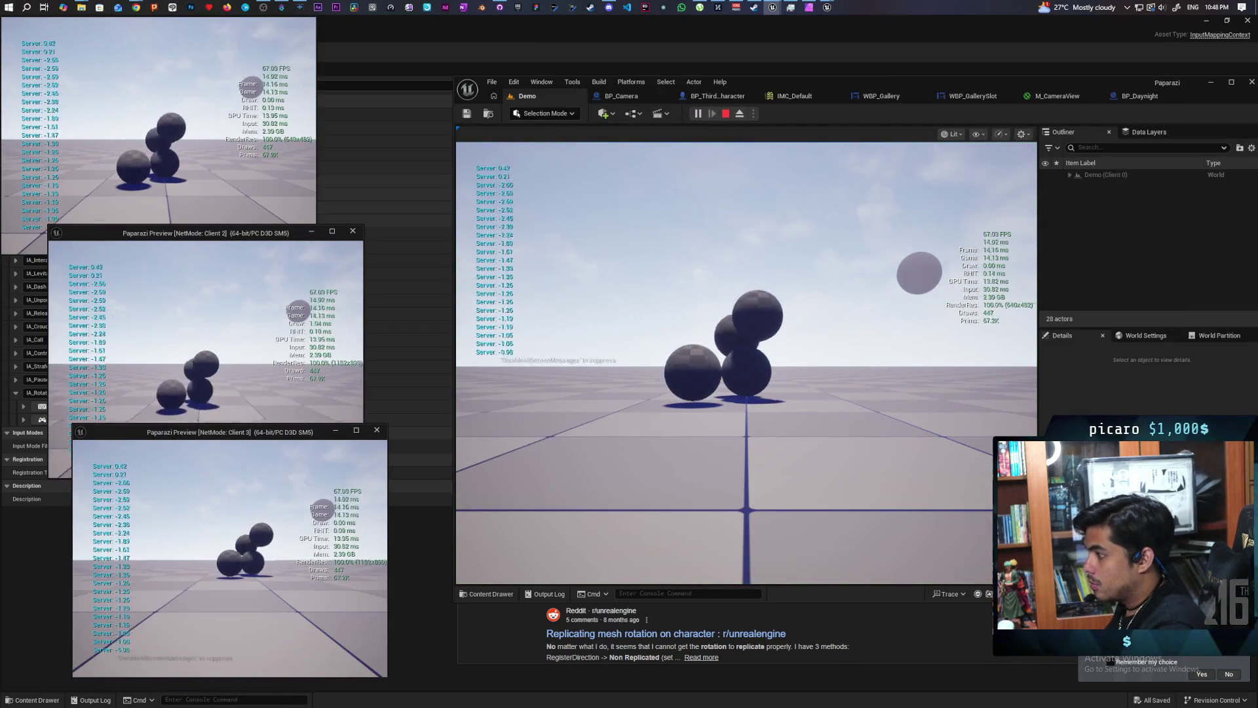
pyautogui.hotkey('alt', 'Tab')
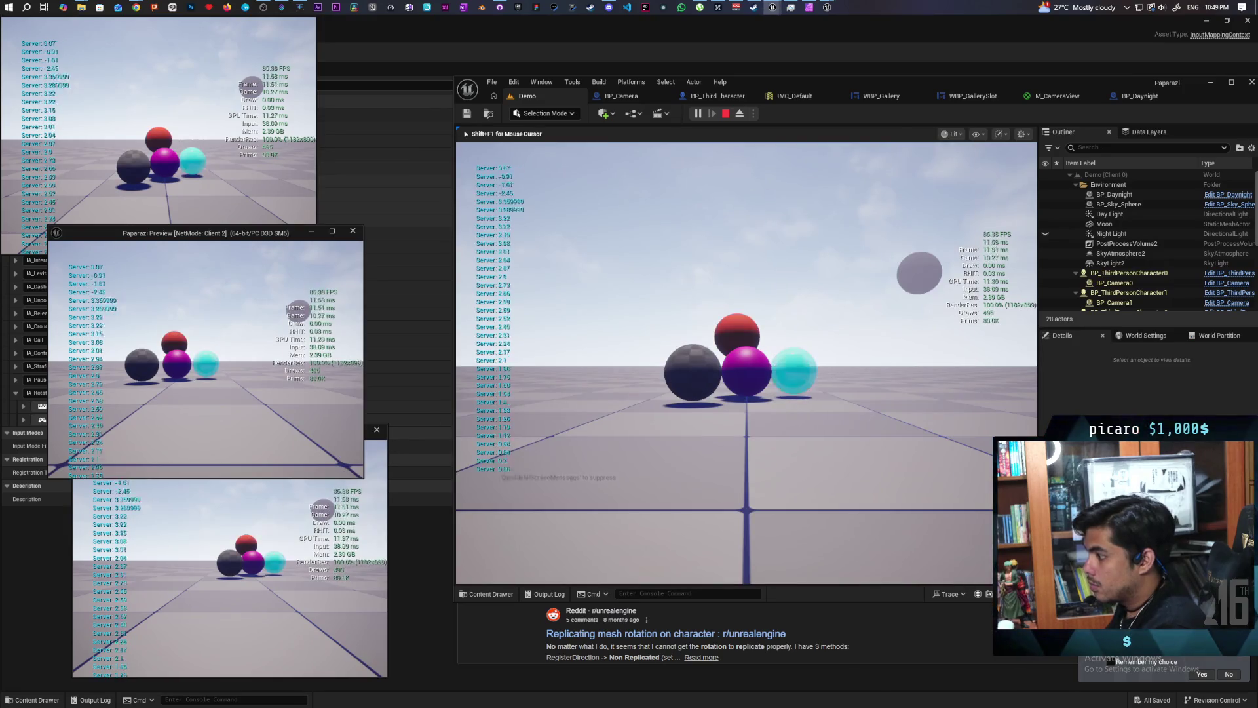
pyautogui.press('e')
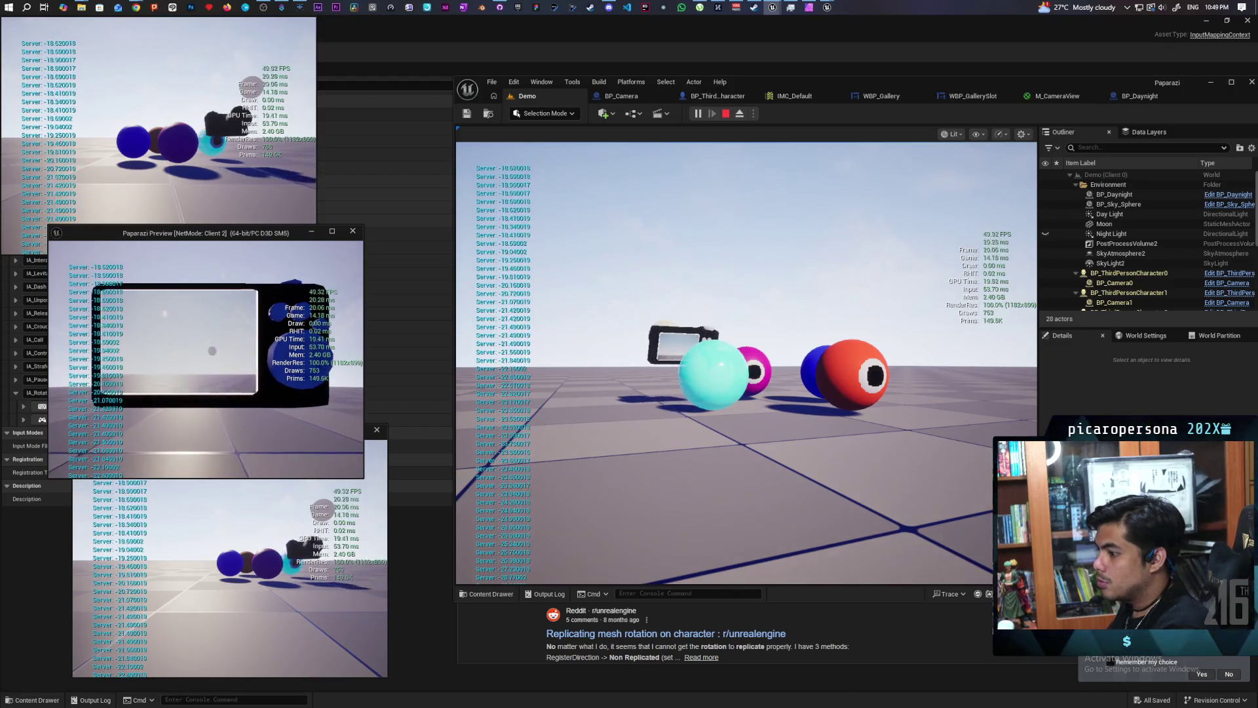
pyautogui.click(214, 551)
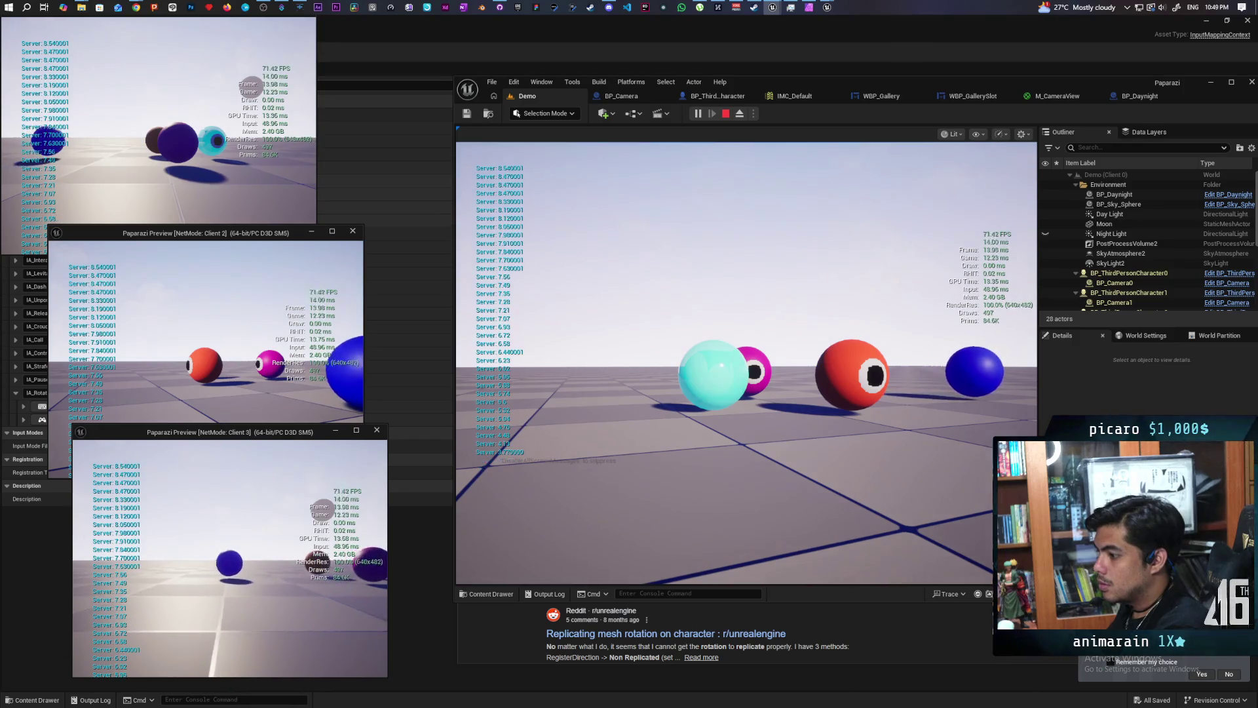
pyautogui.press('e')
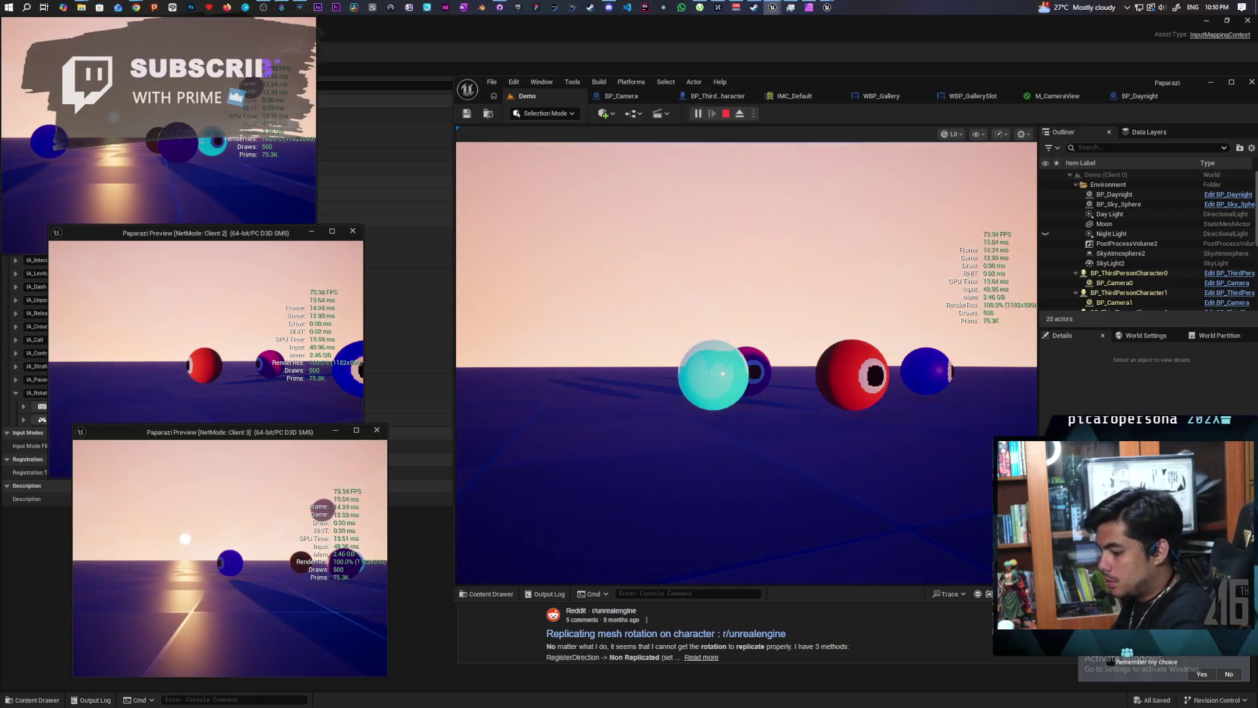
pyautogui.click(747, 393)
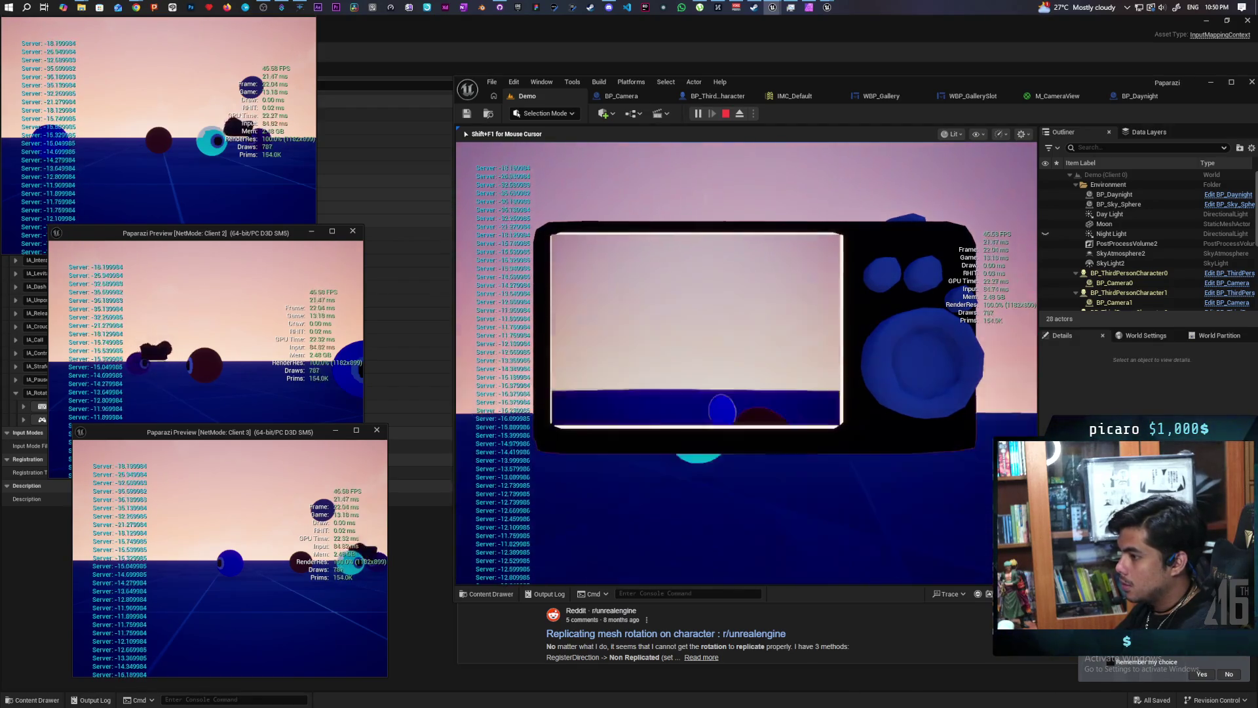
pyautogui.press('Escape')
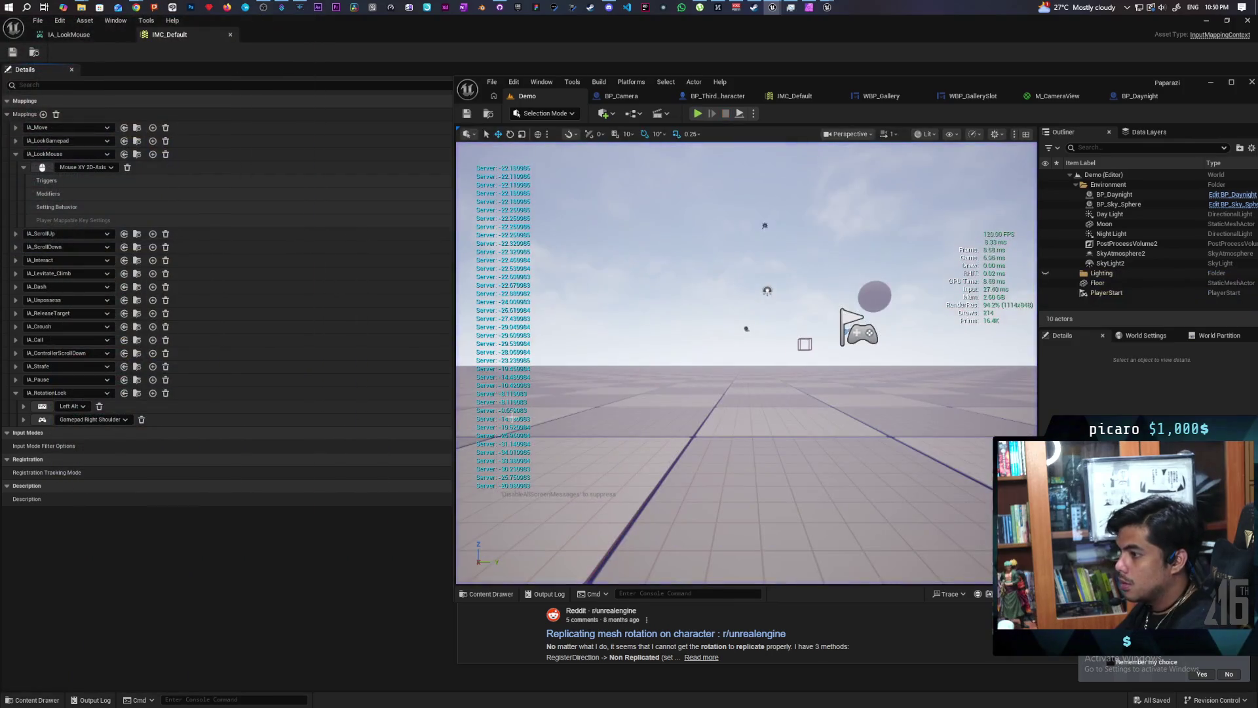
pyautogui.click(698, 113)
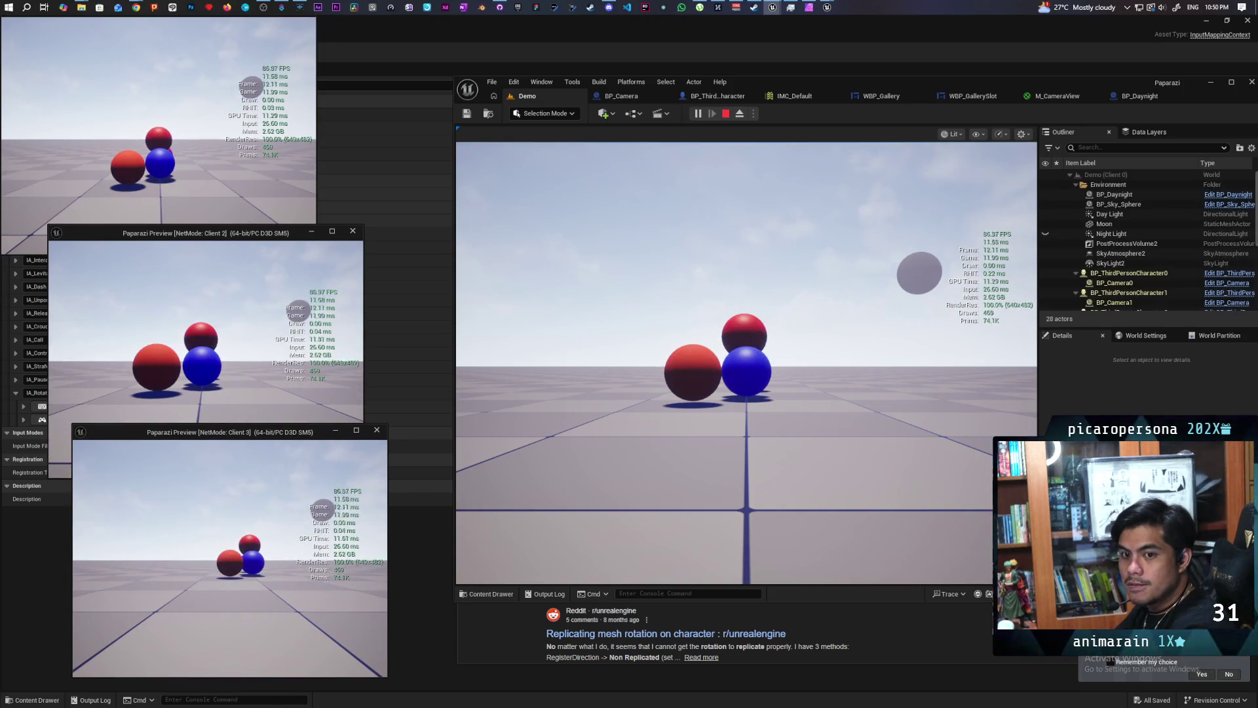
pyautogui.hotkey('alt', 'Tab')
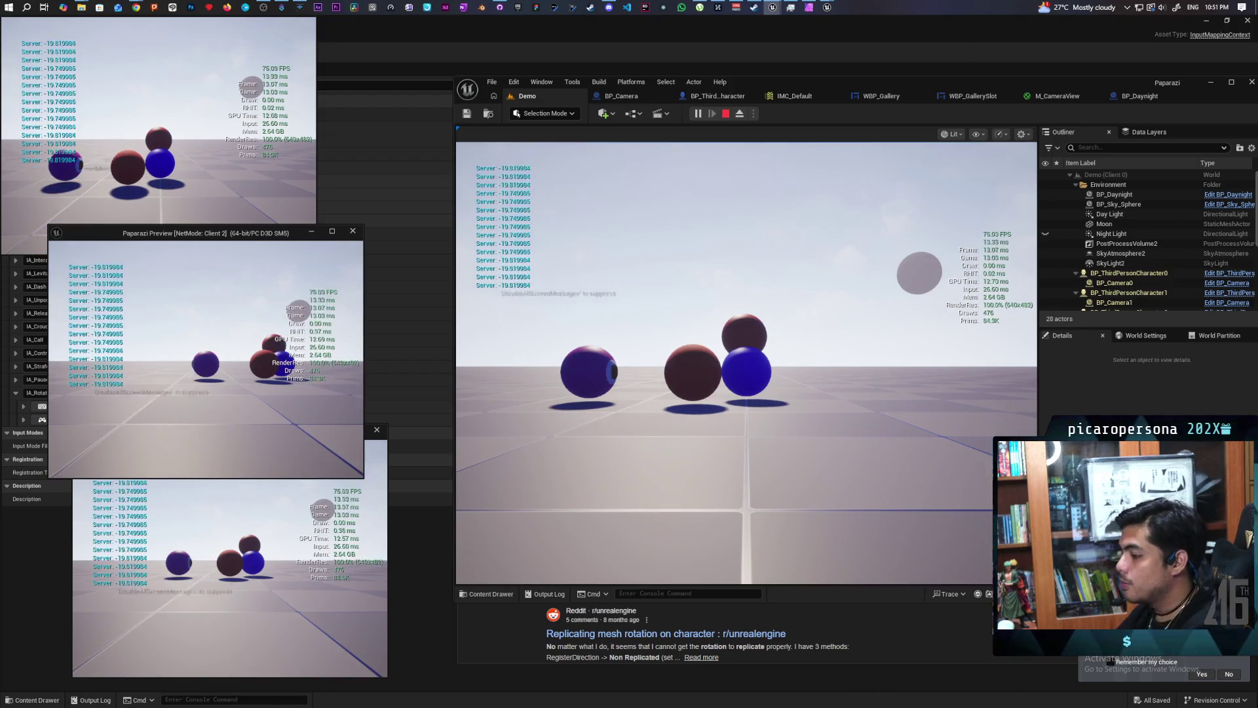
pyautogui.press('Escape')
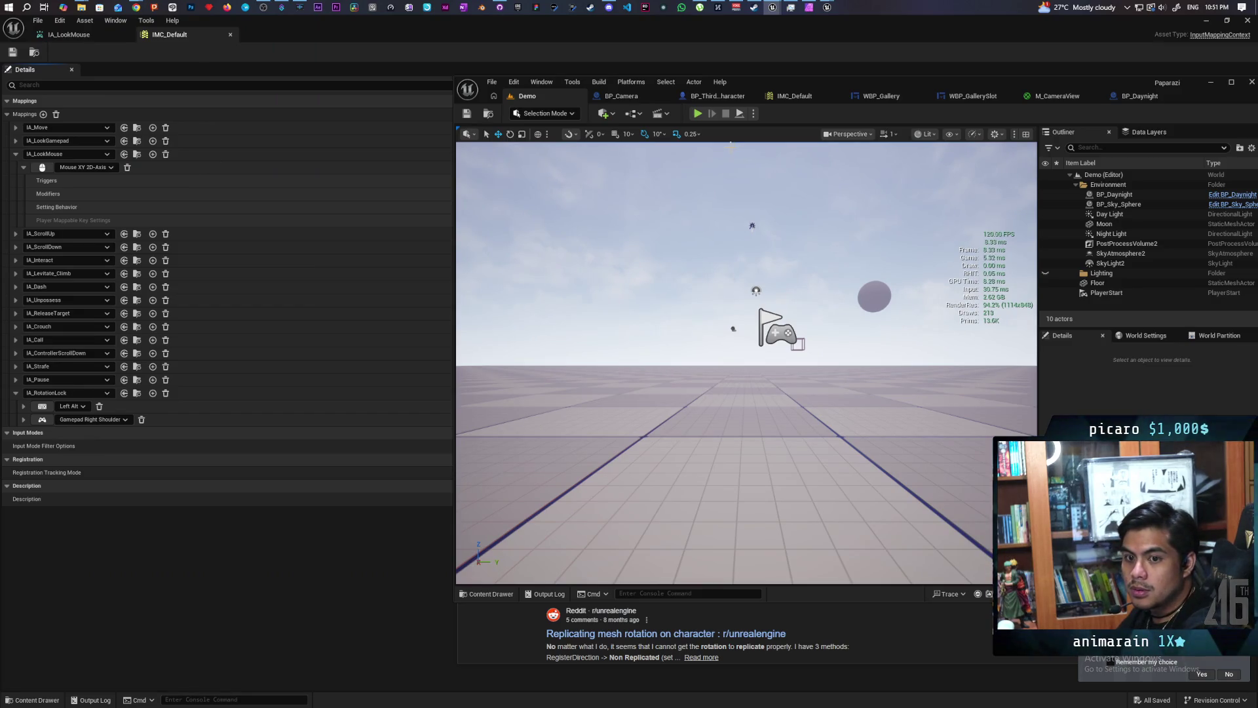
# Tick Orient Rotation To Movement on the character's upper SET node and launch a multiplayer test.
pyautogui.click(713, 97)
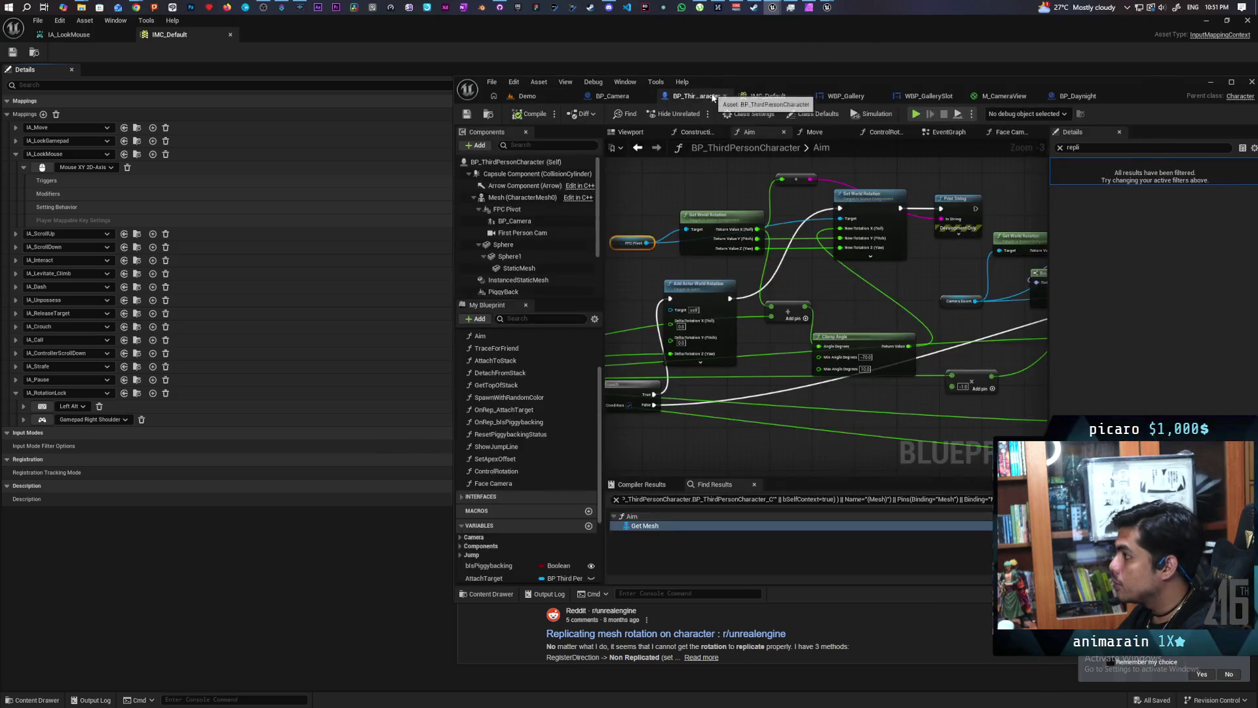
pyautogui.click(612, 96)
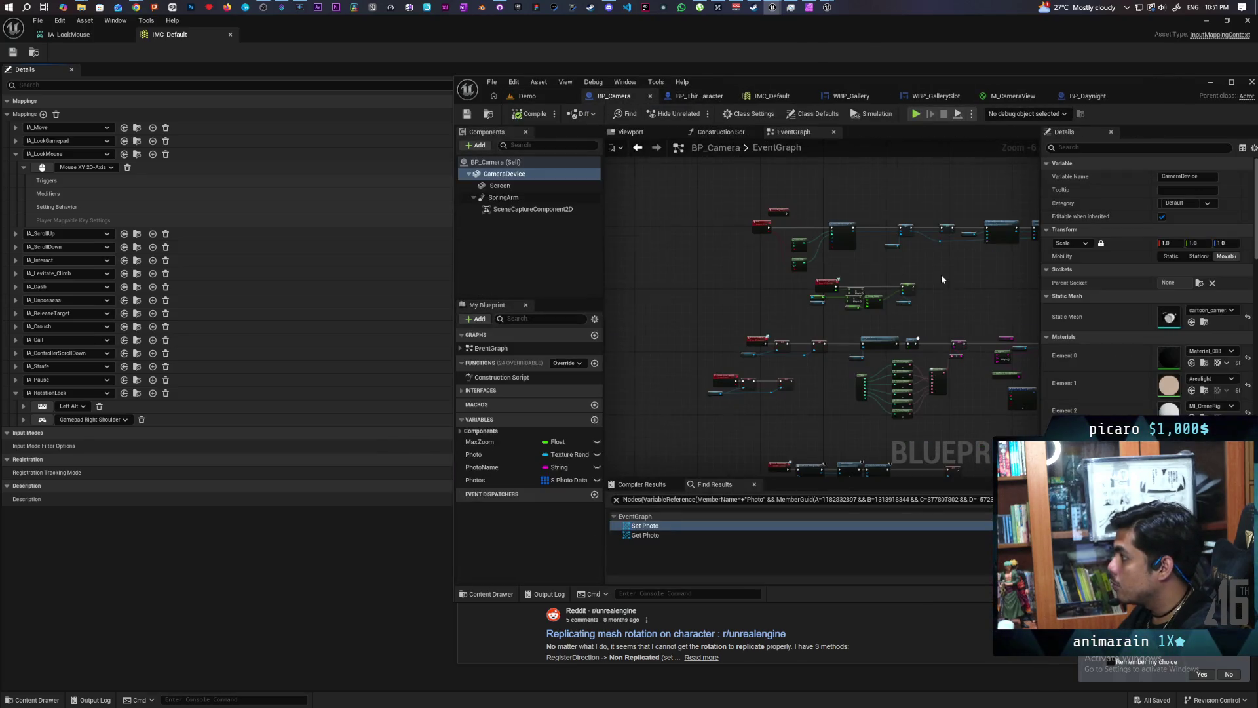
pyautogui.scroll(-3, 942, 279)
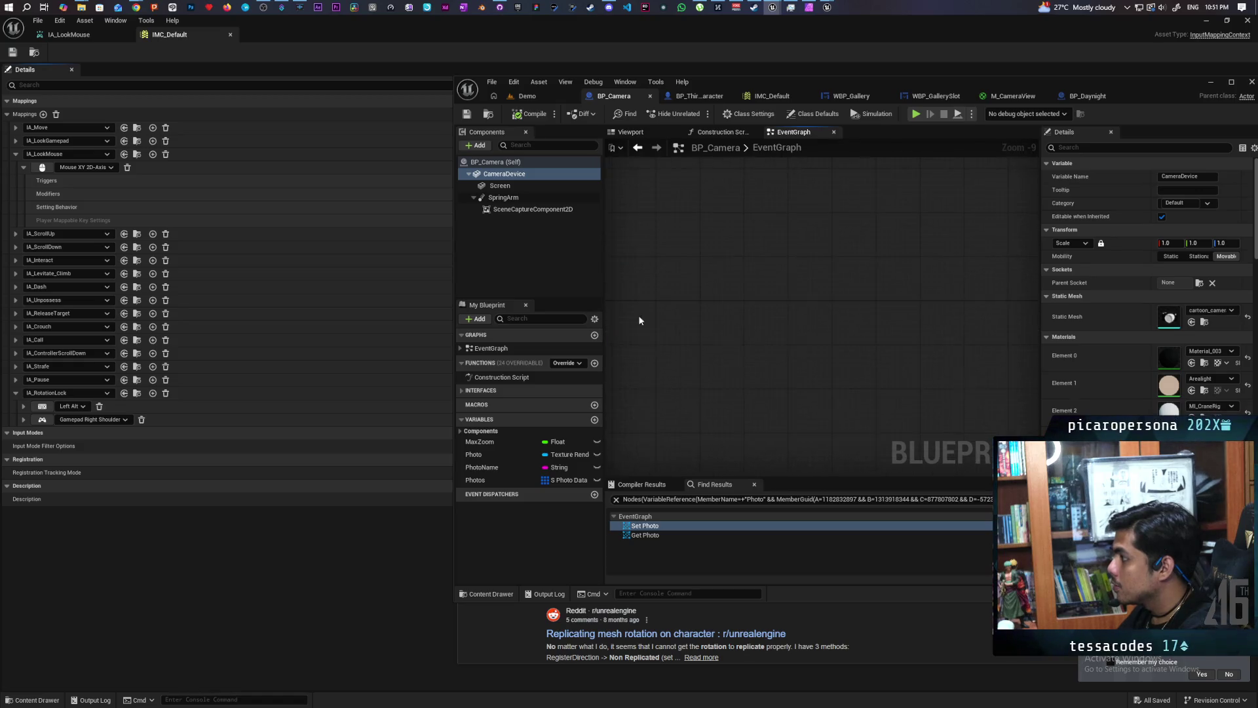
pyautogui.click(711, 99)
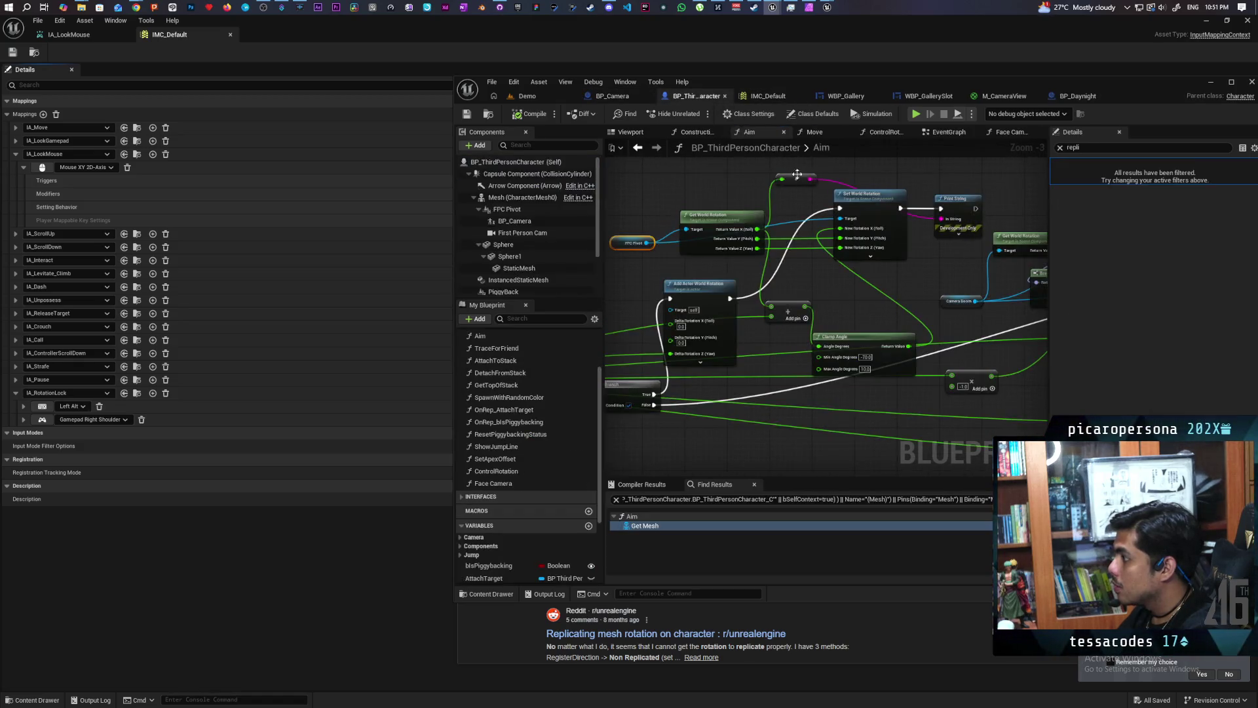
pyautogui.click(944, 133)
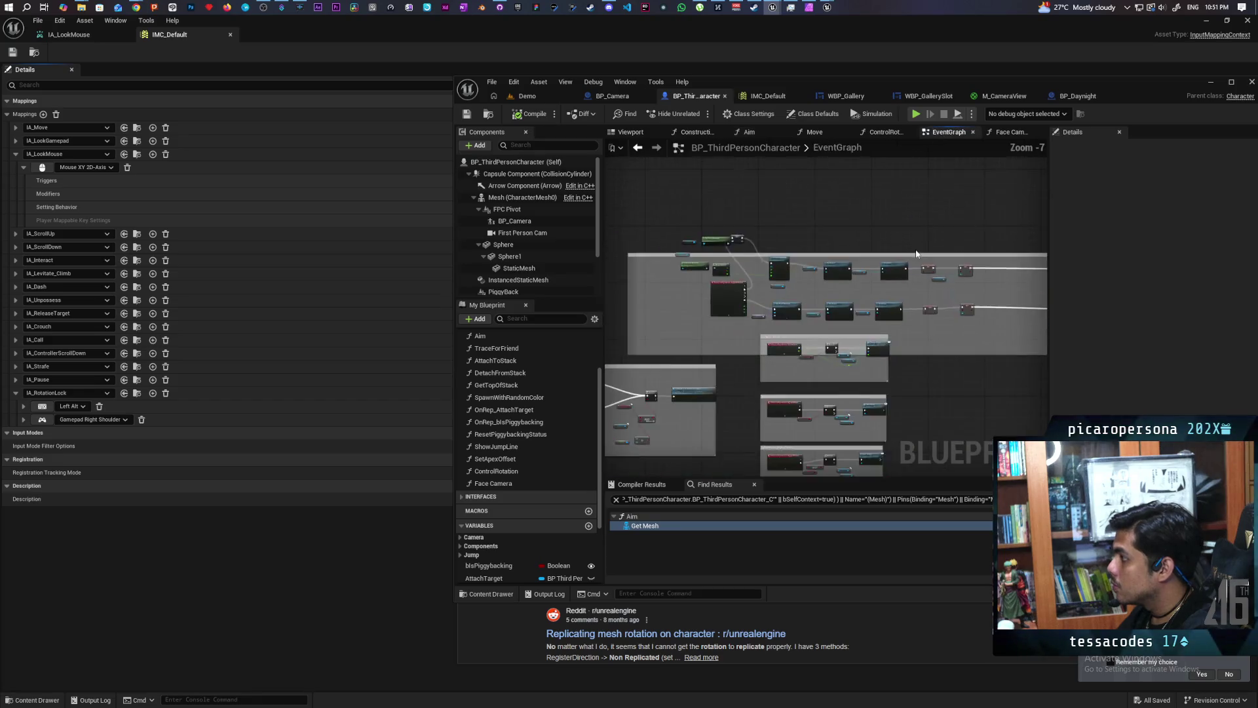
pyautogui.click(822, 240)
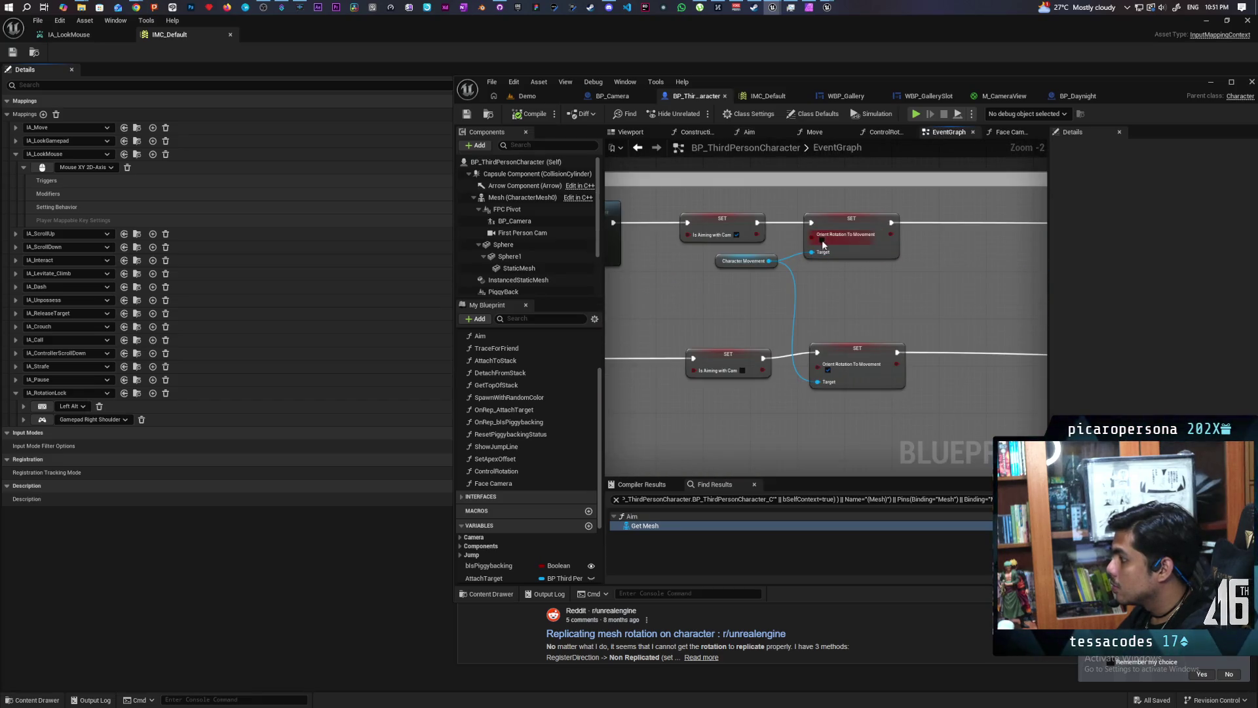
pyautogui.click(544, 97)
pyautogui.click(698, 114)
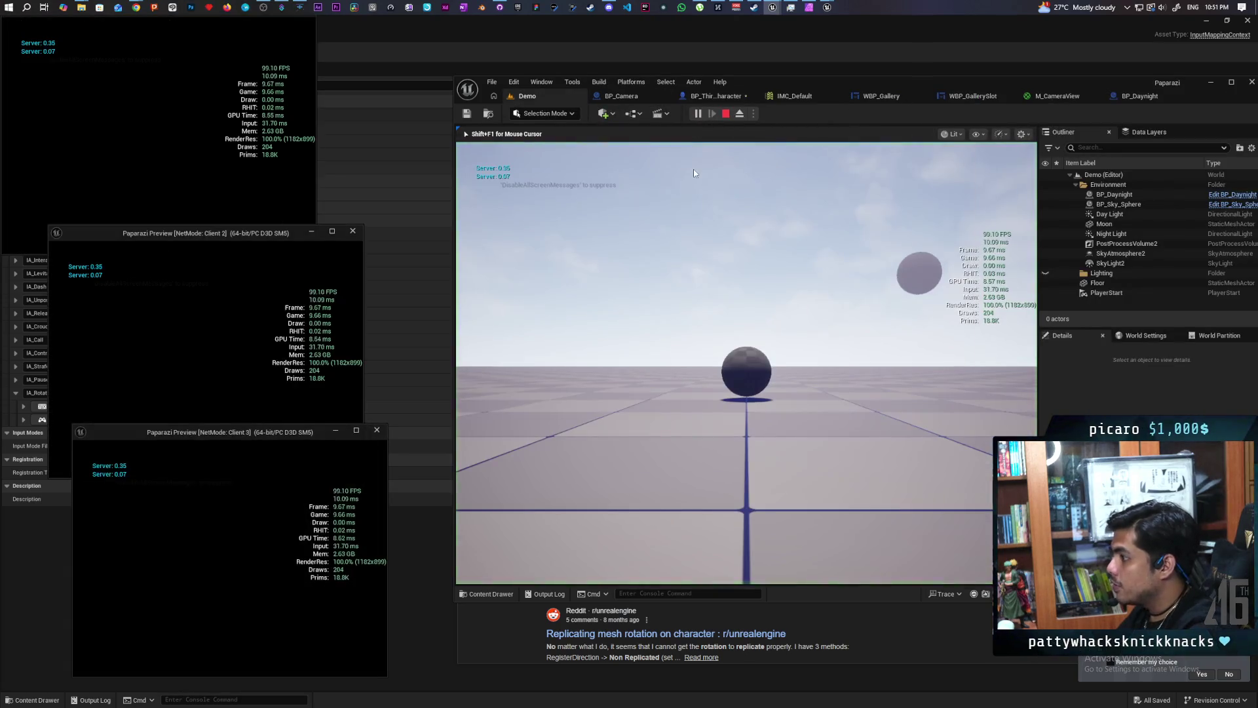
# Raise the handheld camera in a client window, look around, then stop the play session.
pyautogui.hotkey('alt', 'Tab')
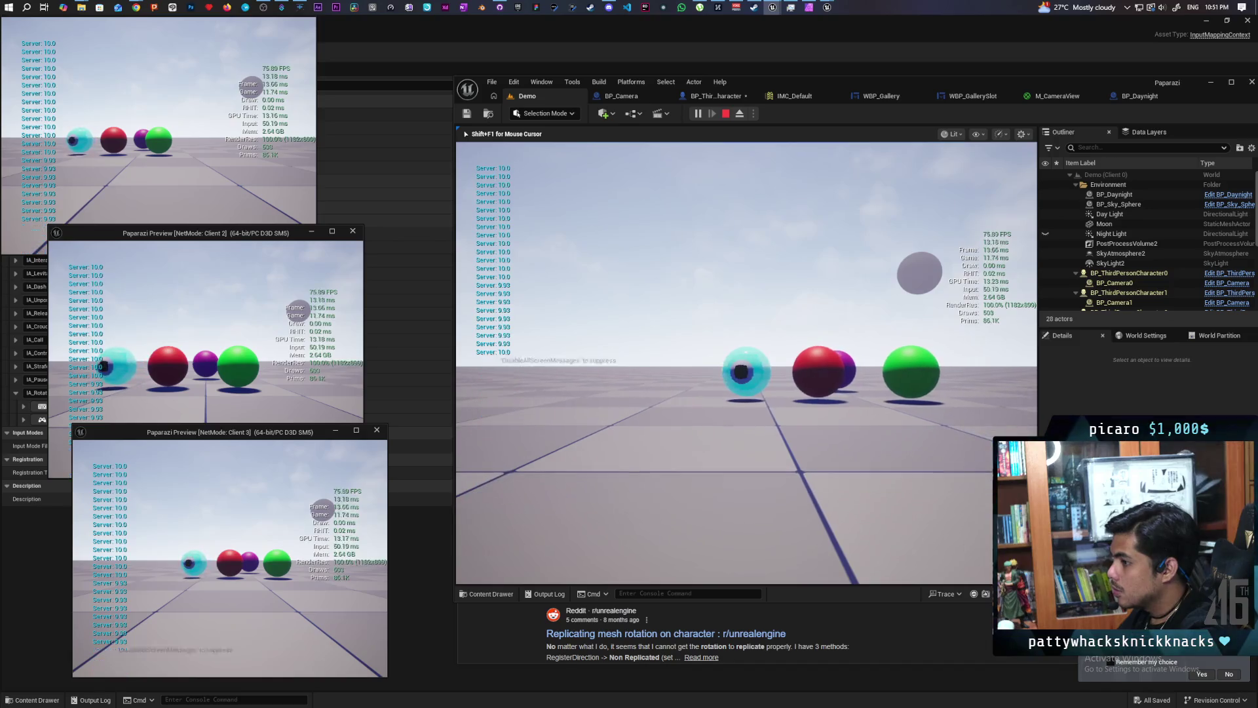
pyautogui.press('e')
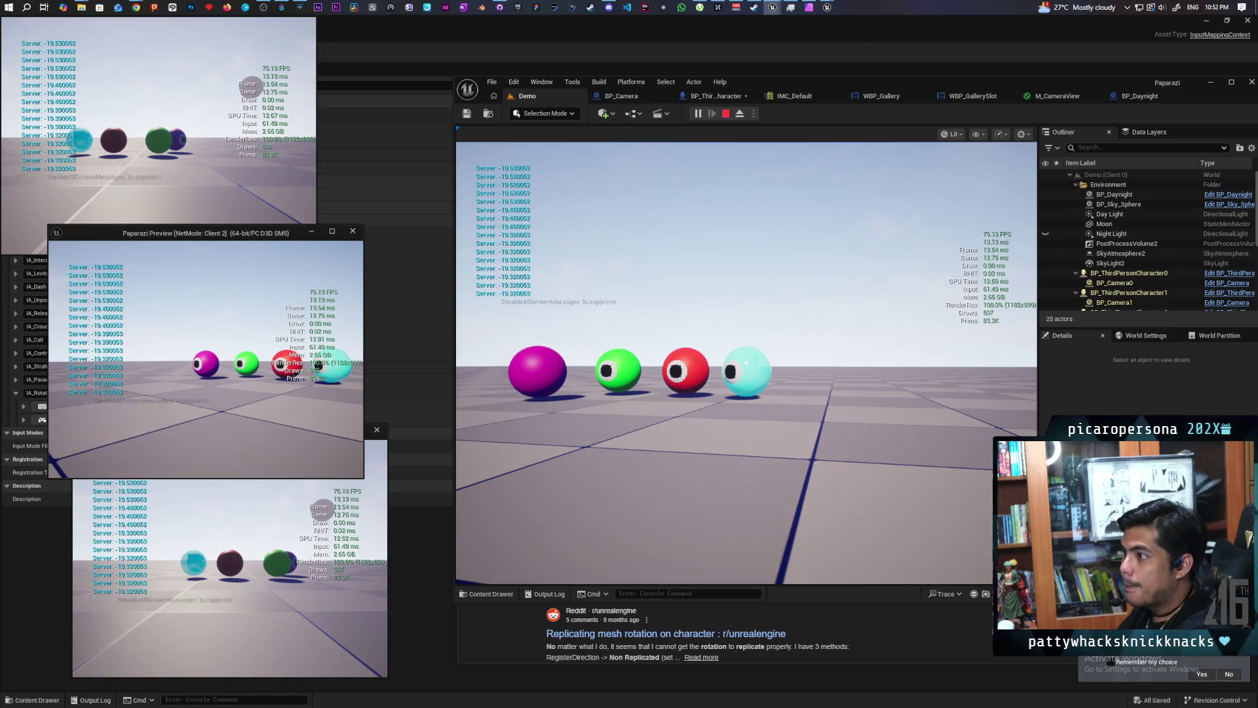
pyautogui.press('Escape')
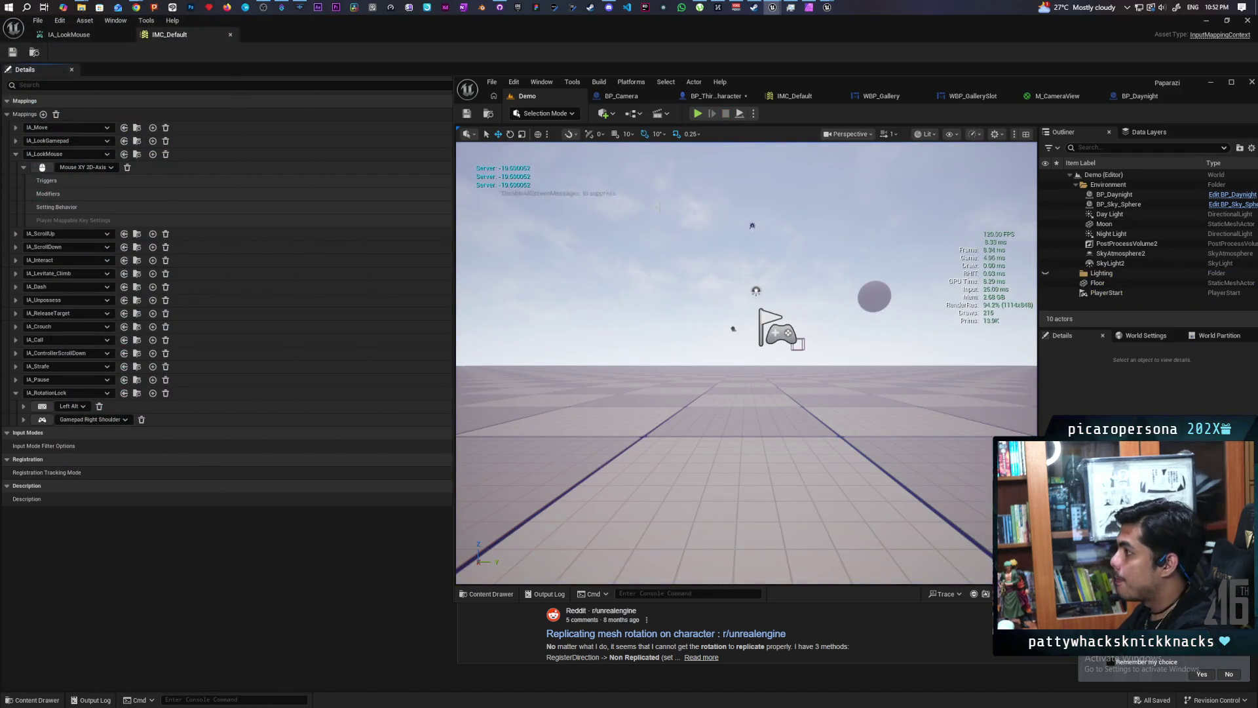
# Rearrange the Aim and Aim Server nodes beside IA_Look in the character EventGraph.
pyautogui.click(706, 98)
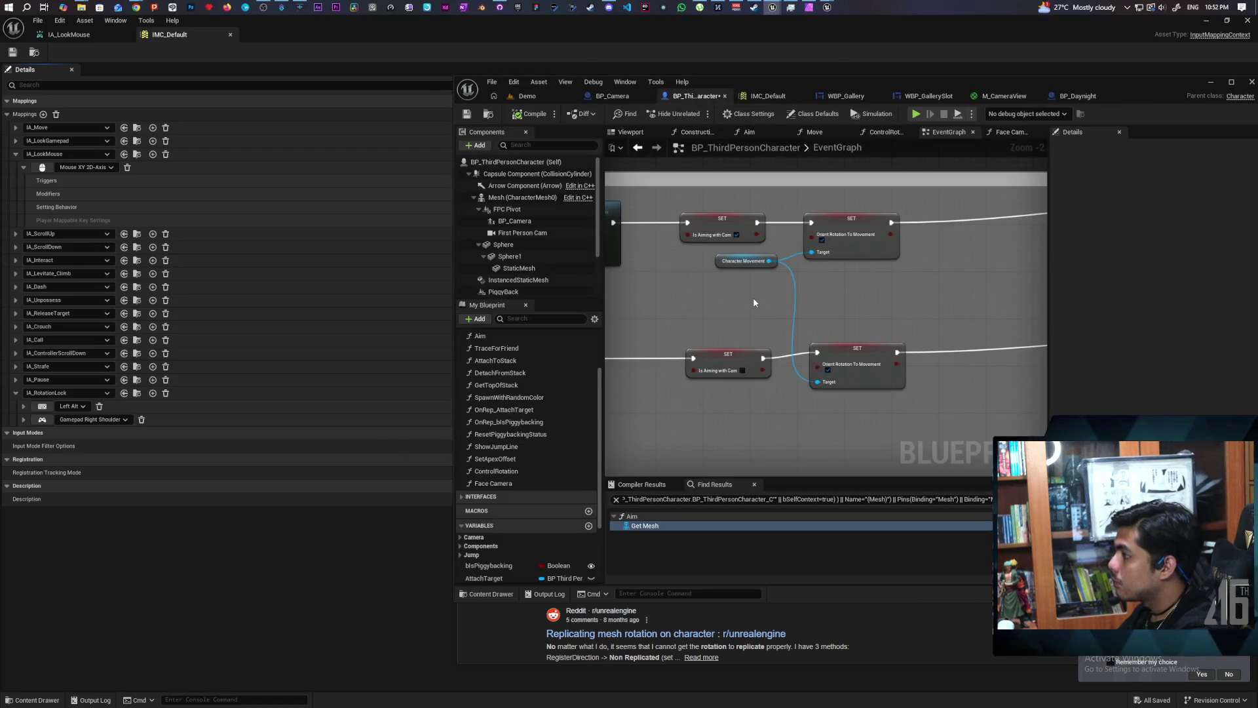
pyautogui.scroll(-9, 753, 296)
pyautogui.moveTo(736, 303); pyautogui.dragTo(806, 282)
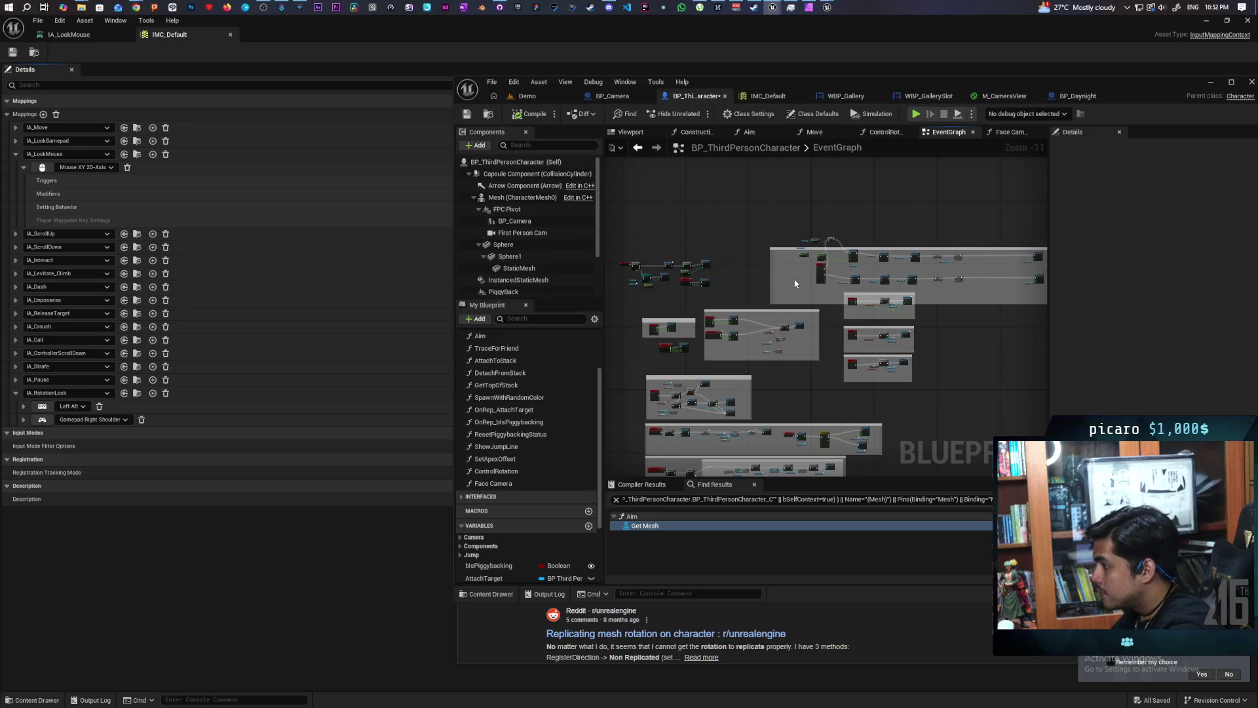
pyautogui.scroll(10, 821, 344)
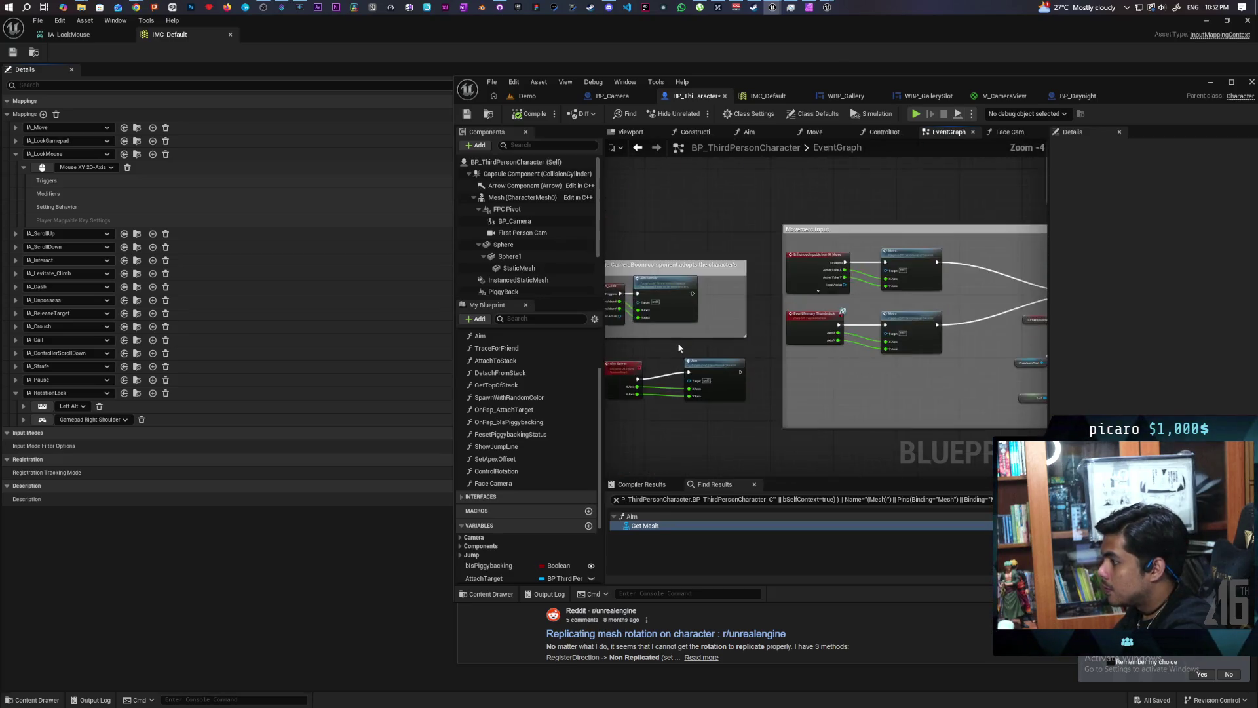
pyautogui.moveTo(821, 344)
pyautogui.mouseDown()
pyautogui.moveTo(854, 338)
pyautogui.moveTo(758, 332)
pyautogui.moveTo(849, 336)
pyautogui.mouseUp()
pyautogui.moveTo(779, 377); pyautogui.dragTo(713, 375)
pyautogui.moveTo(964, 367)
pyautogui.mouseDown()
pyautogui.moveTo(894, 375)
pyautogui.moveTo(895, 387)
pyautogui.moveTo(903, 376)
pyautogui.mouseUp()
pyautogui.moveTo(802, 344); pyautogui.dragTo(815, 318)
pyautogui.keyDown('ctrl'); pyautogui.click(727, 329); pyautogui.keyUp('ctrl')
pyautogui.moveTo(727, 329); pyautogui.dragTo(713, 405)
pyautogui.moveTo(868, 301); pyautogui.dragTo(850, 339)
pyautogui.moveTo(824, 252); pyautogui.dragTo(900, 251)
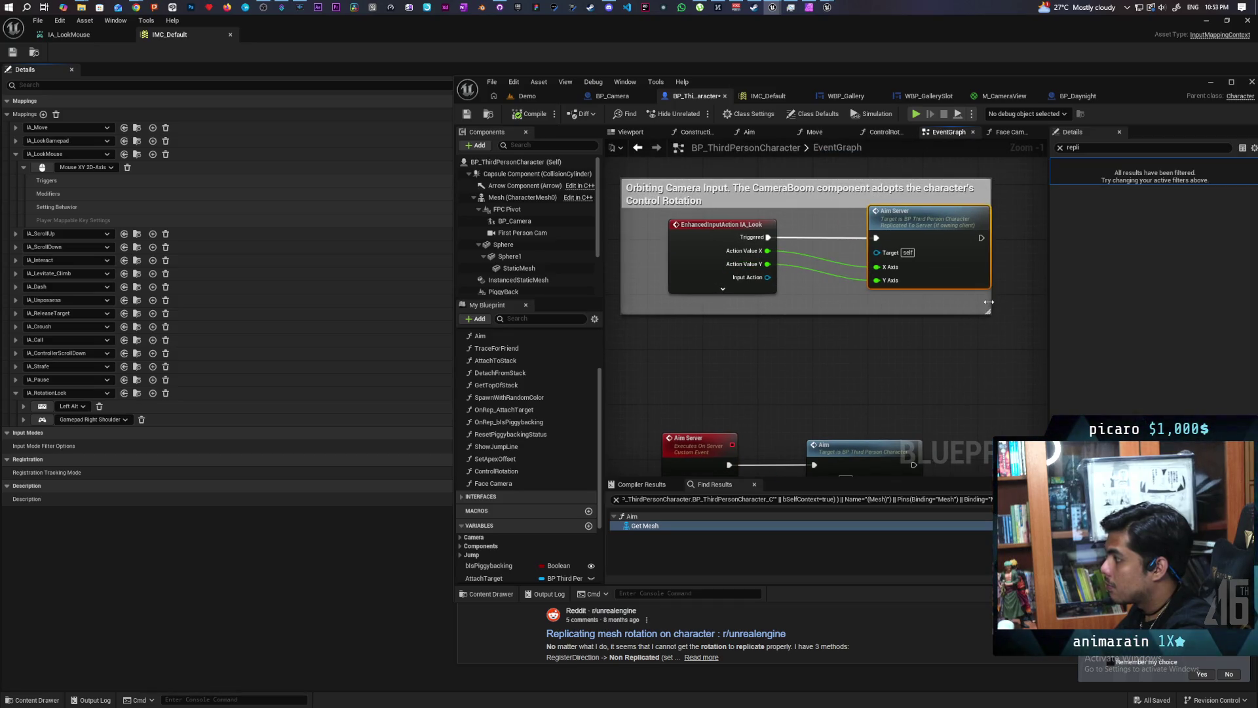
# Widen and raise the comment box, shift IA_Look left, and pull a wire from Triggered.
pyautogui.moveTo(992, 302); pyautogui.dragTo(1040, 300)
pyautogui.moveTo(896, 177); pyautogui.dragTo(898, 152)
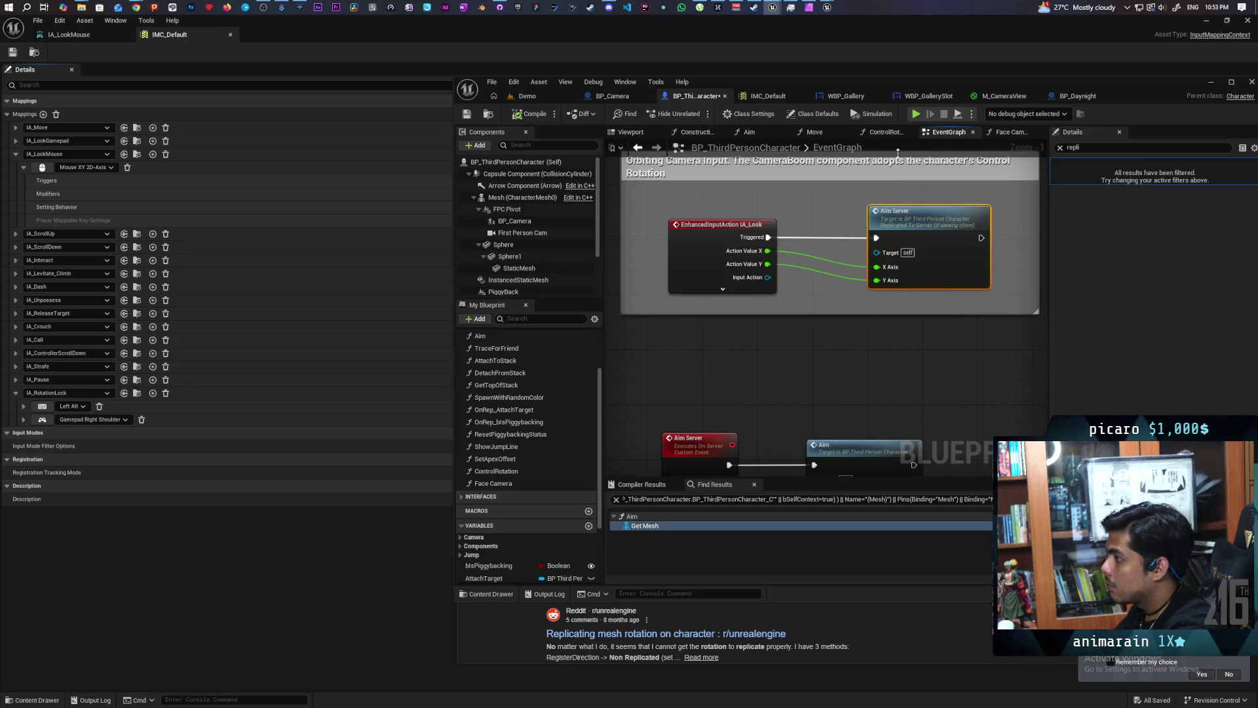
pyautogui.moveTo(696, 243); pyautogui.dragTo(654, 242)
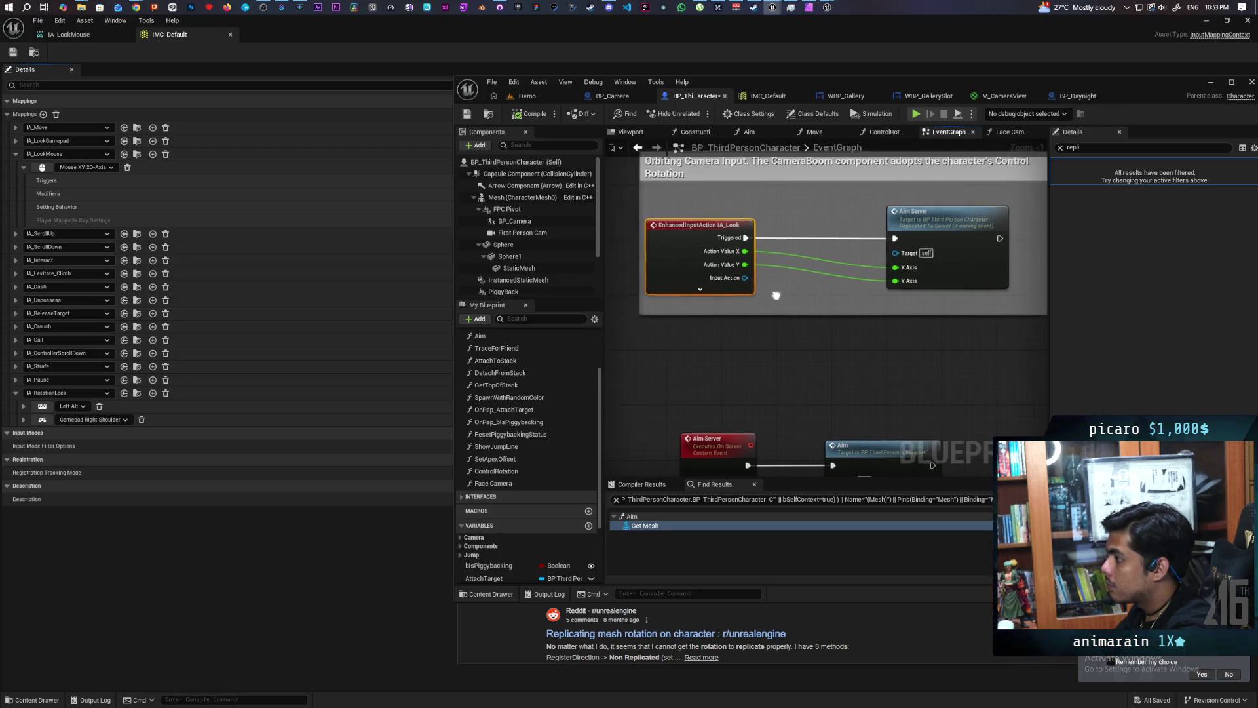
pyautogui.moveTo(774, 239); pyautogui.dragTo(805, 232)
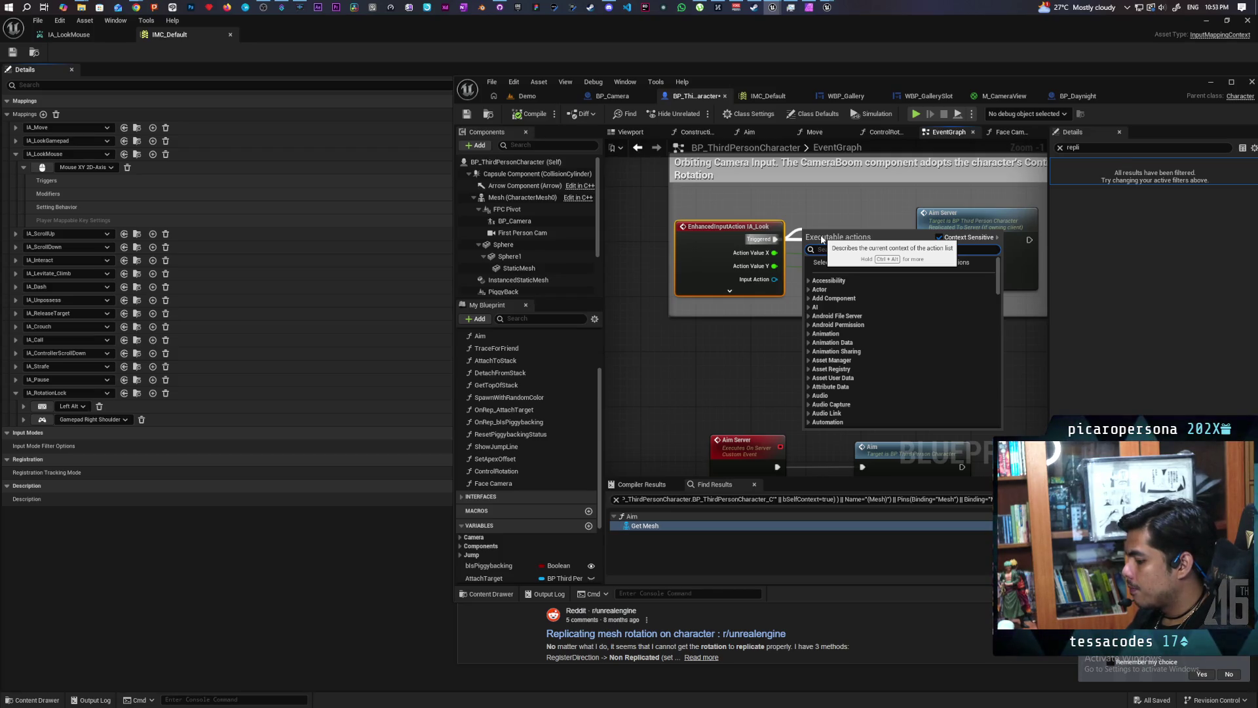
# Place a Switch Has Authority node after IA_Look's Triggered output.
pyautogui.write('has autho')
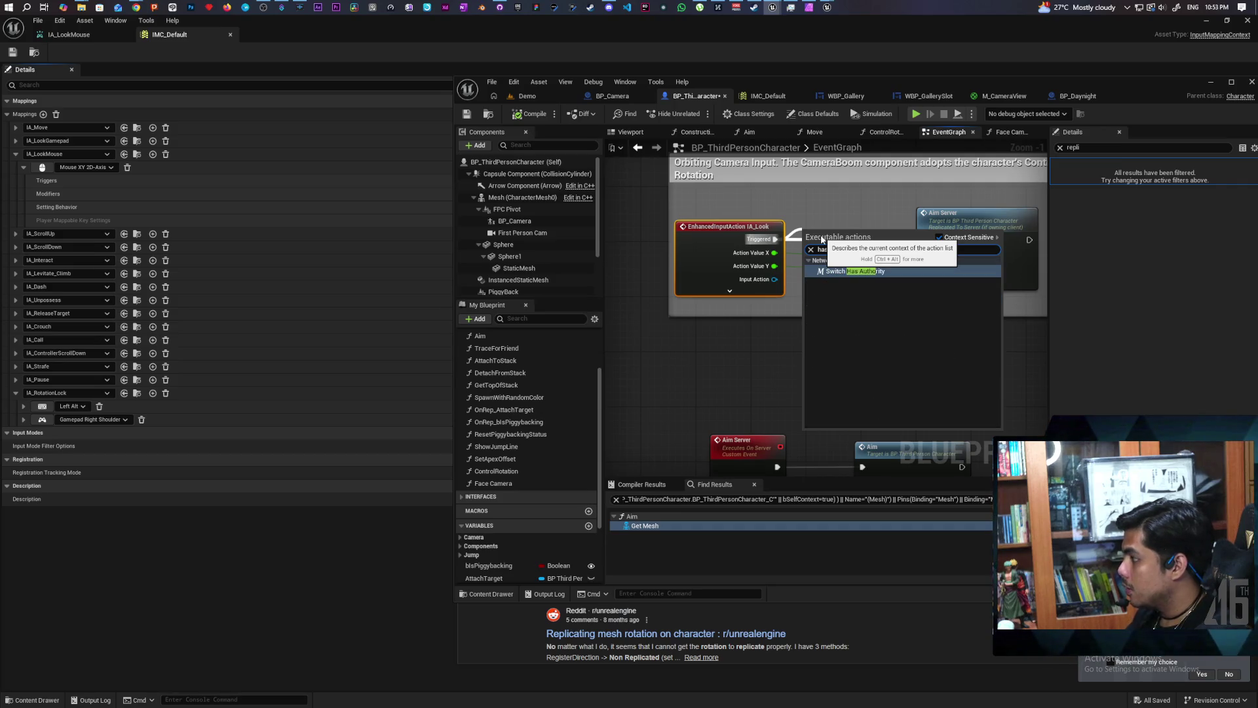
pyautogui.press('Return')
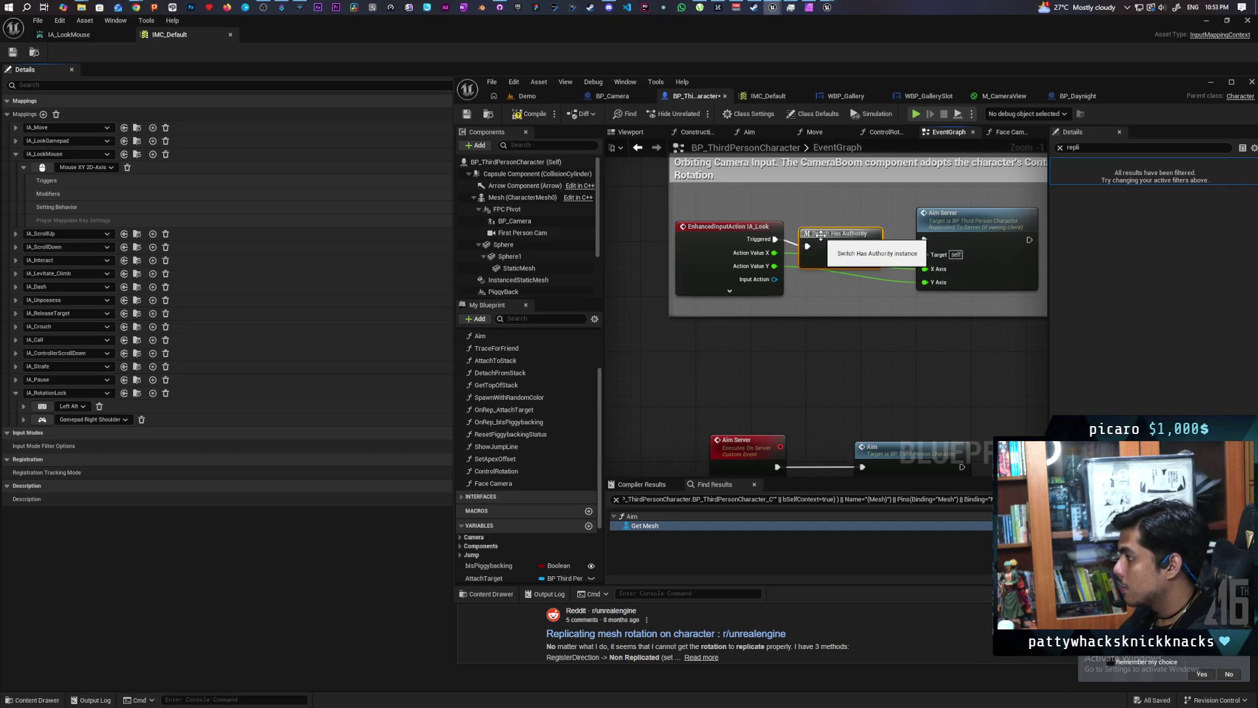
pyautogui.moveTo(831, 229)
pyautogui.mouseDown()
pyautogui.moveTo(769, 255)
pyautogui.moveTo(868, 286)
pyautogui.mouseUp()
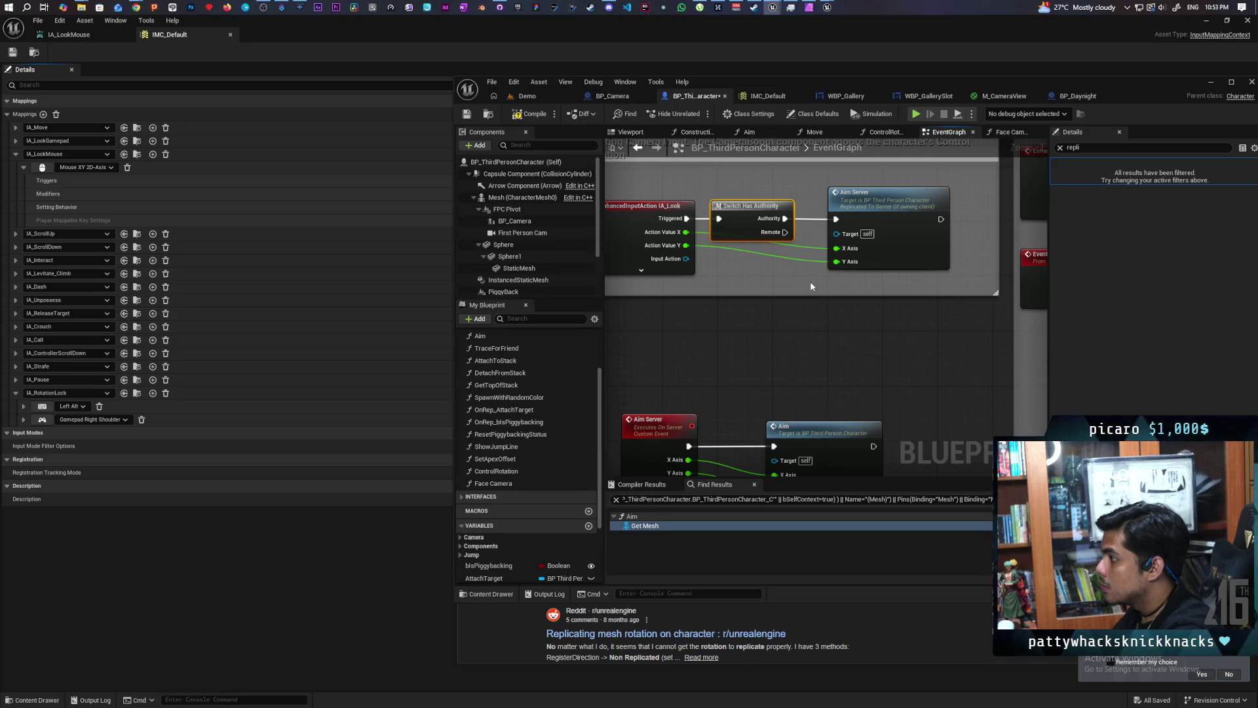
pyautogui.moveTo(812, 286); pyautogui.dragTo(808, 317)
pyautogui.moveTo(812, 260)
pyautogui.mouseDown()
pyautogui.moveTo(810, 239)
pyautogui.moveTo(801, 276)
pyautogui.mouseUp()
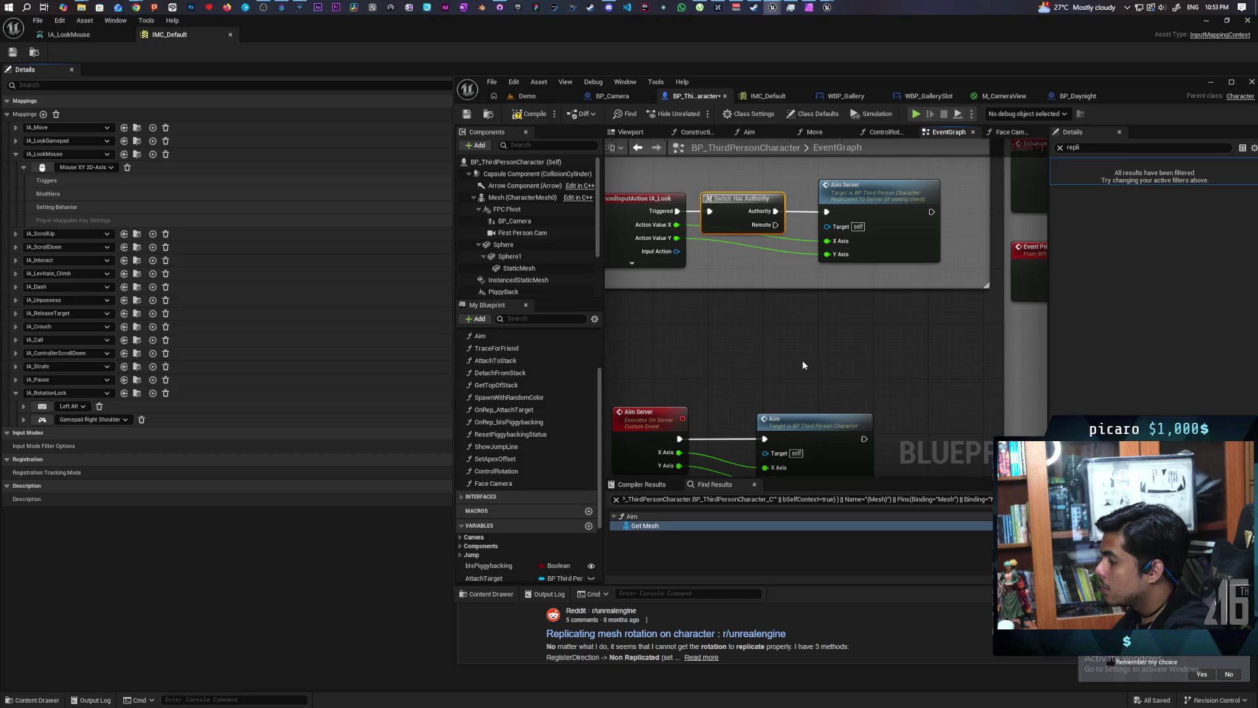
# Add a Sequence node fed by Switch Has Authority's Remote output.
pyautogui.click(757, 328)
pyautogui.moveTo(758, 328); pyautogui.dragTo(758, 303)
pyautogui.moveTo(775, 225)
pyautogui.mouseDown()
pyautogui.moveTo(765, 323)
pyautogui.moveTo(810, 309)
pyautogui.mouseUp()
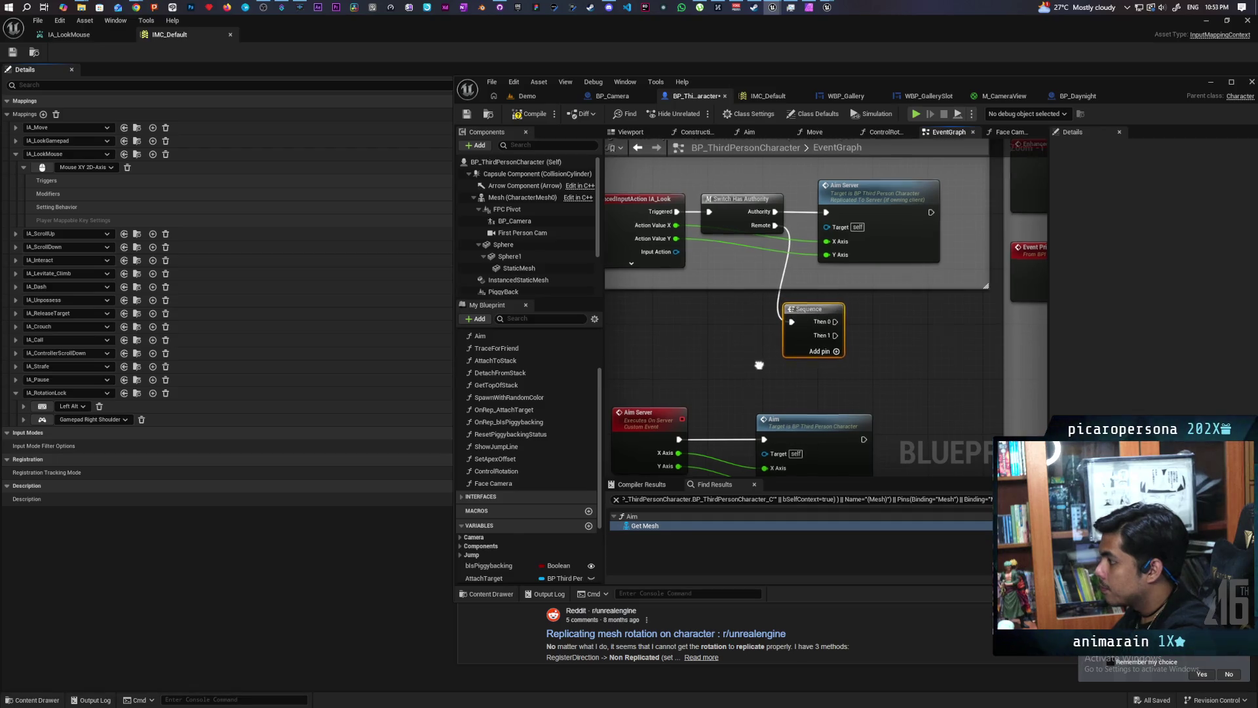
pyautogui.moveTo(758, 360)
pyautogui.mouseDown()
pyautogui.moveTo(763, 335)
pyautogui.moveTo(730, 339)
pyautogui.mouseUp()
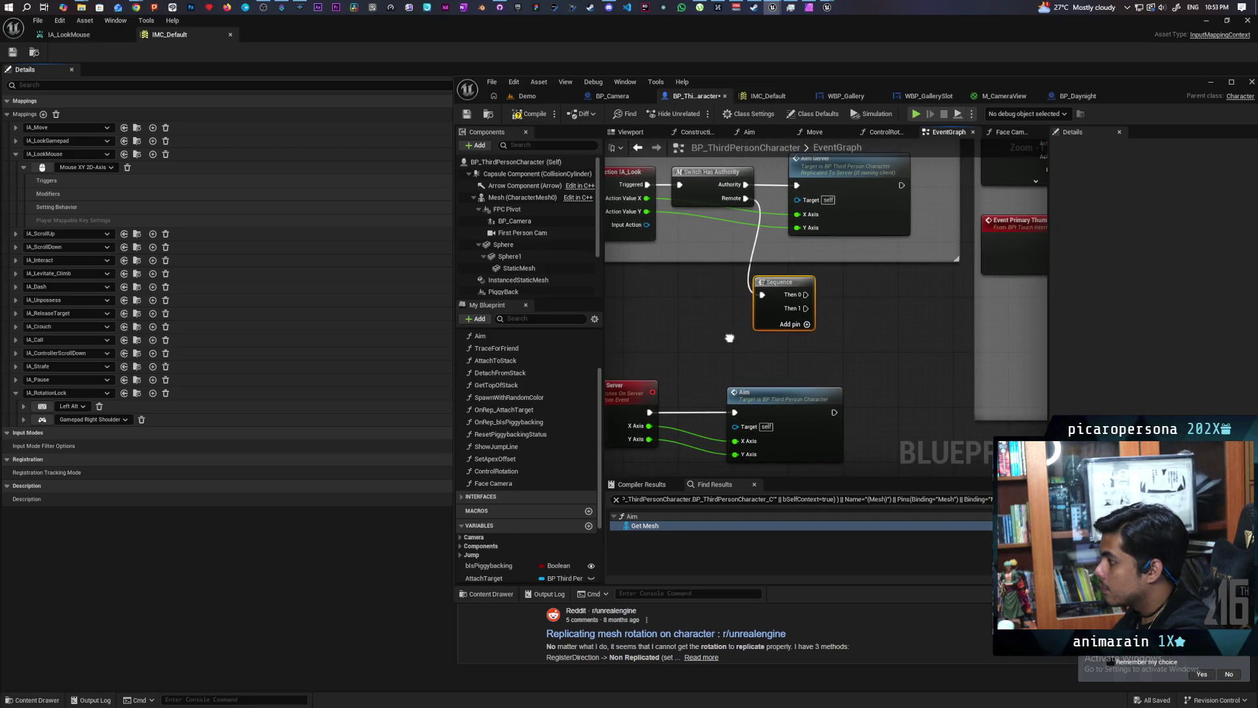
# Duplicate the Aim node with copy and paste.
pyautogui.click(778, 410)
pyautogui.hotkey('ctrl', 'c')
pyautogui.hotkey('ctrl', 'v')
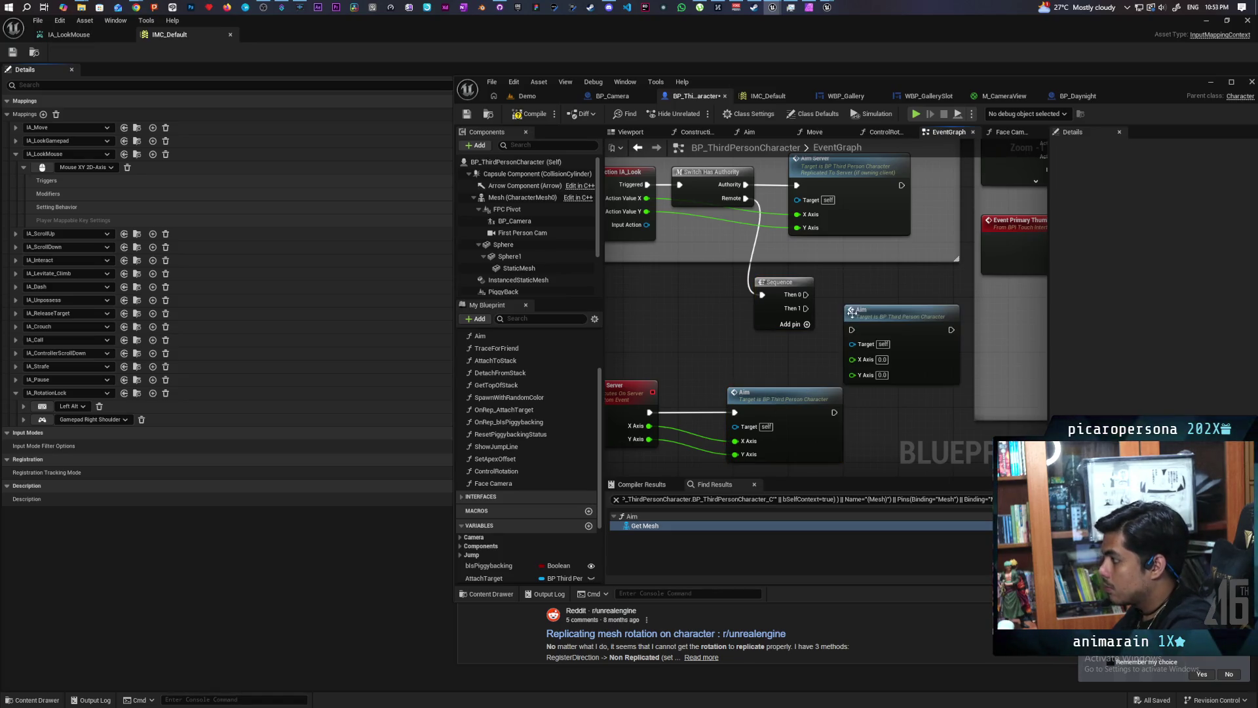
pyautogui.moveTo(852, 277); pyautogui.dragTo(871, 351)
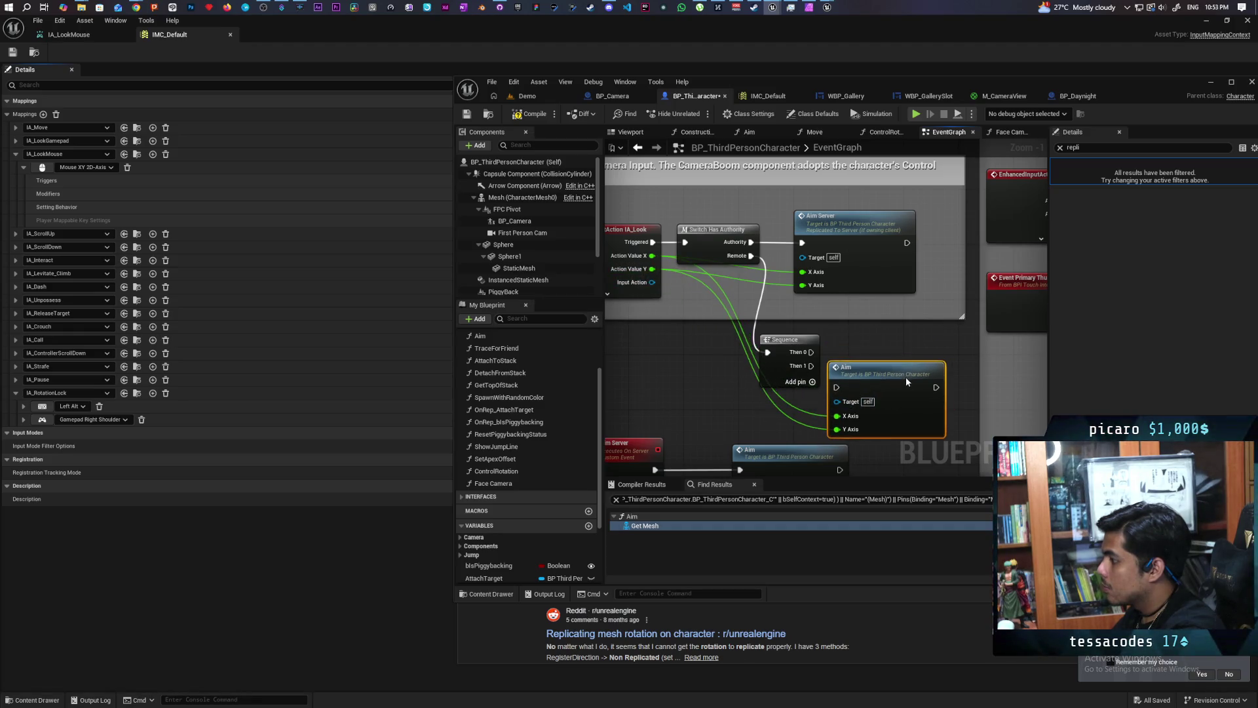
pyautogui.moveTo(902, 356); pyautogui.dragTo(902, 362)
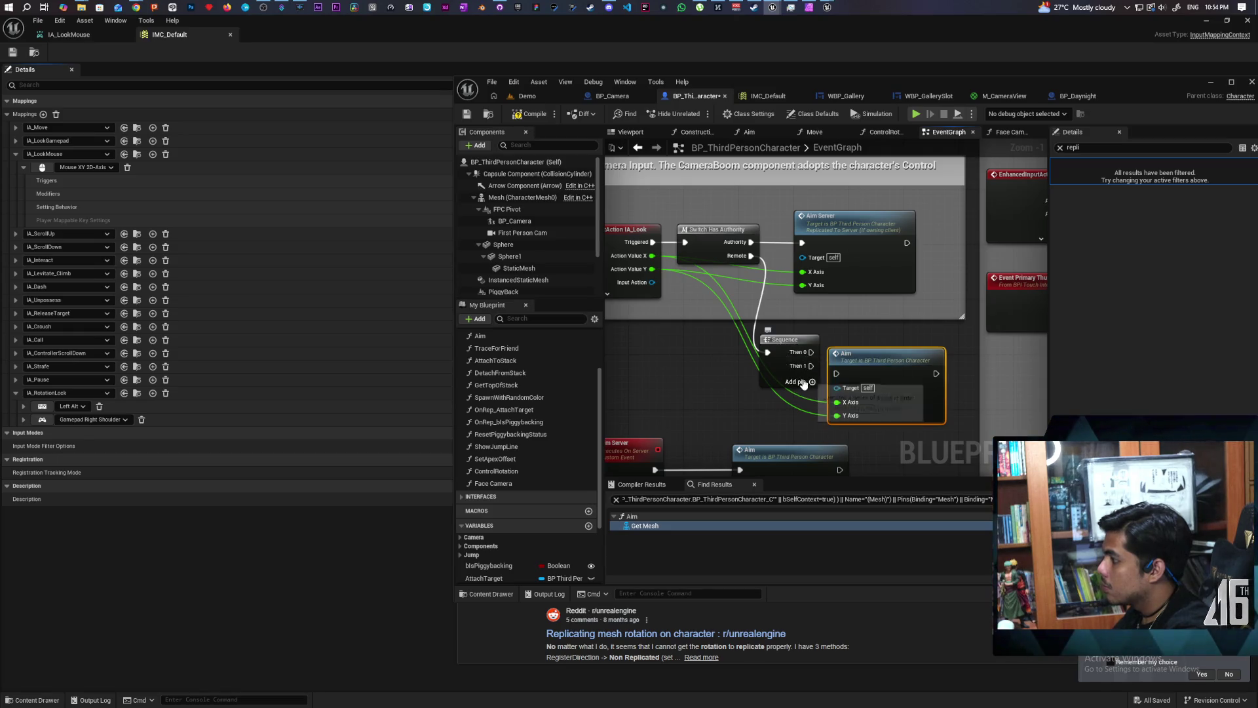
# Route Authority to Aim, Sequence Then 0 to Aim Server, Then 1 to Aim, and launch a test.
pyautogui.moveTo(768, 354); pyautogui.dragTo(731, 352)
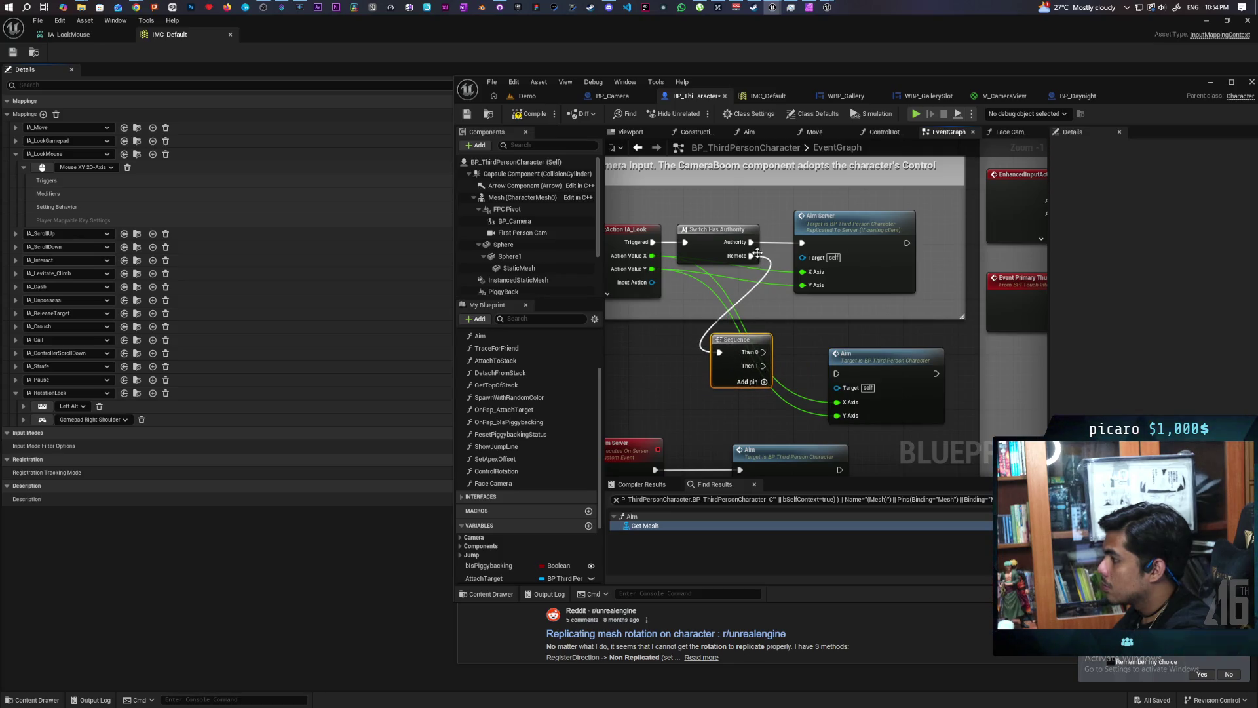
pyautogui.moveTo(806, 247)
pyautogui.mouseDown()
pyautogui.moveTo(815, 371)
pyautogui.moveTo(839, 373)
pyautogui.mouseUp()
pyautogui.moveTo(883, 373)
pyautogui.mouseDown()
pyautogui.moveTo(860, 274)
pyautogui.moveTo(874, 225)
pyautogui.moveTo(862, 222)
pyautogui.mouseUp()
pyautogui.moveTo(865, 283); pyautogui.dragTo(863, 352)
pyautogui.moveTo(758, 355)
pyautogui.mouseDown()
pyautogui.moveTo(811, 346)
pyautogui.moveTo(736, 338)
pyautogui.mouseUp()
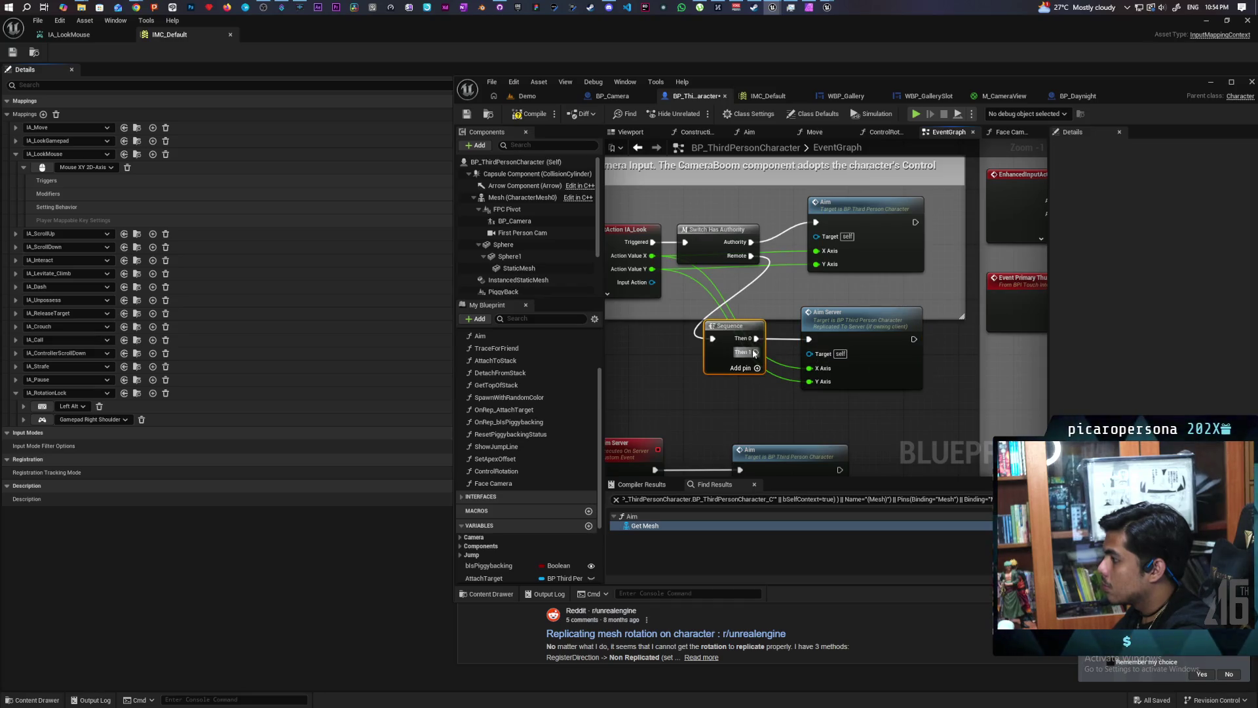
pyautogui.moveTo(815, 226); pyautogui.dragTo(865, 232)
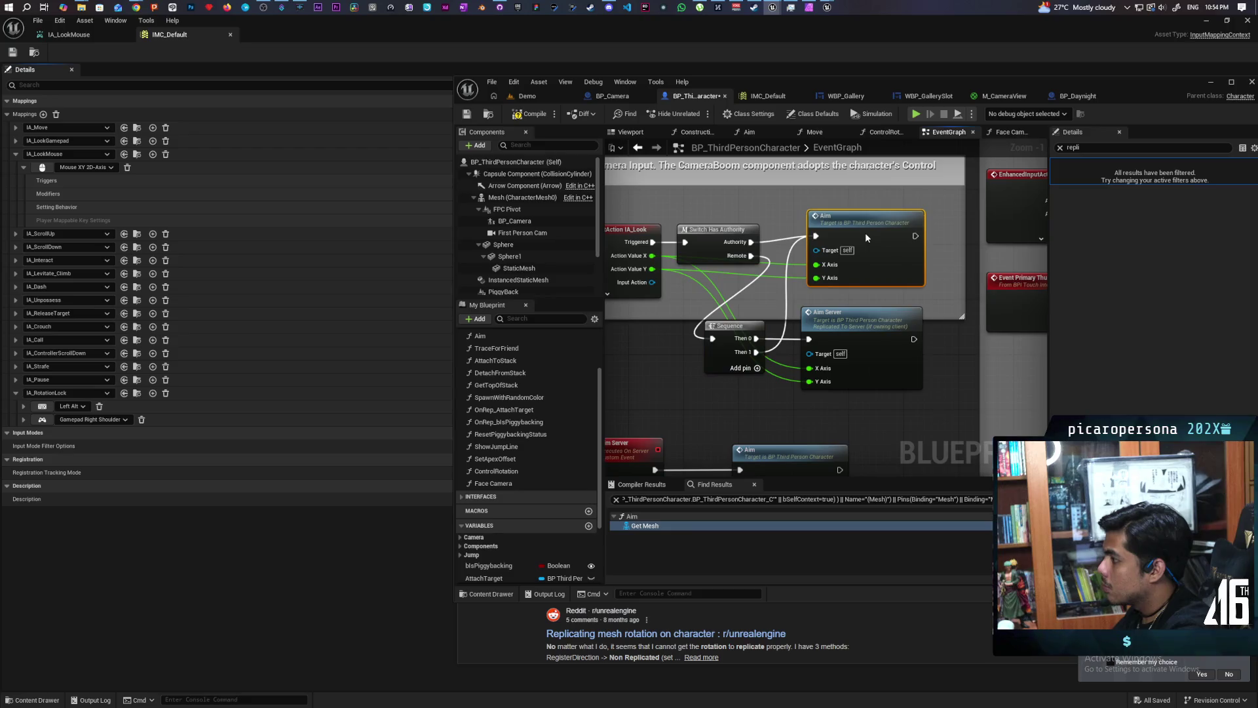
pyautogui.click(541, 97)
pyautogui.hotkey('alt', 'p')
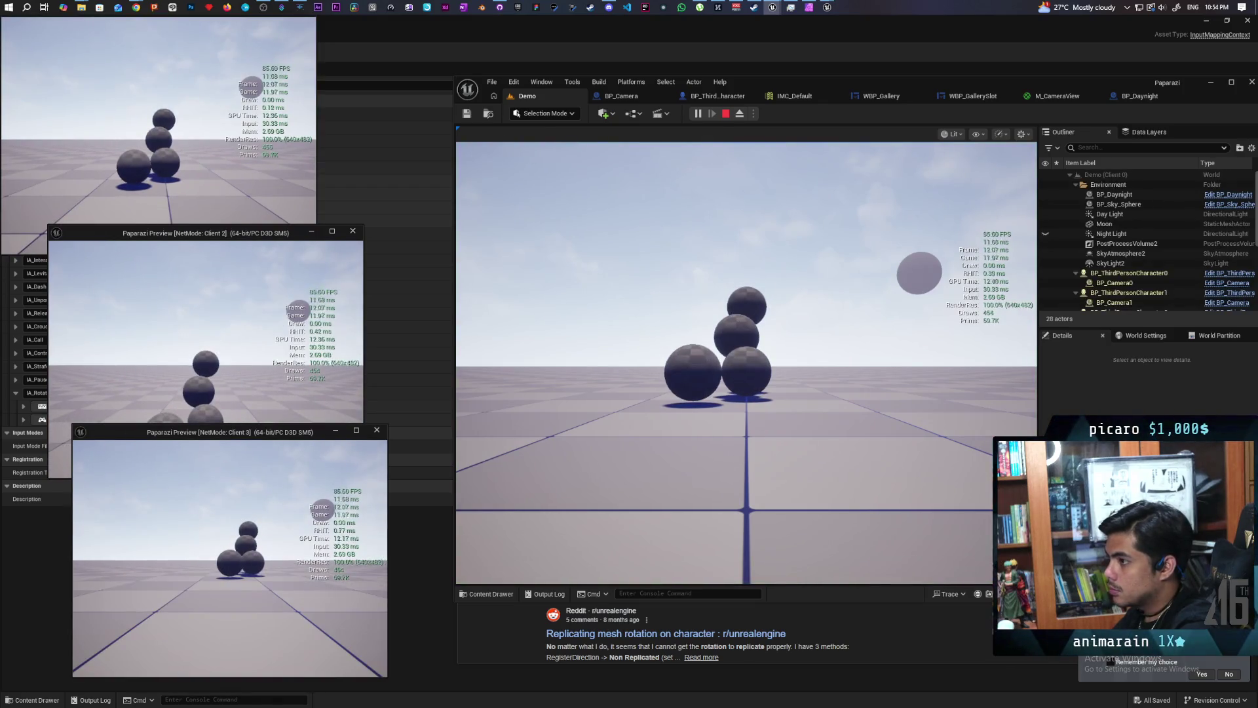
# Raise and lower the handheld camera in the main and Client 2 windows, then stop the test.
pyautogui.hotkey('alt', 'Tab')
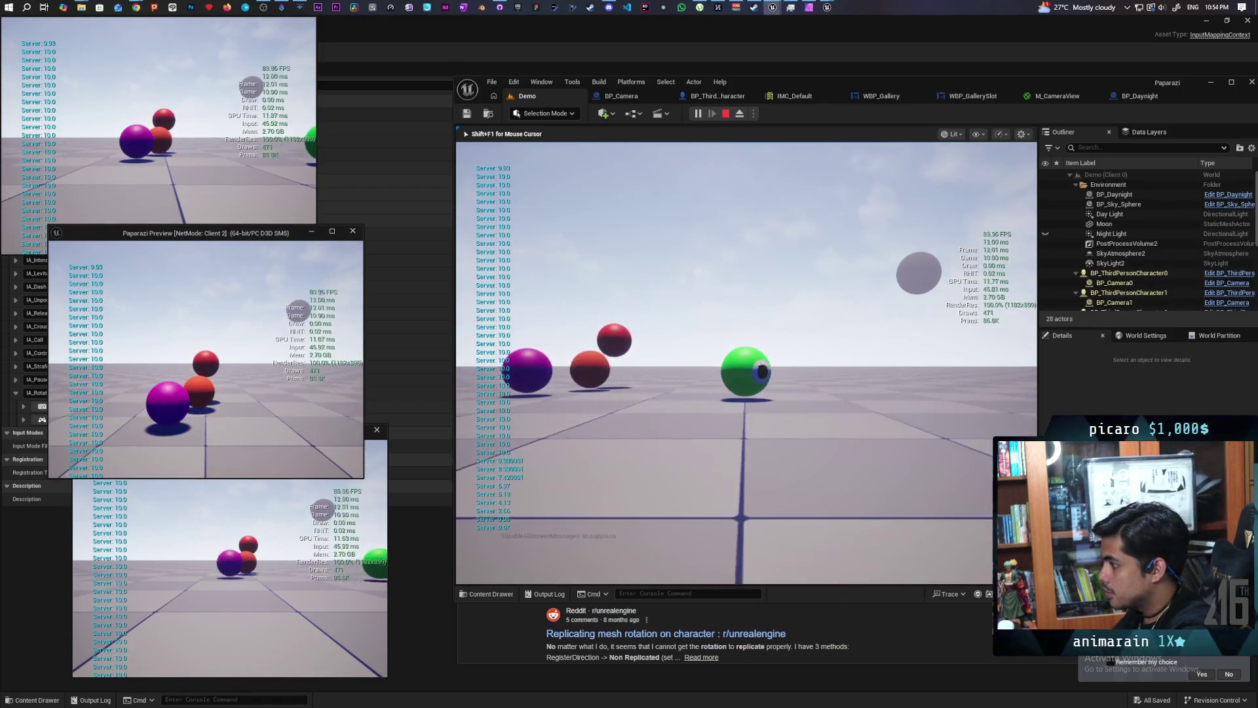
pyautogui.rightClick(746, 362)
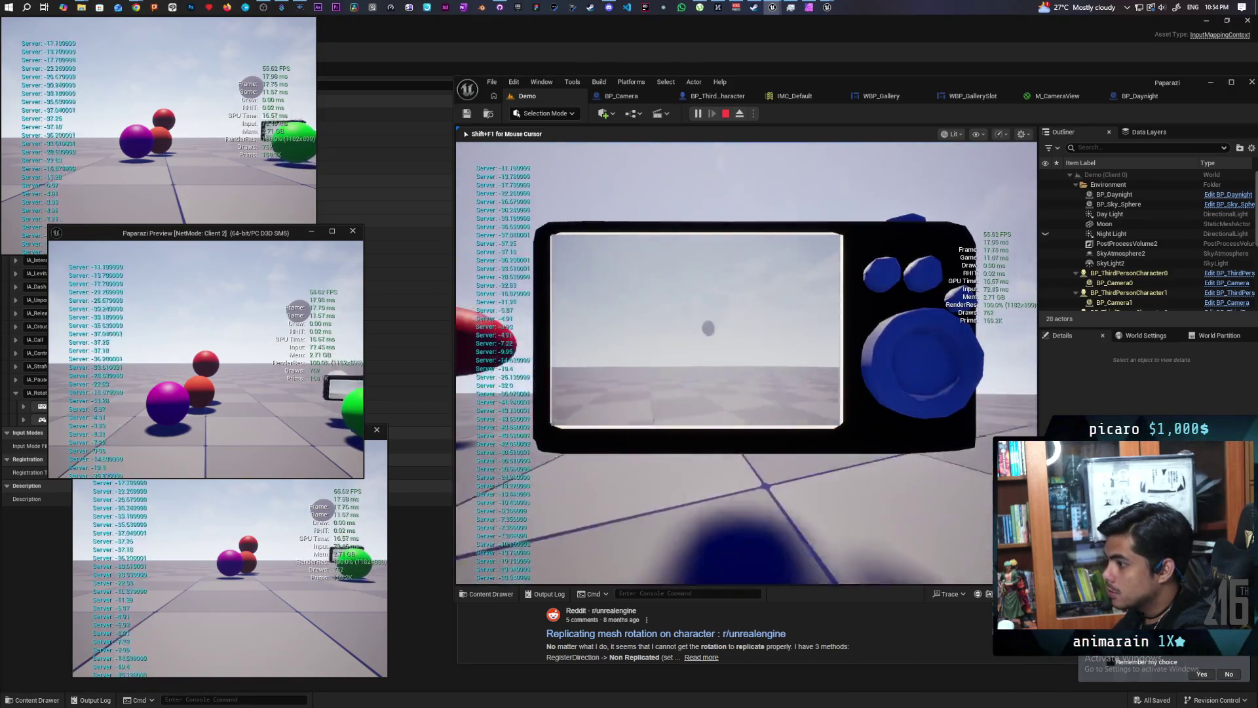
pyautogui.rightClick(620, 386)
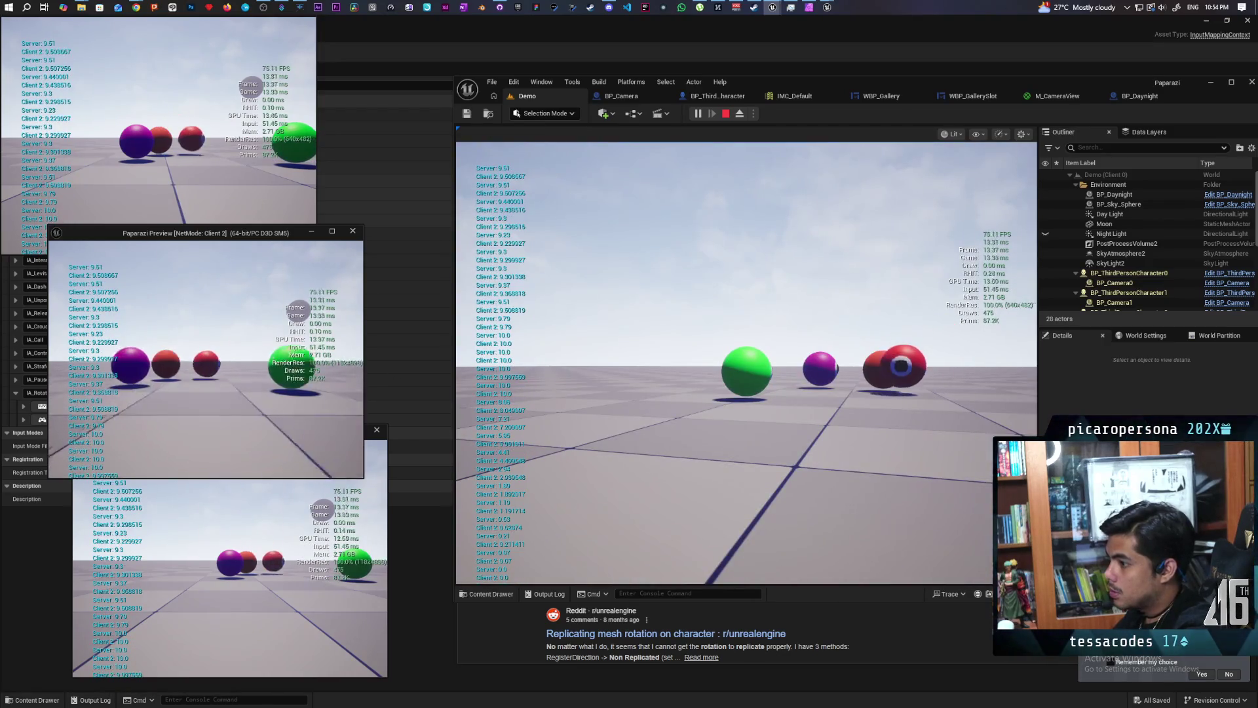
pyautogui.rightClick(206, 359)
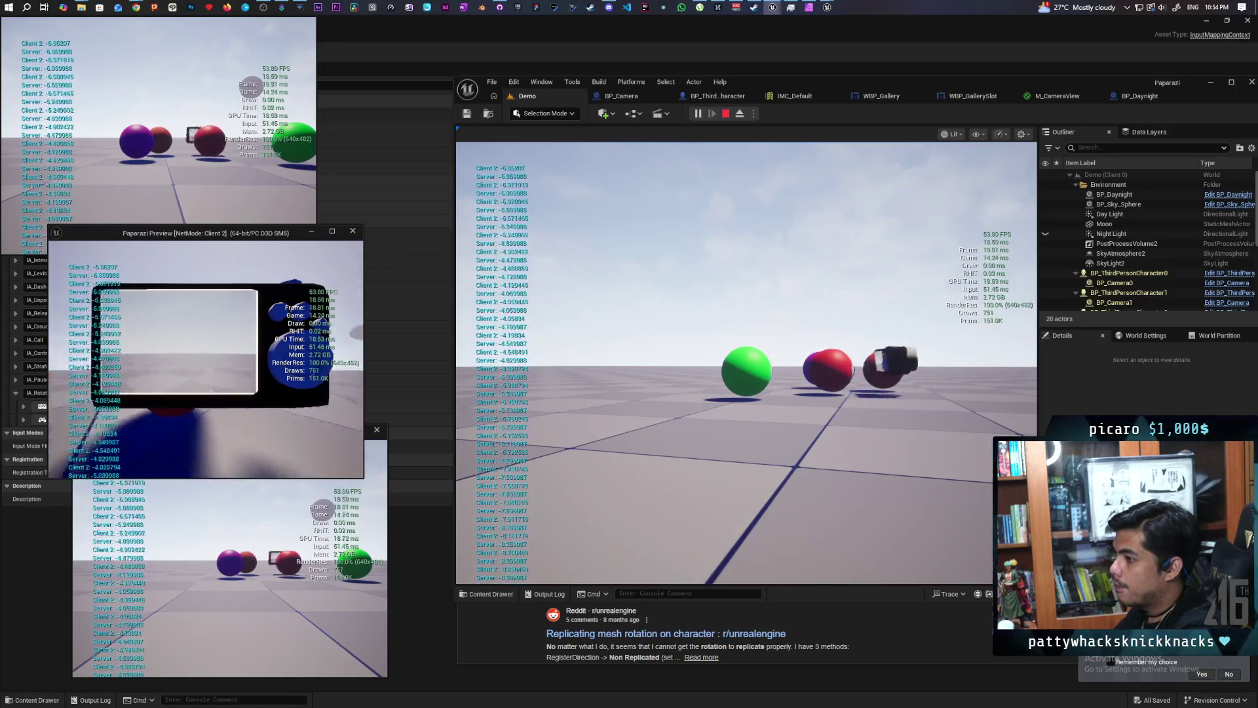
pyautogui.press('Escape')
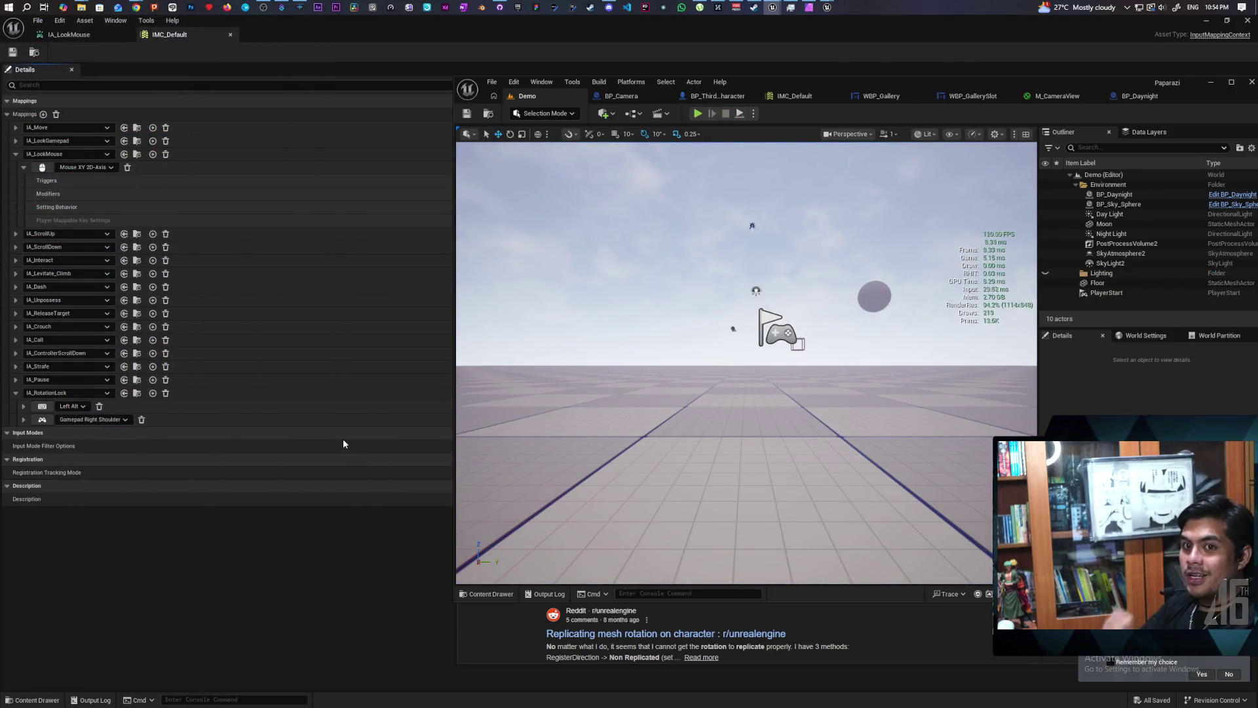
# Relaunch the multiplayer test to see the raised camera from each client, then stop it.
pyautogui.moveTo(136, 9)
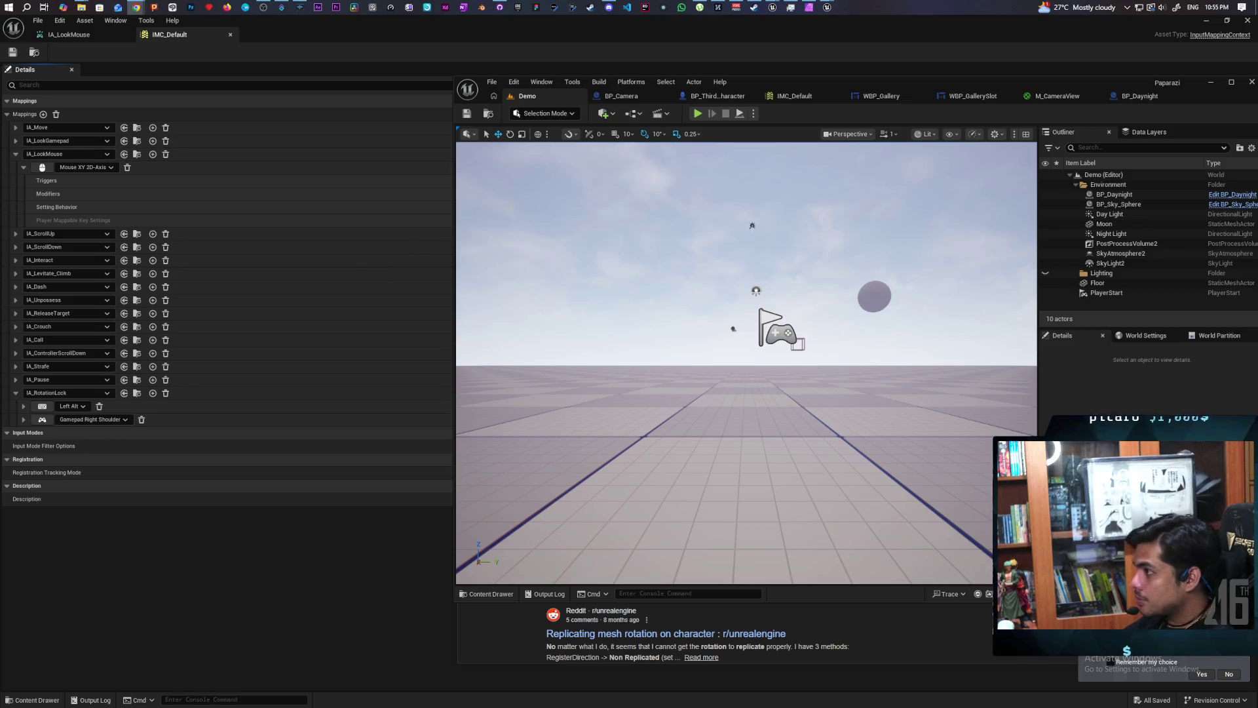
pyautogui.click(698, 114)
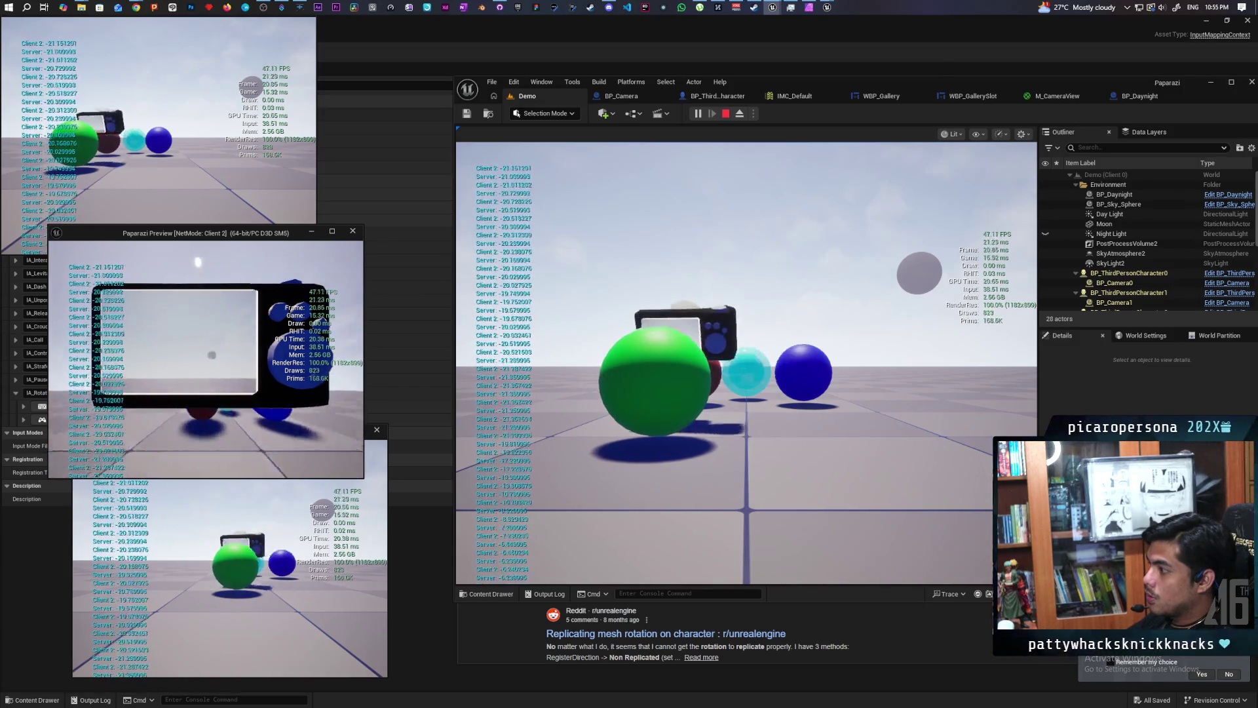
pyautogui.press('Escape')
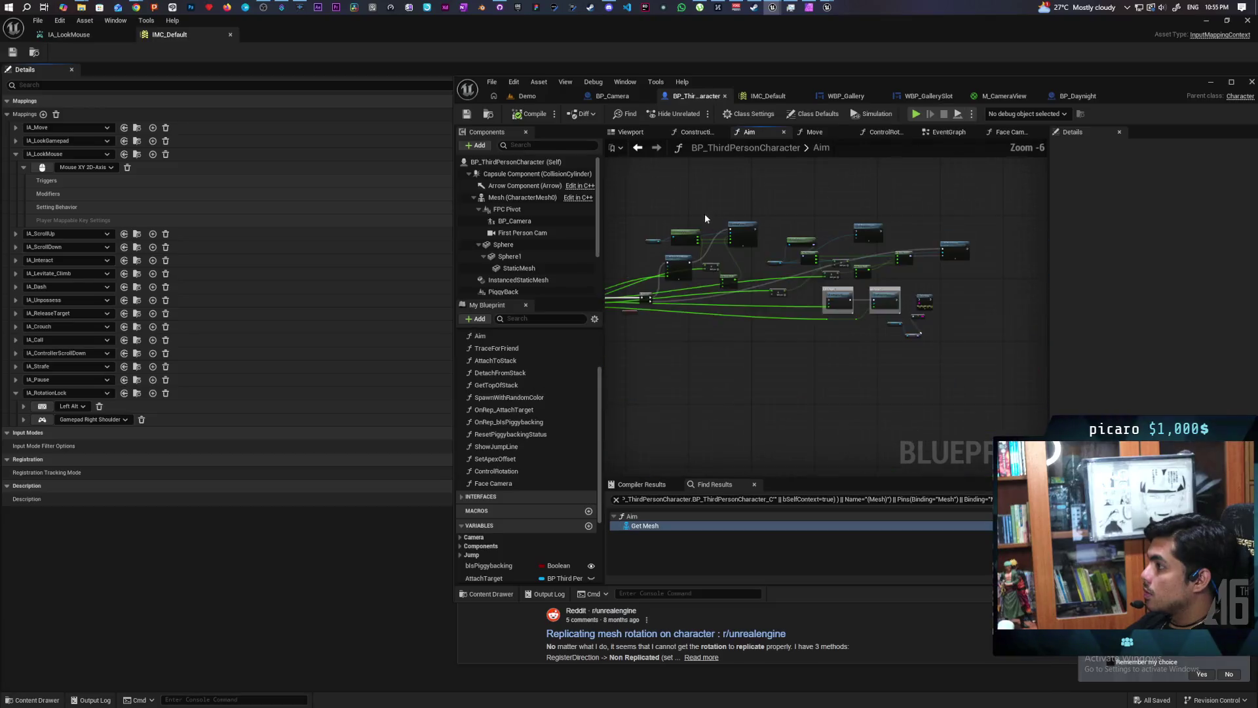
# Feed Is Aiming with Cam into the Aim Branch condition, save, and start a three-client Demo test.
pyautogui.scroll(3, 723, 265)
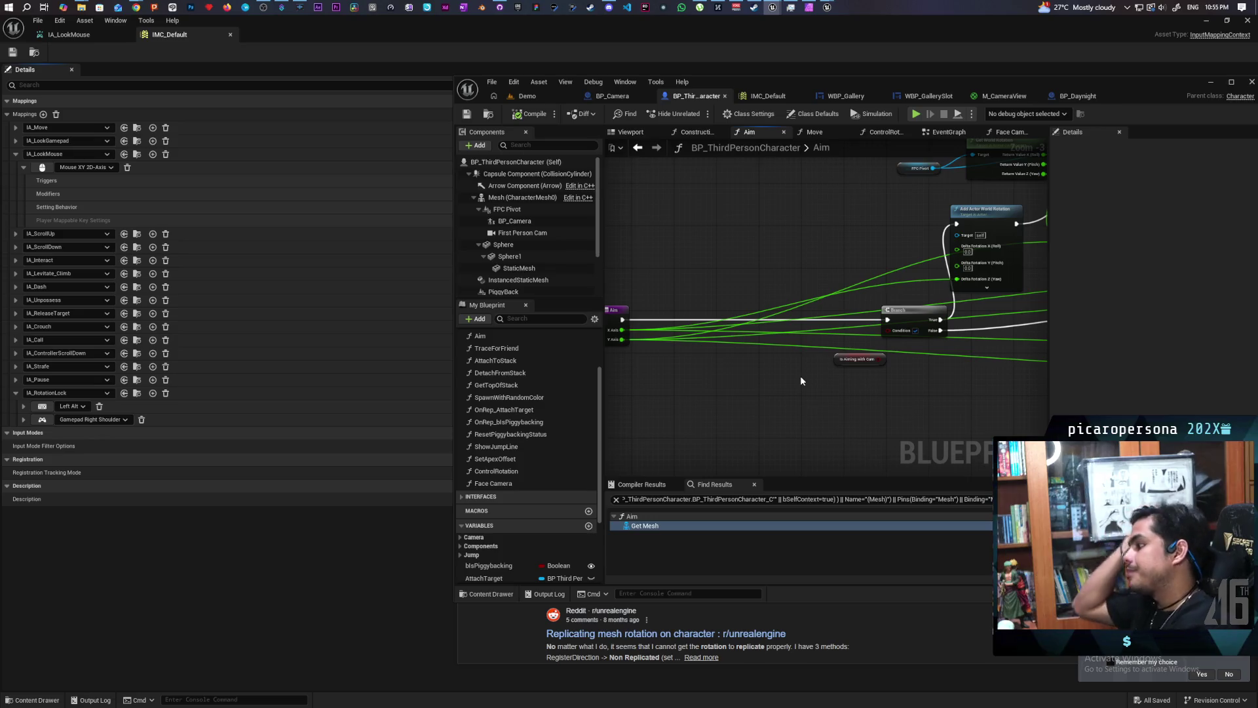
pyautogui.scroll(3, 882, 368)
pyautogui.moveTo(879, 354); pyautogui.dragTo(898, 313)
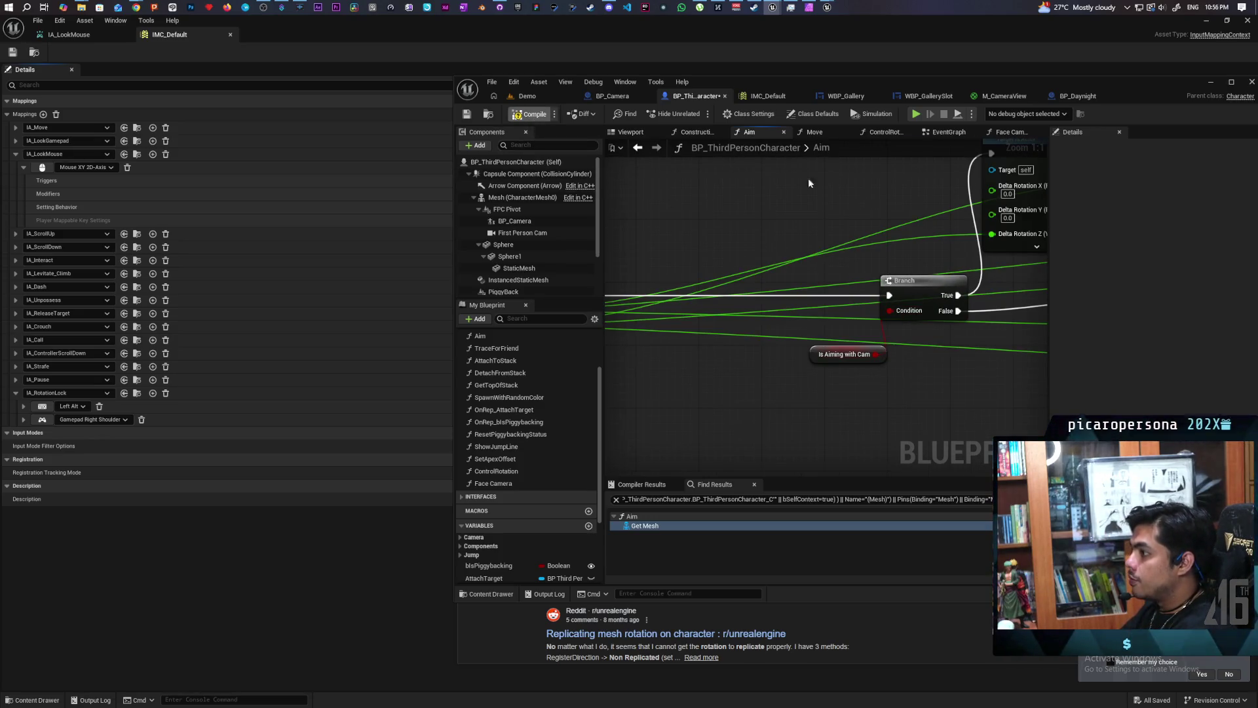
pyautogui.hotkey('ctrl', 's')
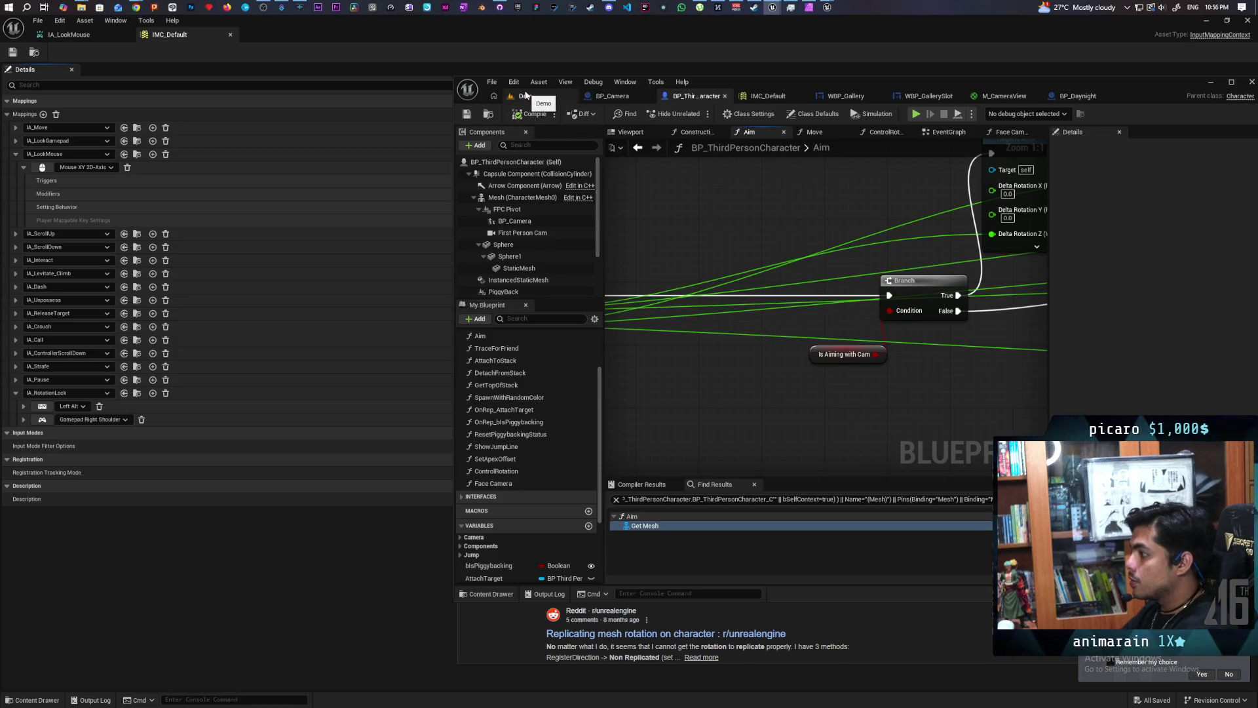
pyautogui.click(525, 96)
pyautogui.click(699, 115)
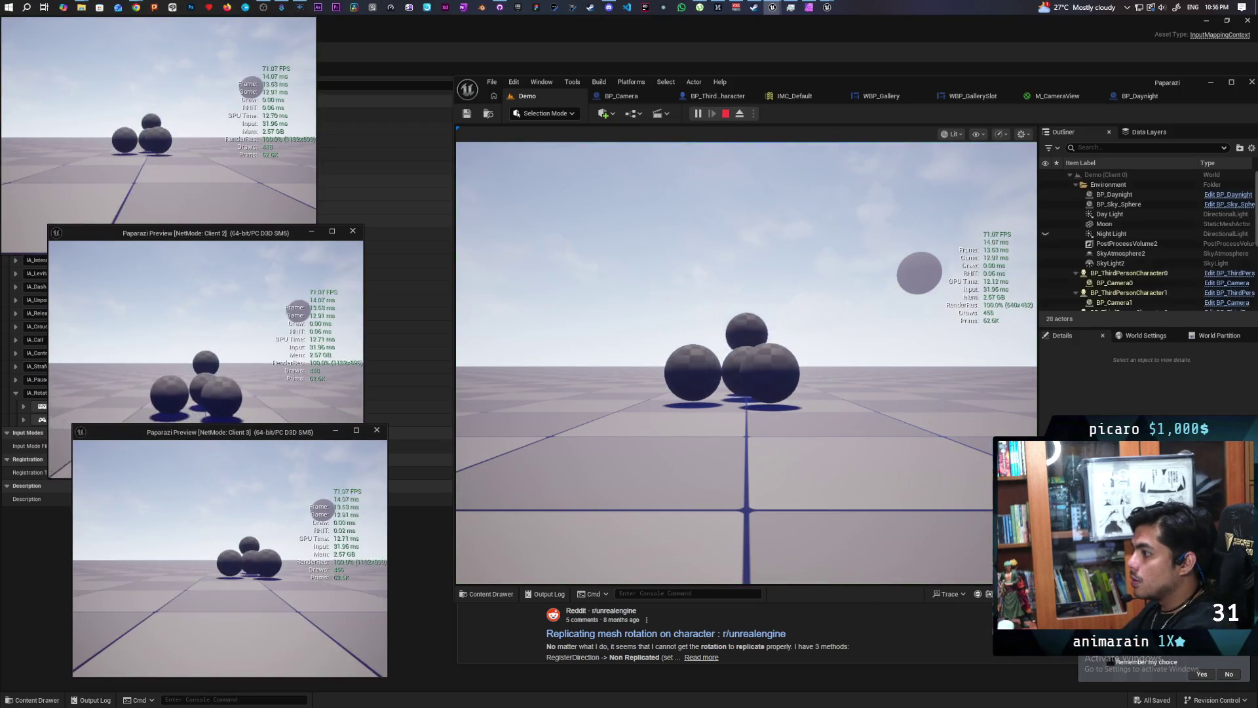
pyautogui.hotkey('alt', 'Tab')
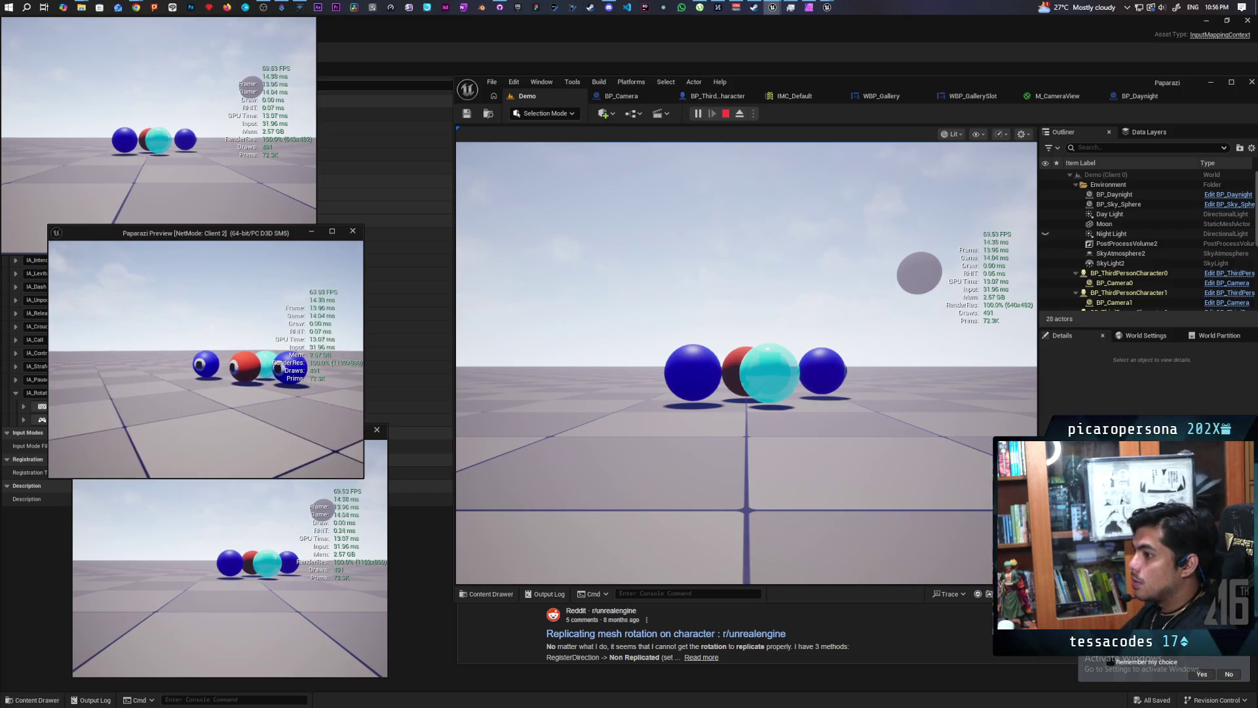
pyautogui.press('Escape')
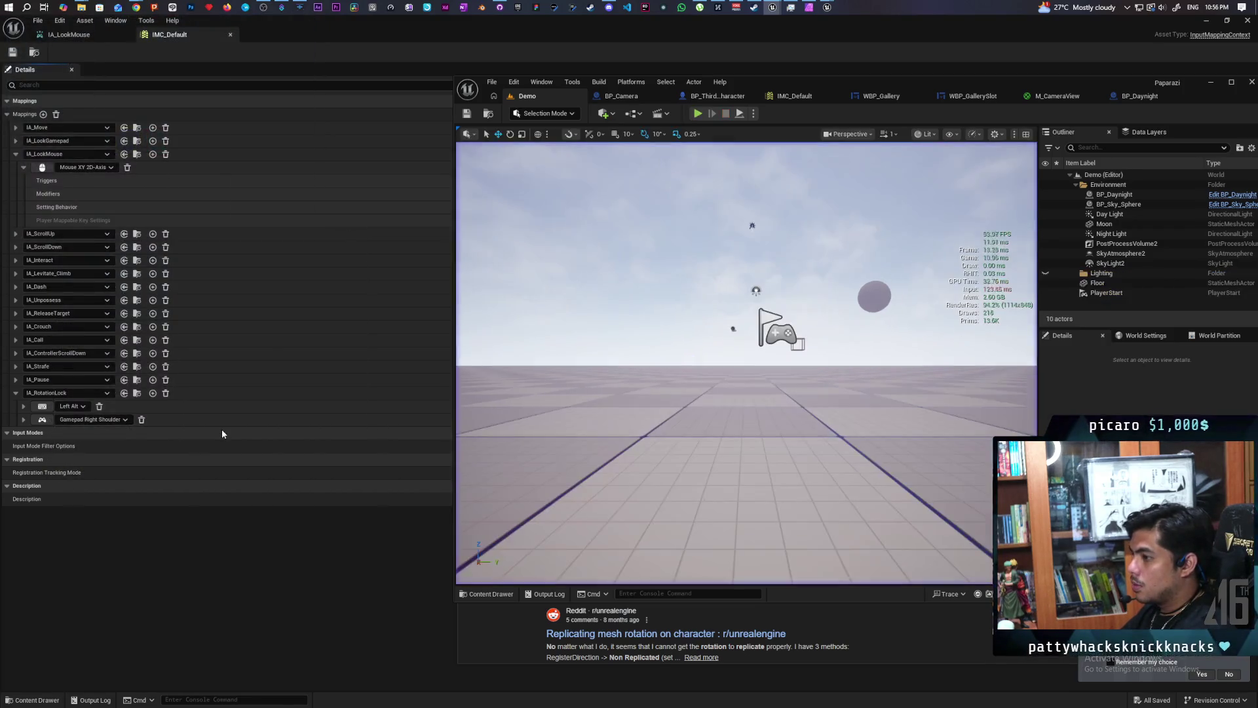
# Set the Is Aiming with Cam variable's Replication to Replicated and save the blueprint.
pyautogui.click(717, 96)
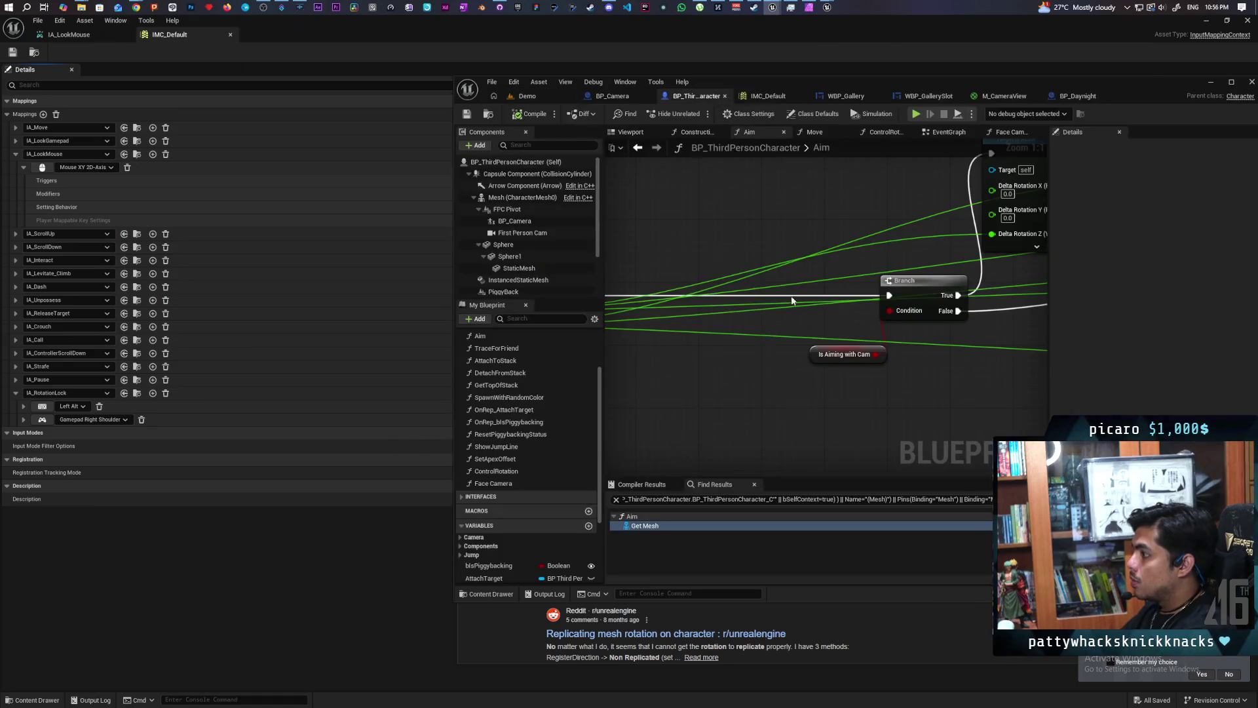
pyautogui.click(815, 358)
pyautogui.click(1154, 177)
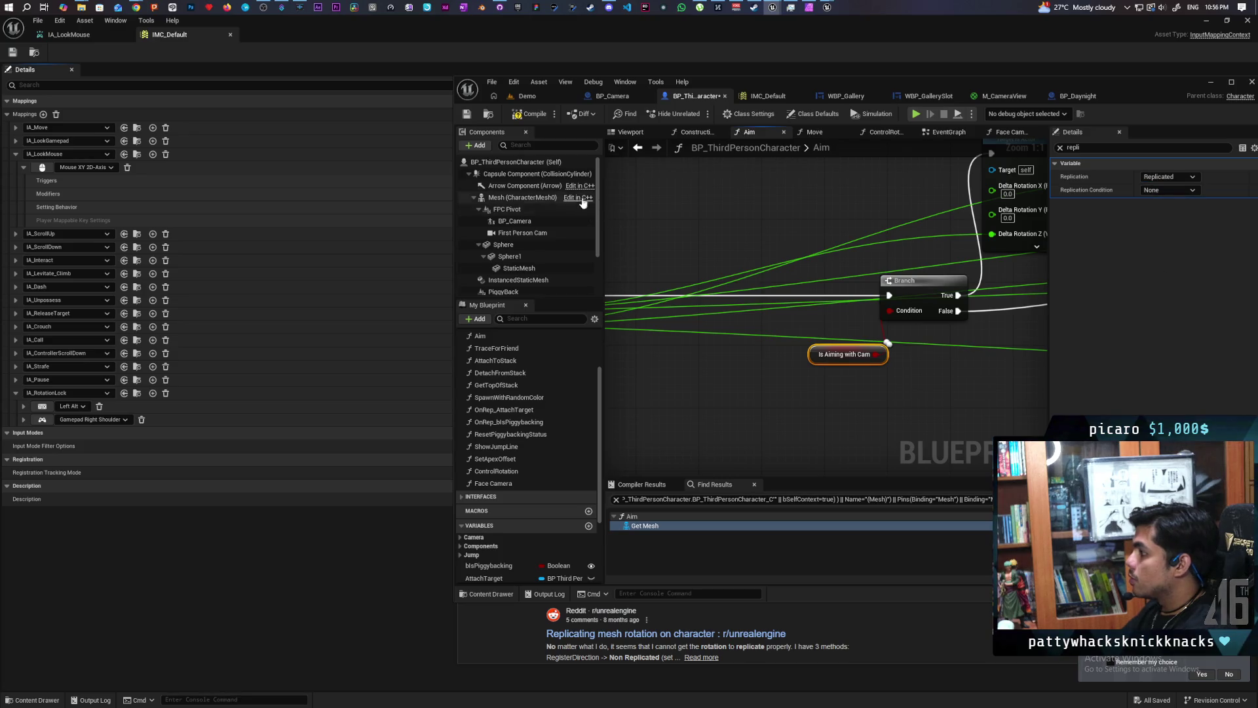
pyautogui.hotkey('ctrl', 's')
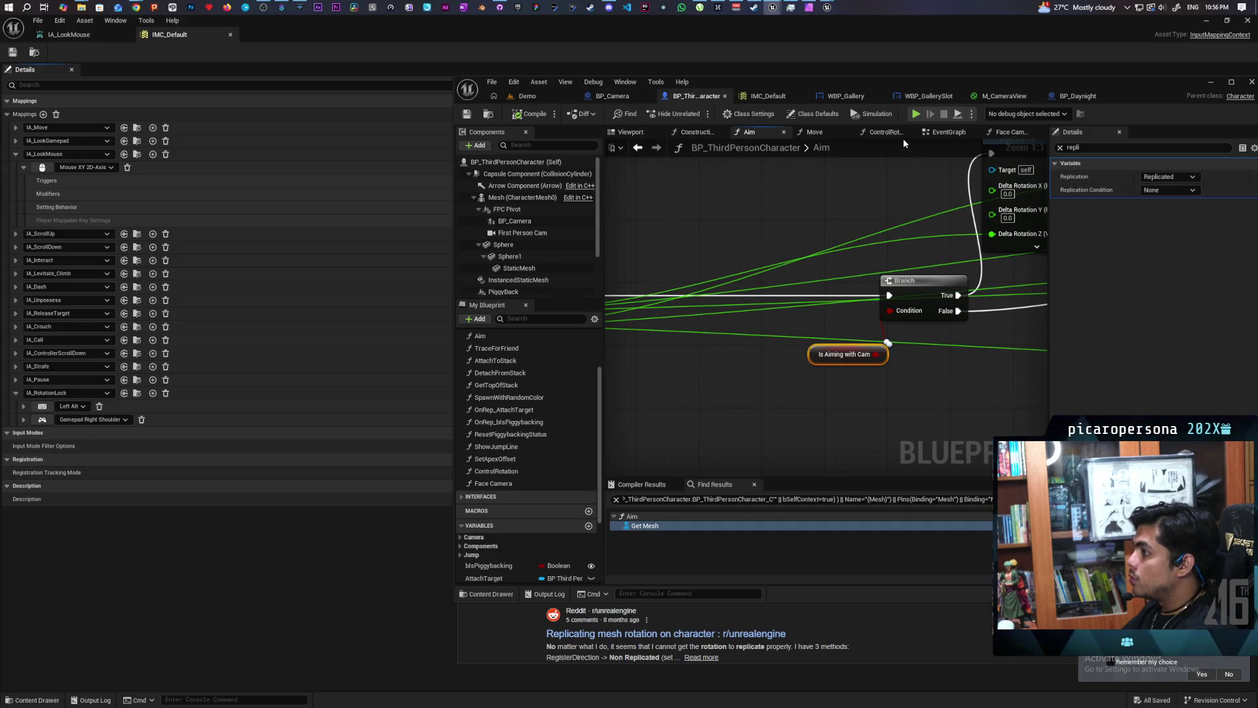
# In the EventGraph, rewire the execution wires between Set Active and SET nodes and delete the extra SET node.
pyautogui.click(951, 133)
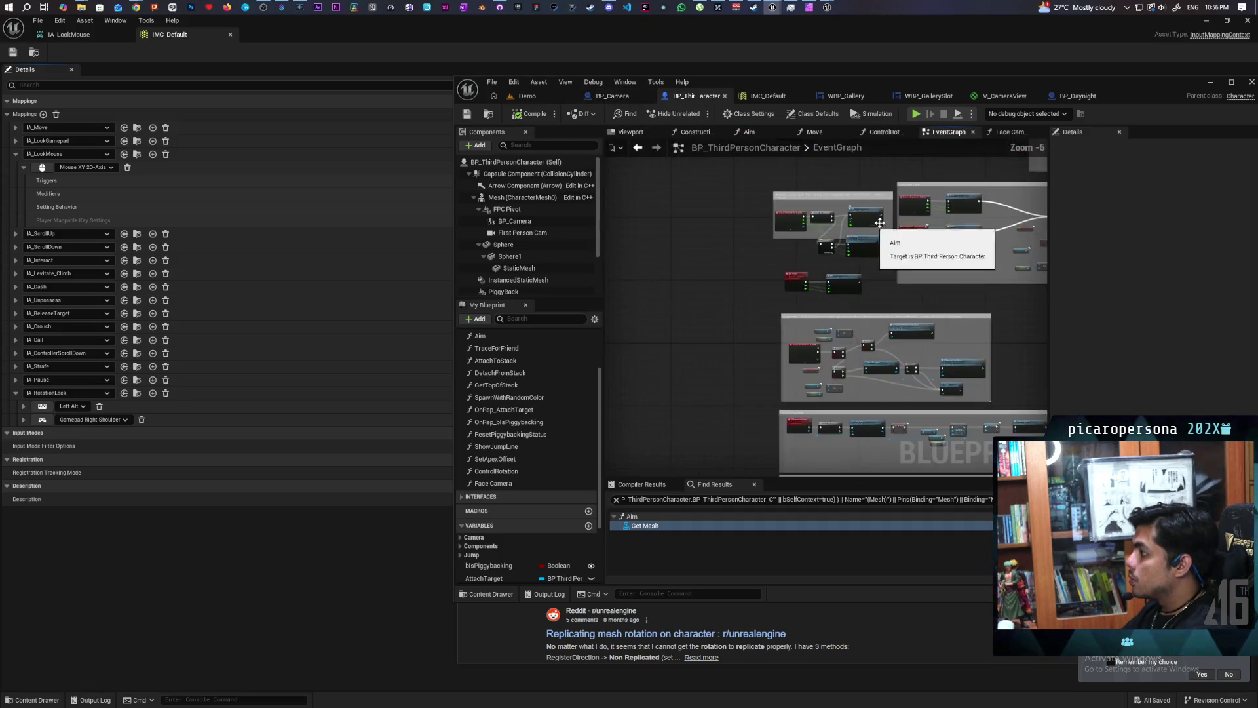
pyautogui.scroll(4, 869, 309)
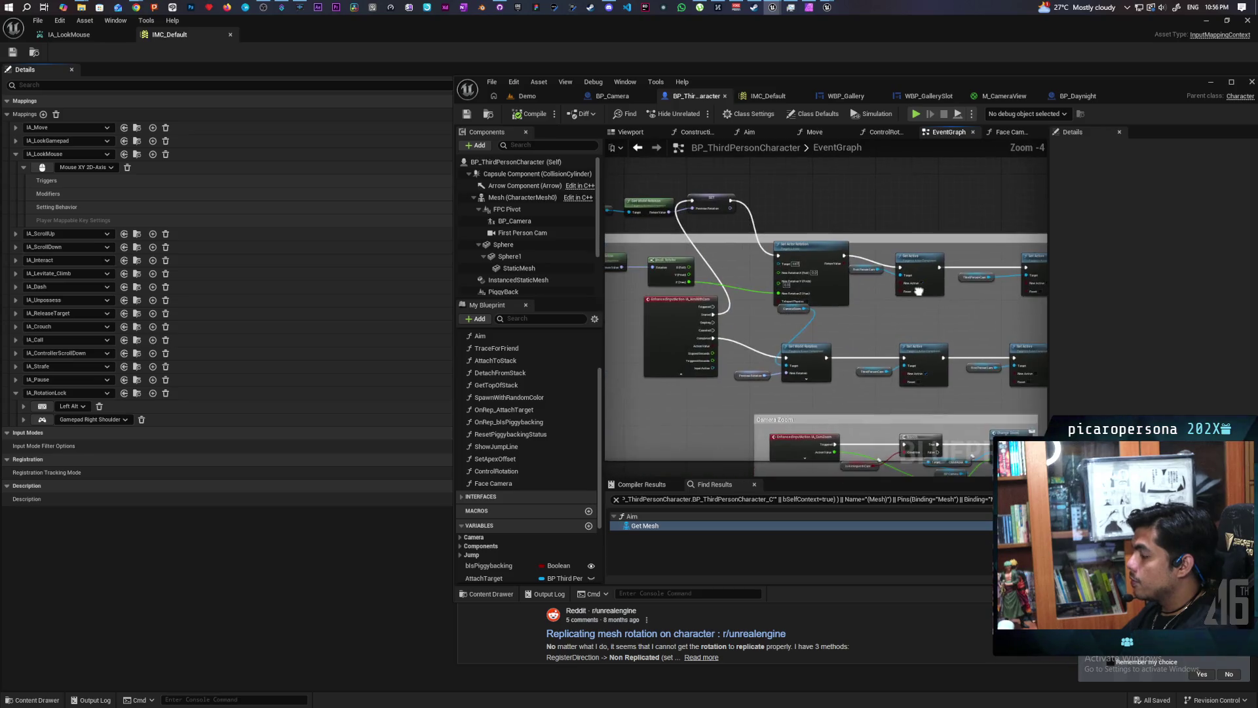
pyautogui.scroll(-2, 868, 305)
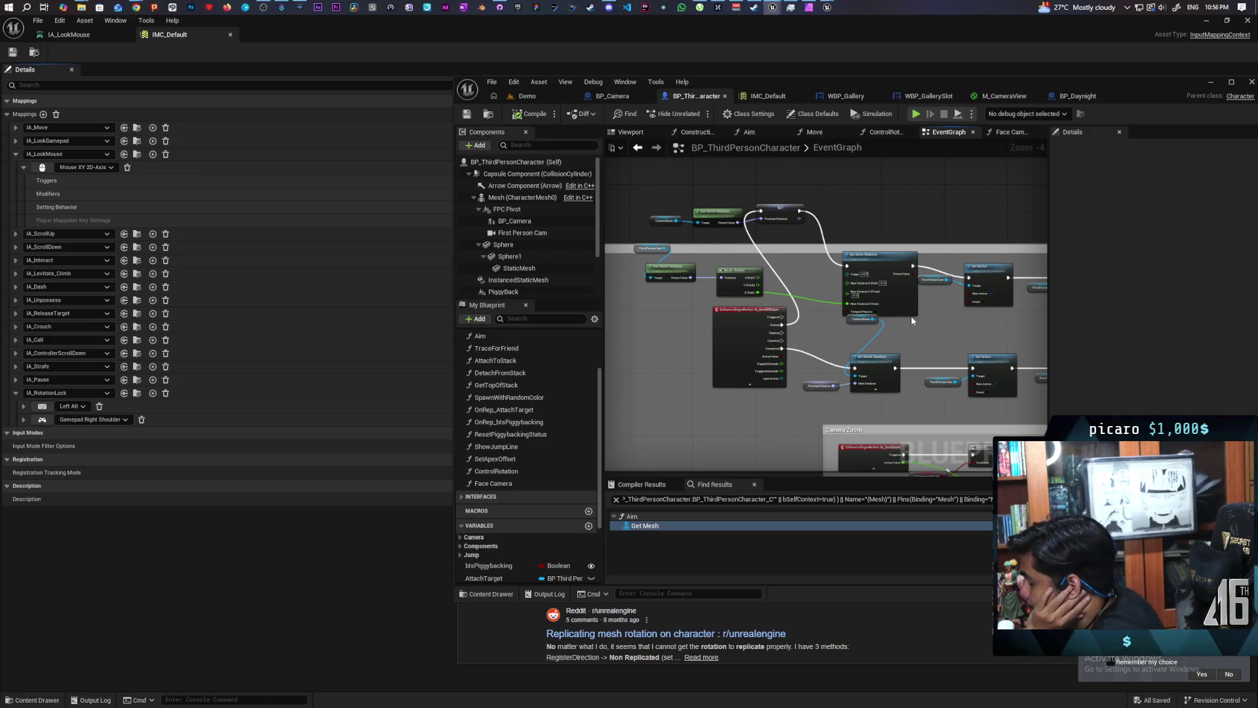
pyautogui.moveTo(920, 317)
pyautogui.mouseDown()
pyautogui.moveTo(677, 325)
pyautogui.moveTo(426, 297)
pyautogui.mouseUp()
pyautogui.moveTo(681, 256)
pyautogui.mouseDown()
pyautogui.moveTo(1021, 255)
pyautogui.moveTo(984, 260)
pyautogui.mouseUp()
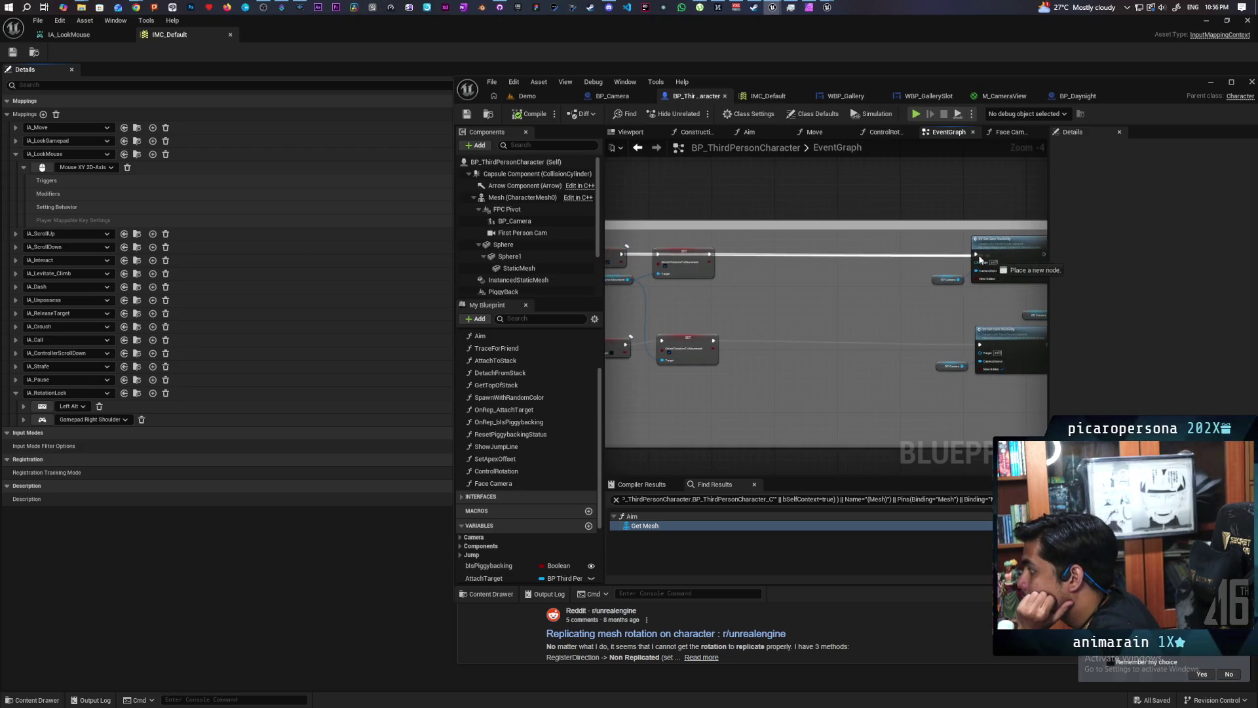
pyautogui.moveTo(633, 352); pyautogui.dragTo(669, 351)
pyautogui.moveTo(980, 350); pyautogui.dragTo(980, 350)
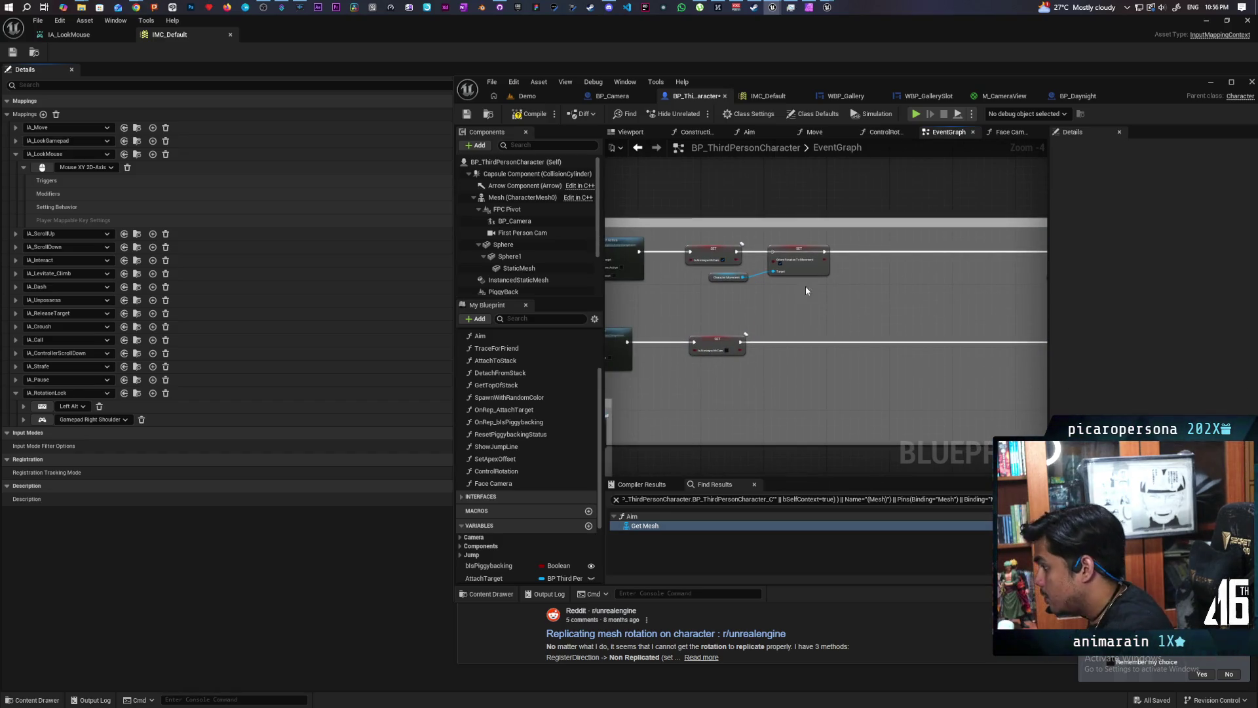
pyautogui.moveTo(791, 273); pyautogui.dragTo(811, 258)
pyautogui.press('Delete')
pyautogui.press('Delete')
# Compile the blueprint and pan to the empty space above the SET nodes.
pyautogui.scroll(3, 721, 301)
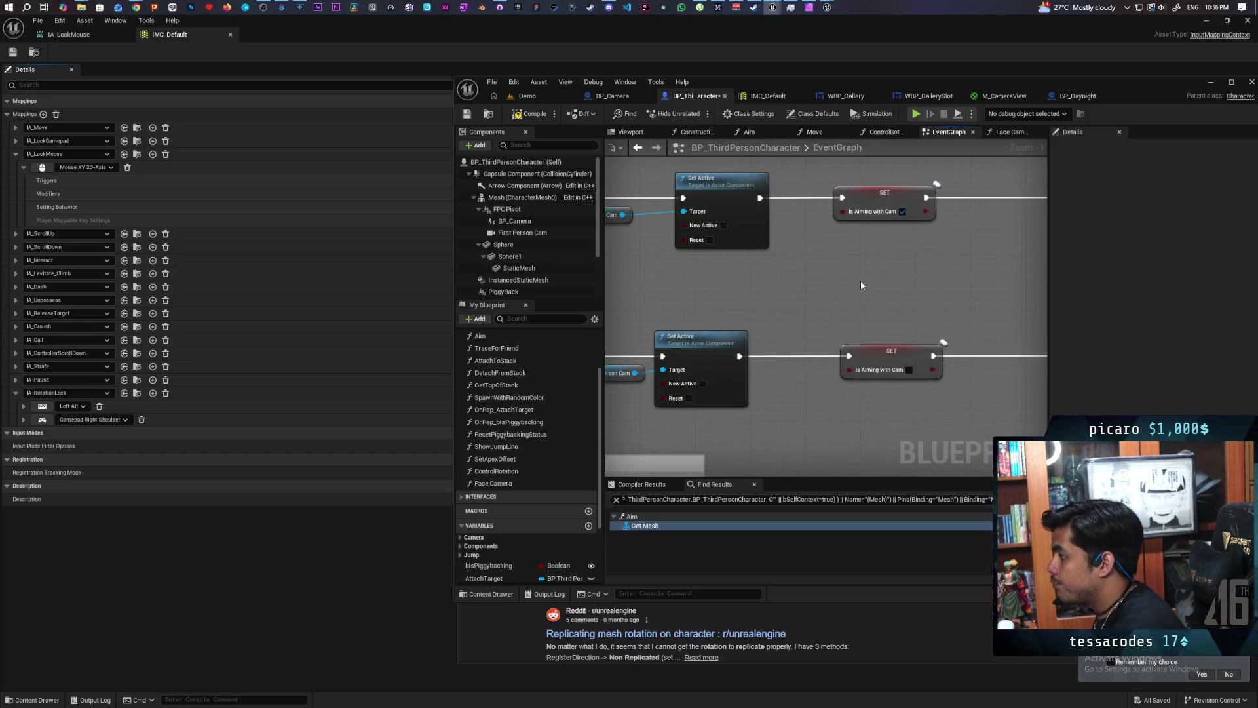
pyautogui.click(530, 120)
pyautogui.scroll(-3, 780, 277)
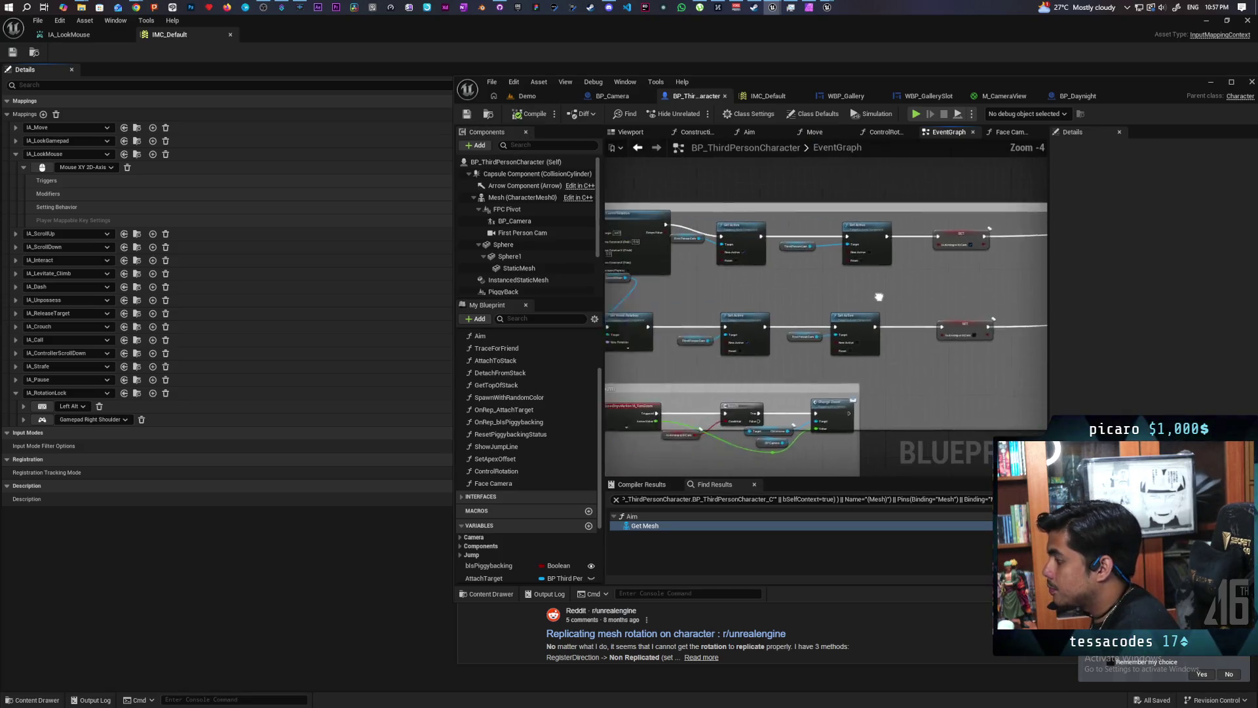
pyautogui.scroll(2, 747, 360)
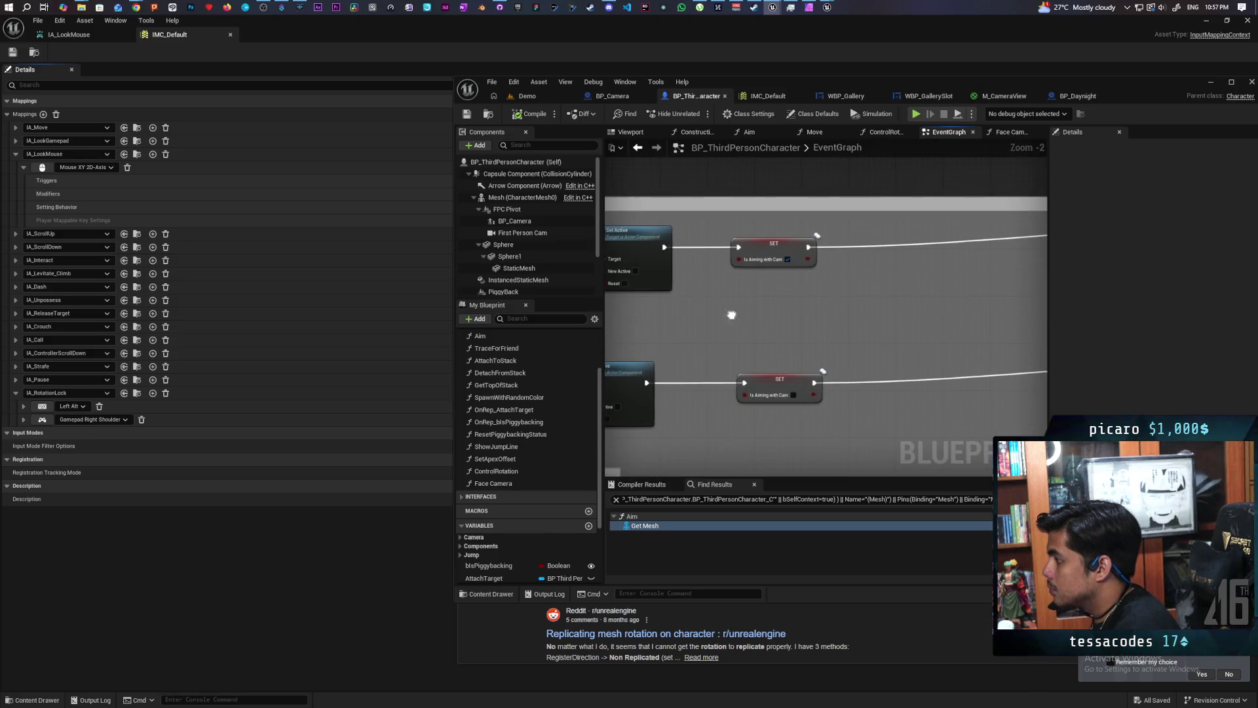
pyautogui.moveTo(730, 314); pyautogui.dragTo(732, 366)
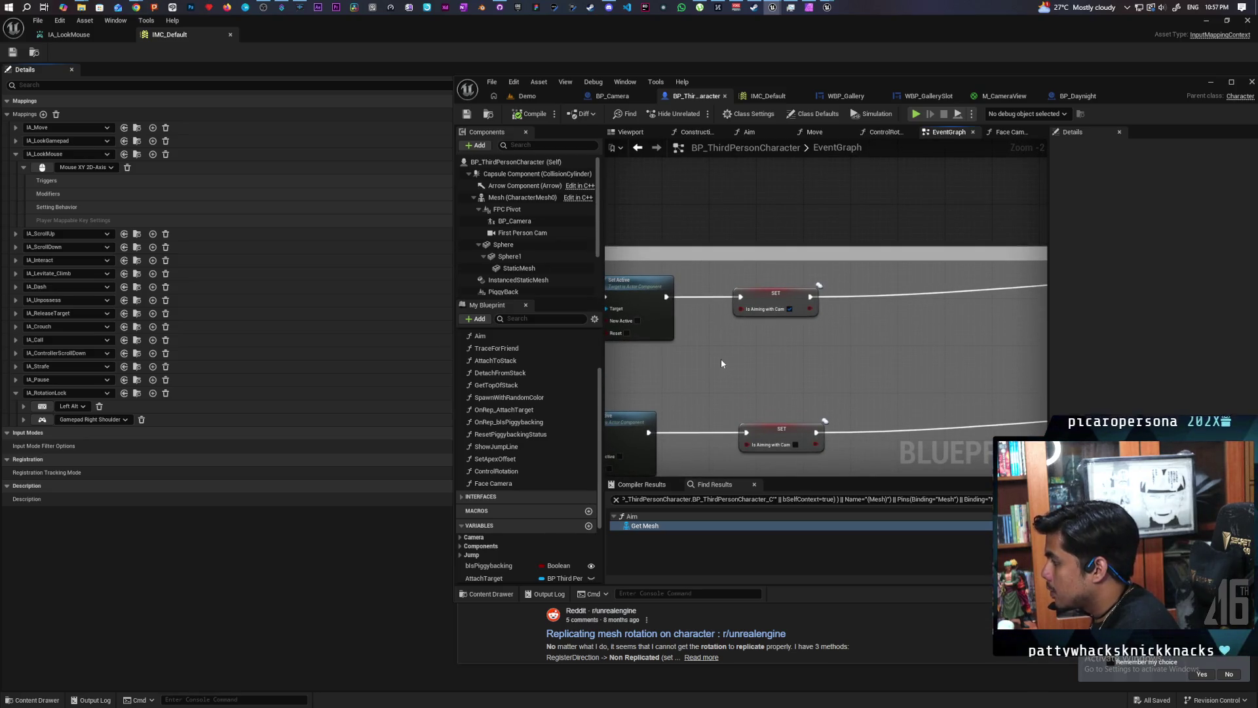
pyautogui.moveTo(720, 358); pyautogui.dragTo(736, 392)
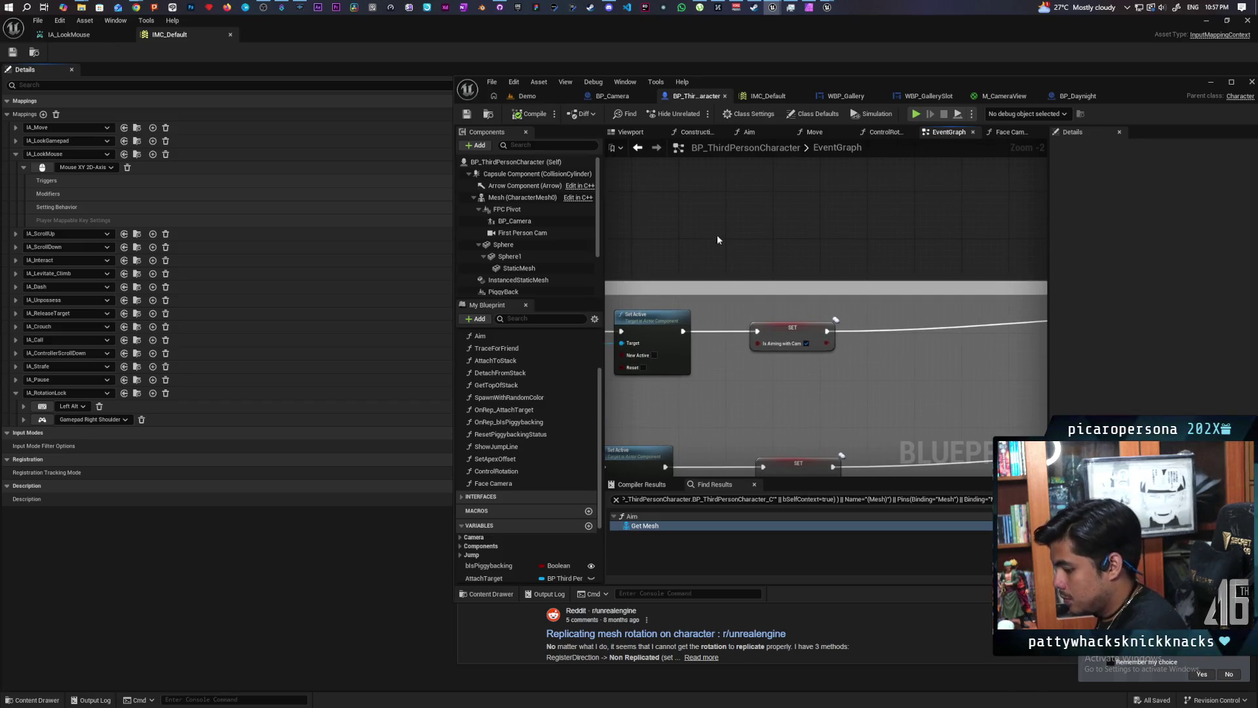
# Create the custom event S_Set Is Aiming Cam and set its Replicates option to Run on Server.
pyautogui.hotkey('ctrl', 'v')
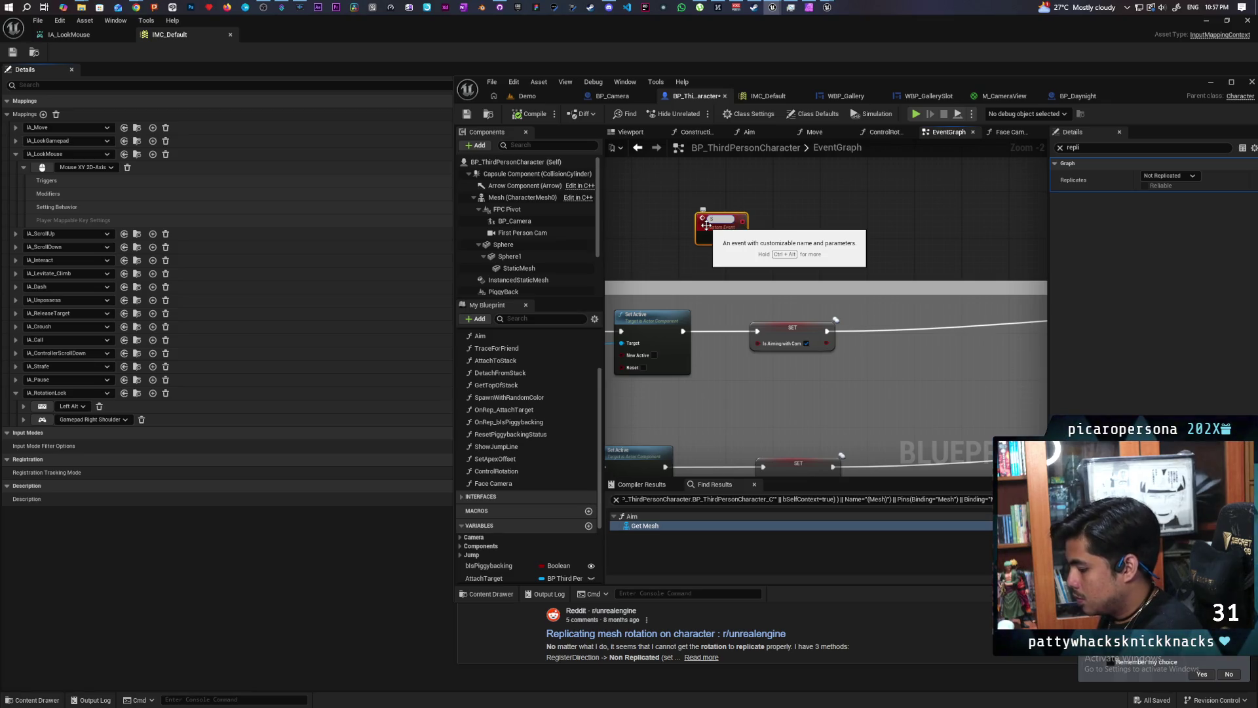
pyautogui.write('Set Is Aiming Cam')
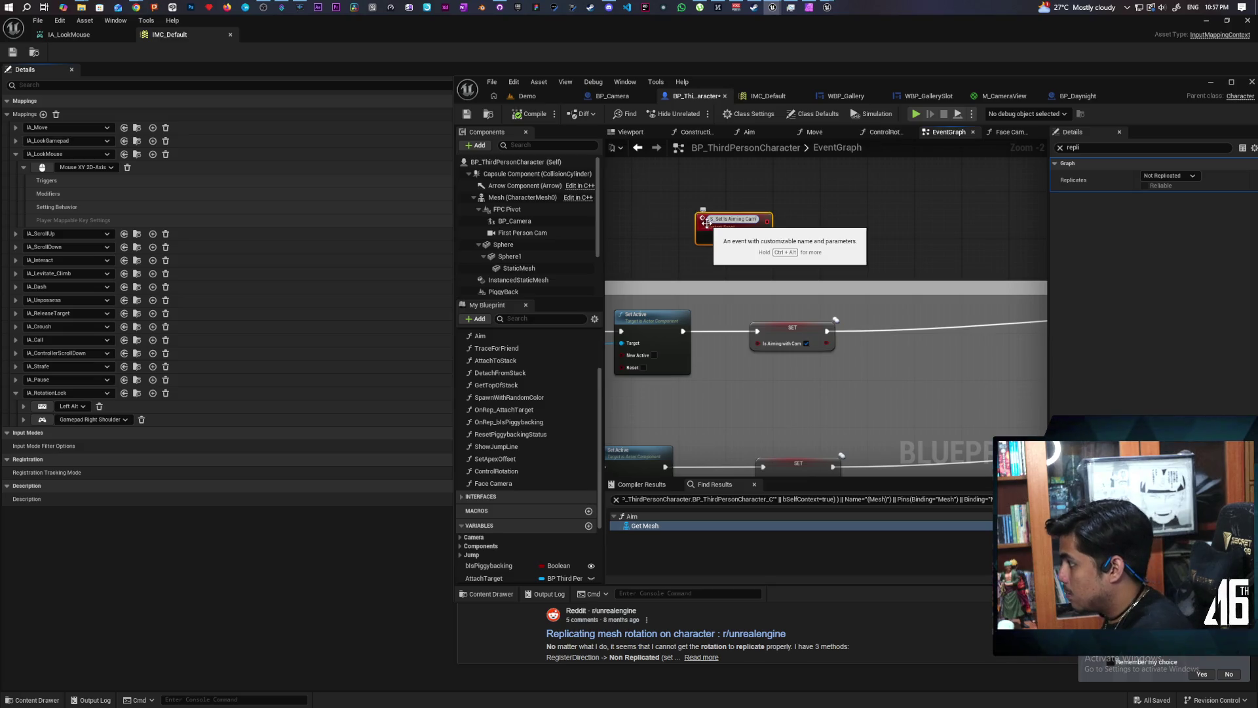
pyautogui.click(818, 234)
pyautogui.click(760, 223)
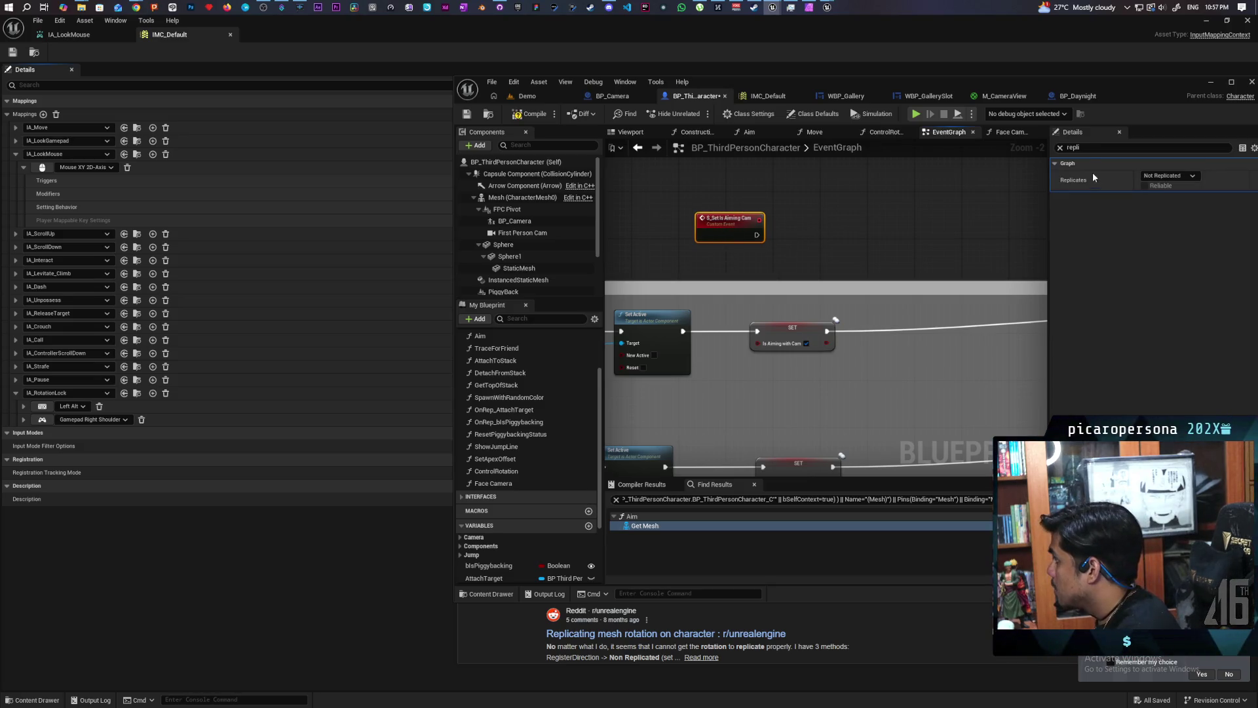
pyautogui.click(1060, 148)
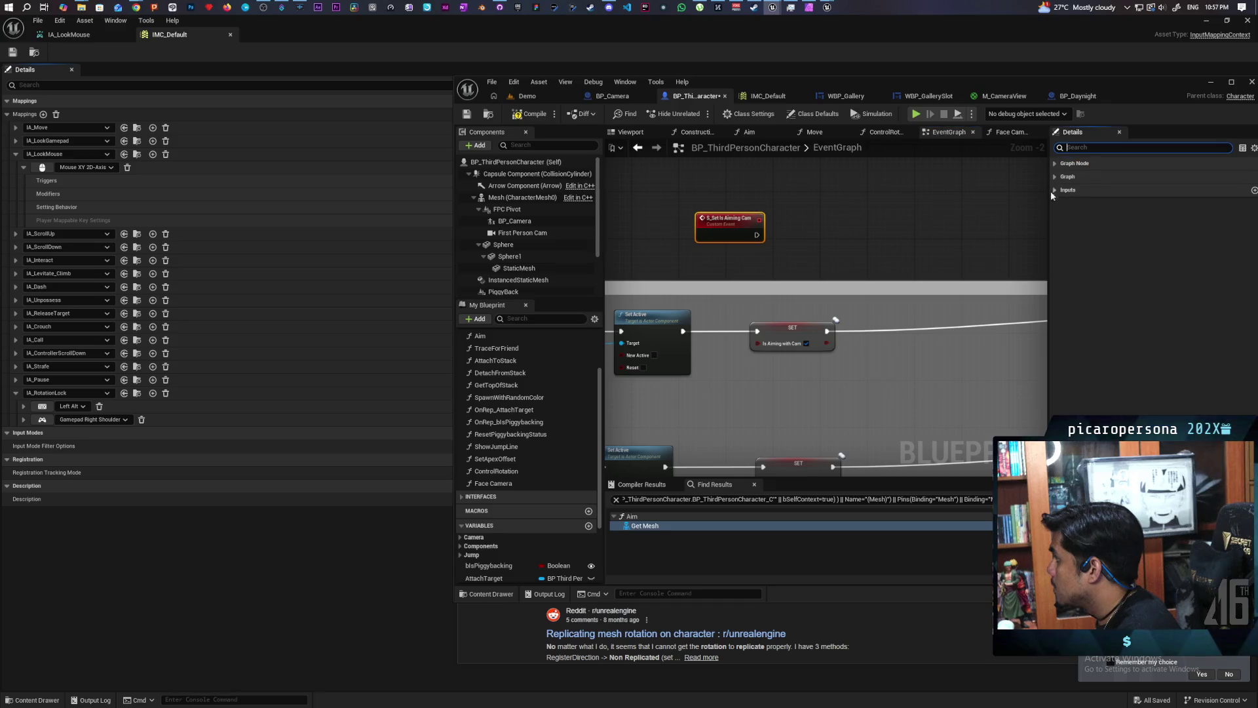
pyautogui.click(730, 226)
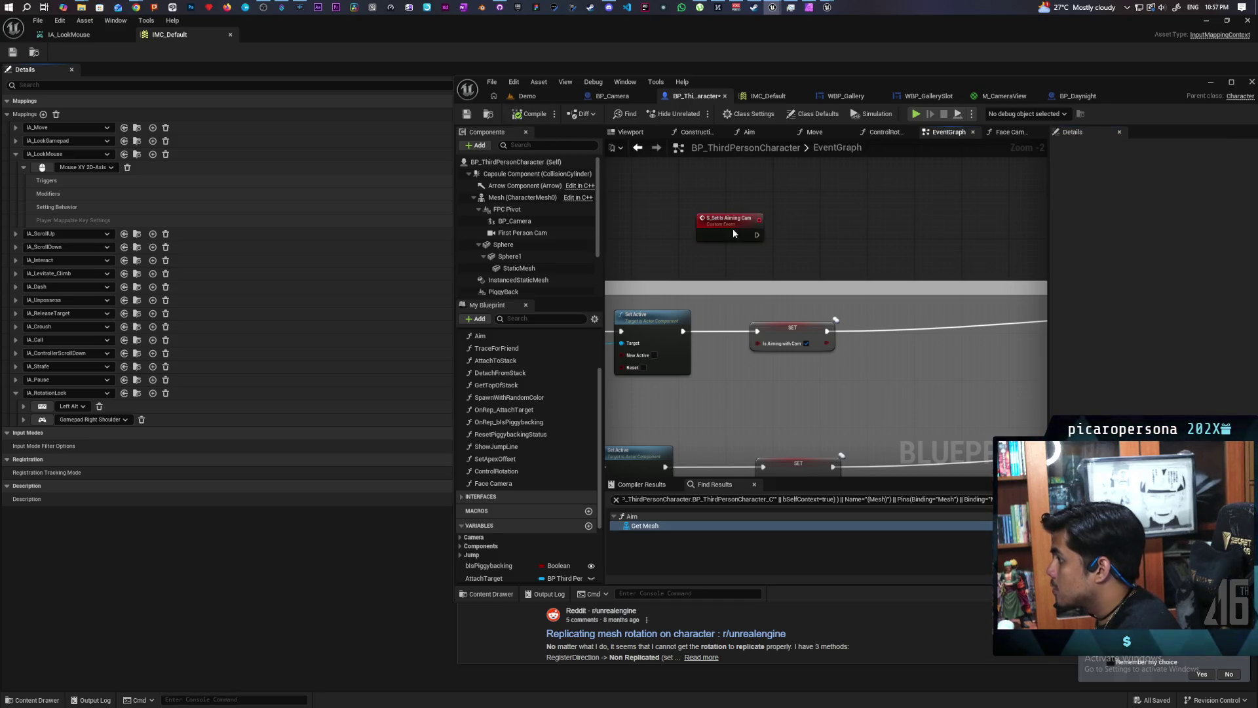
pyautogui.click(1055, 190)
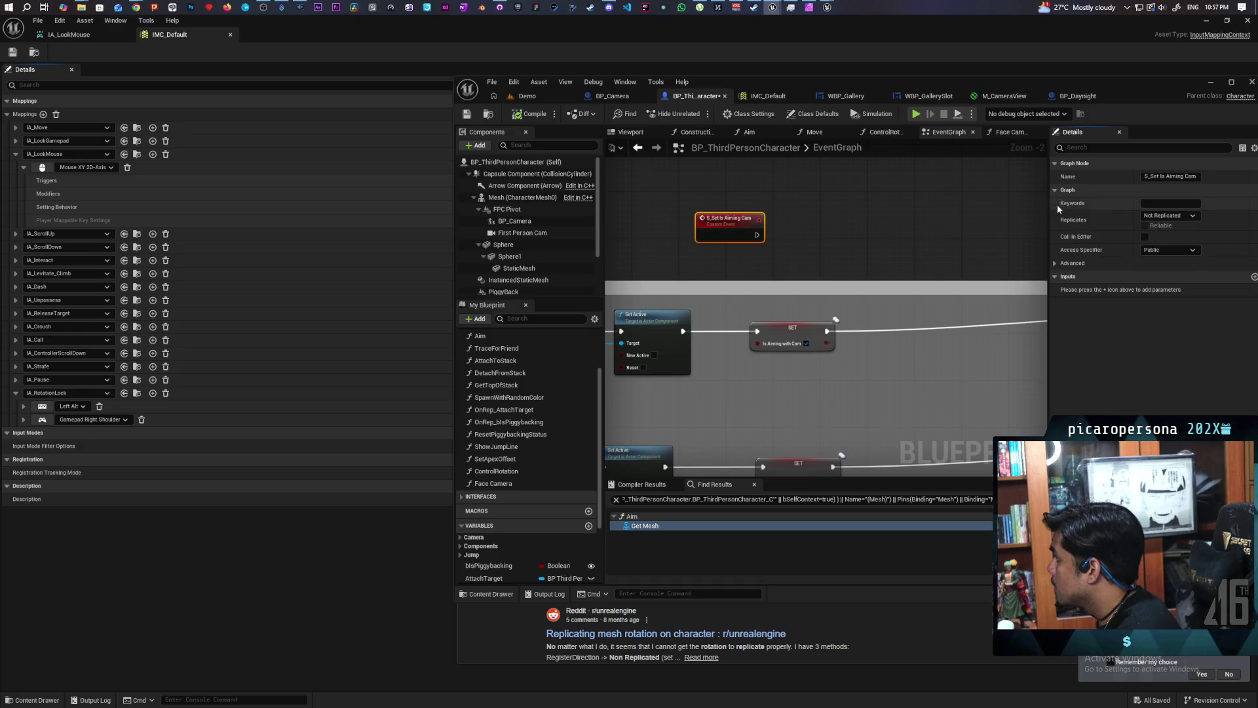
pyautogui.click(1168, 216)
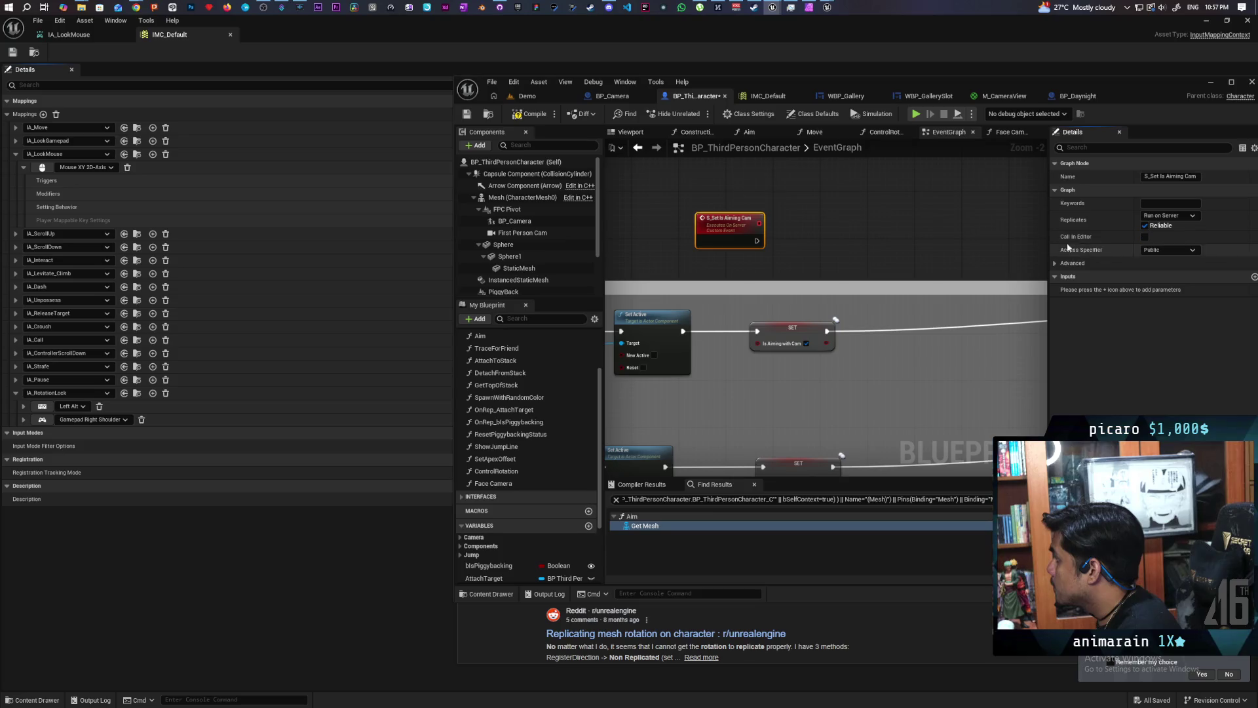
# Paste a copy of SET Is Aiming with Cam, driven by the event's exec and its input value.
pyautogui.click(918, 238)
pyautogui.click(787, 329)
pyautogui.hotkey('ctrl', 'c')
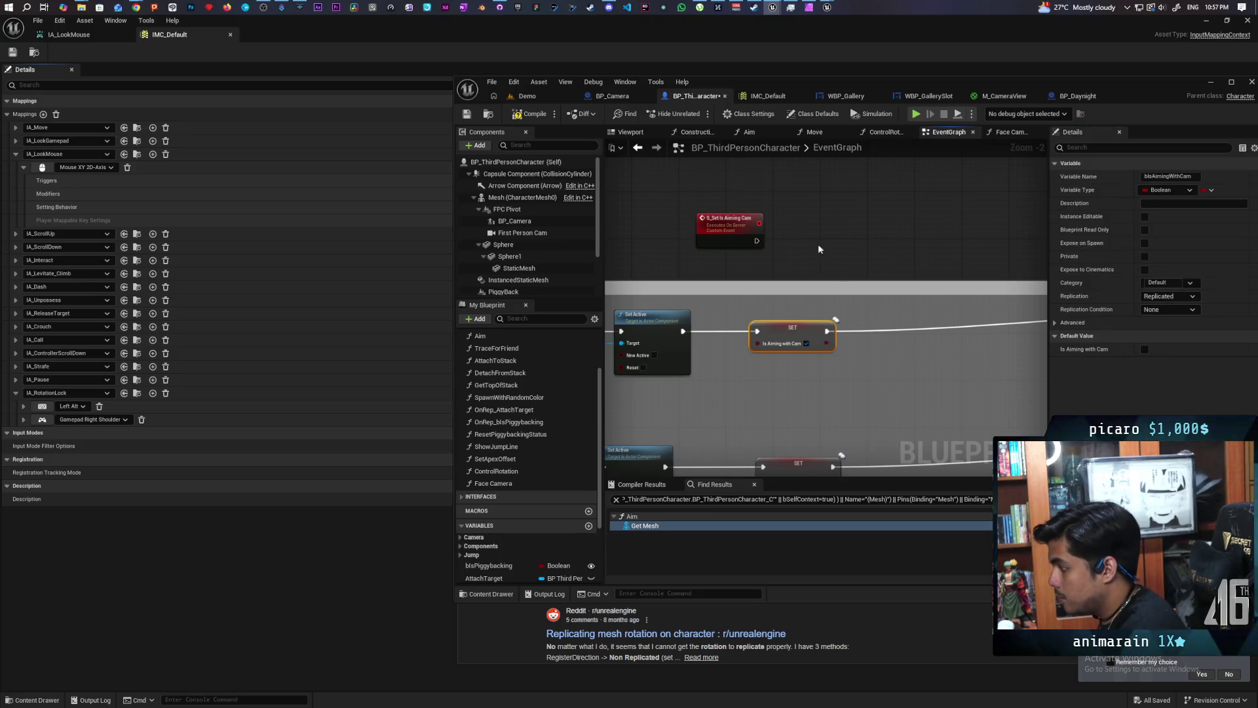
pyautogui.hotkey('ctrl', 'v')
pyautogui.moveTo(757, 241)
pyautogui.mouseDown()
pyautogui.moveTo(805, 253)
pyautogui.moveTo(816, 243)
pyautogui.mouseUp()
pyautogui.moveTo(732, 271); pyautogui.dragTo(729, 237)
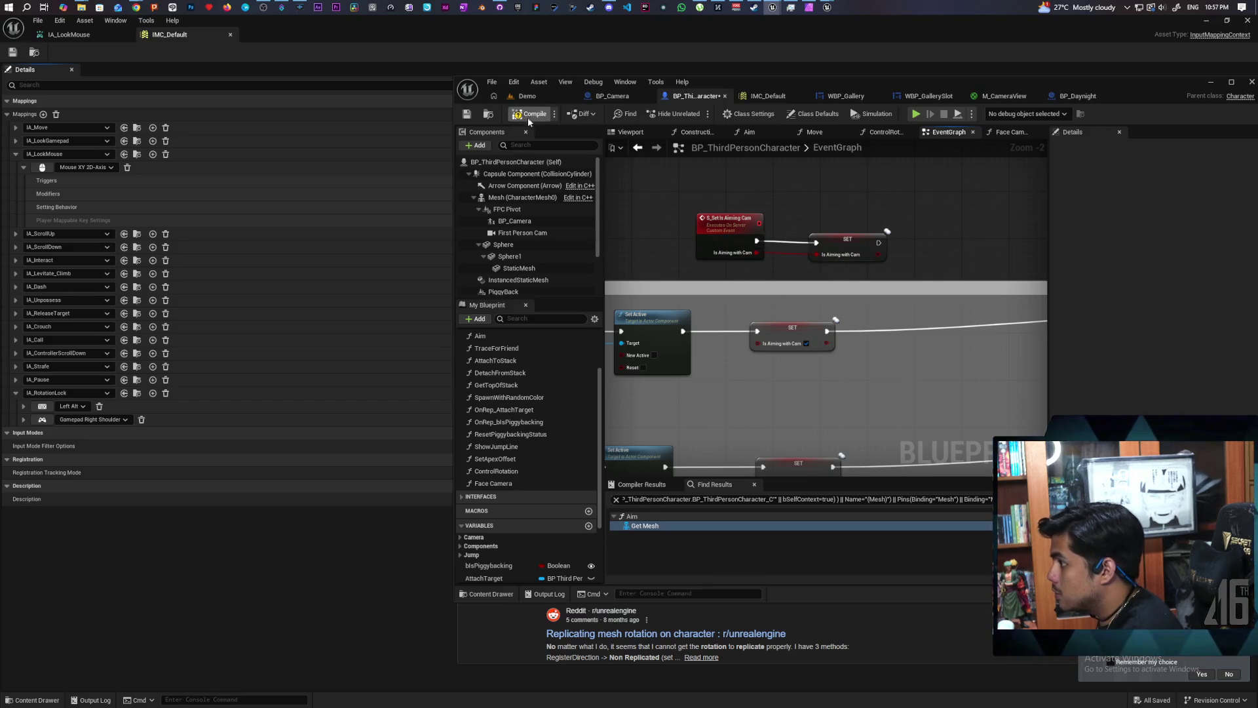
pyautogui.scroll(-3, 766, 287)
pyautogui.scroll(2, 841, 261)
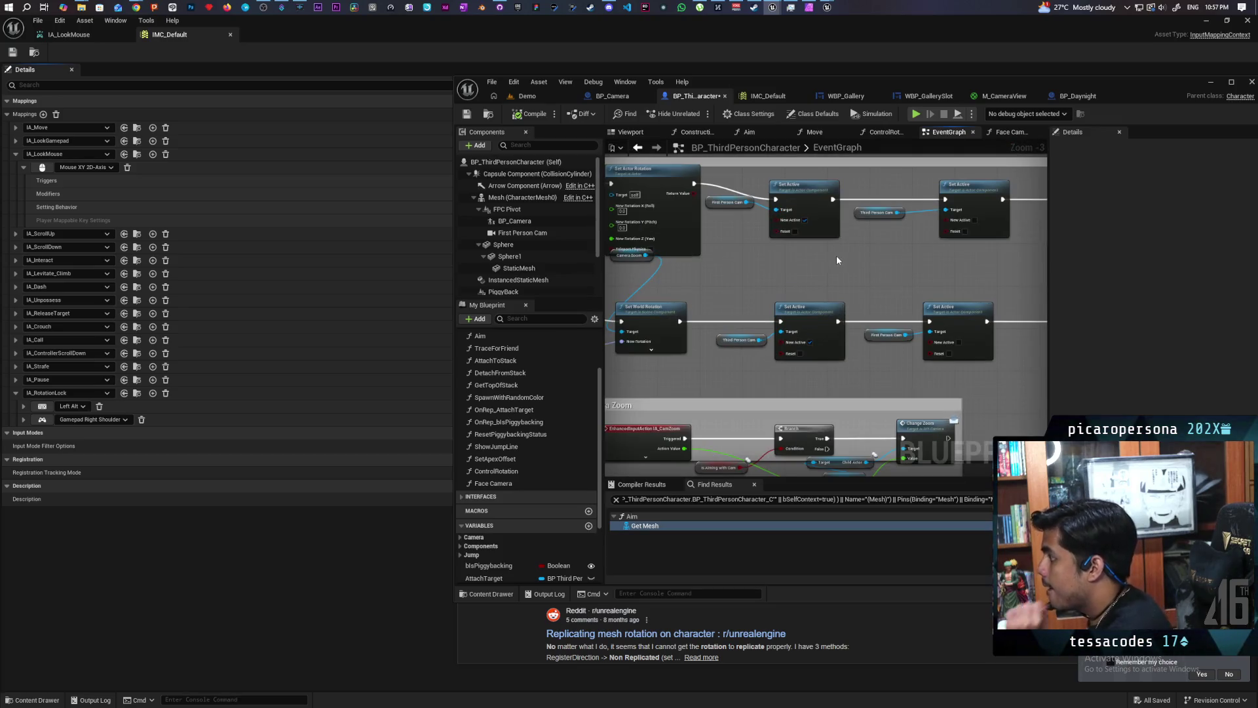
pyautogui.scroll(-2, 836, 260)
pyautogui.scroll(1, 830, 258)
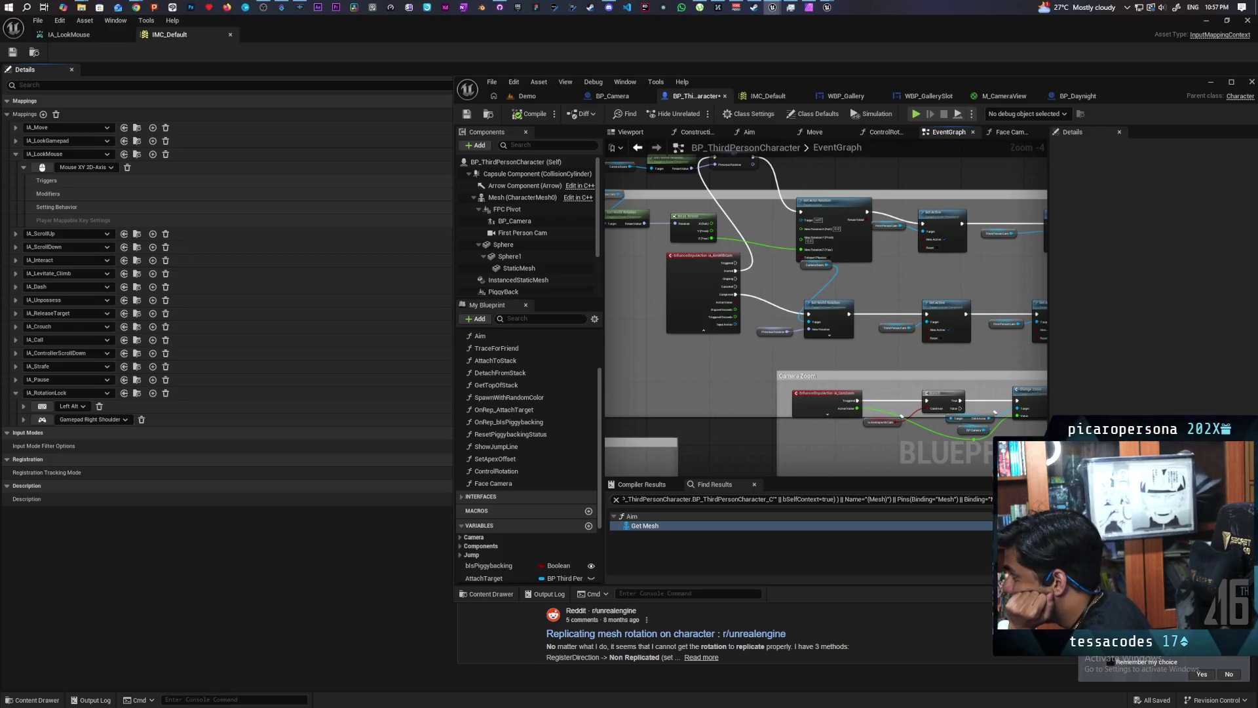
pyautogui.moveTo(934, 287); pyautogui.dragTo(959, 289)
pyautogui.moveTo(884, 269)
pyautogui.mouseDown()
pyautogui.moveTo(923, 270)
pyautogui.moveTo(760, 272)
pyautogui.mouseUp()
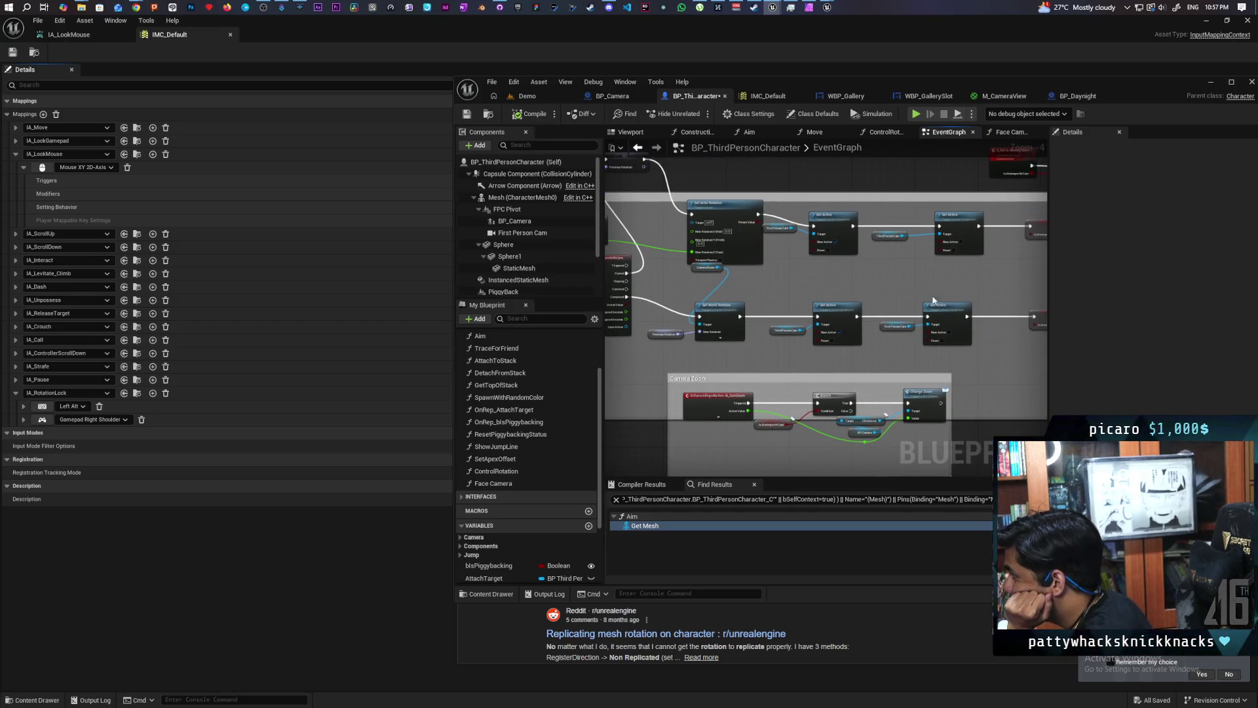
pyautogui.scroll(2, 754, 281)
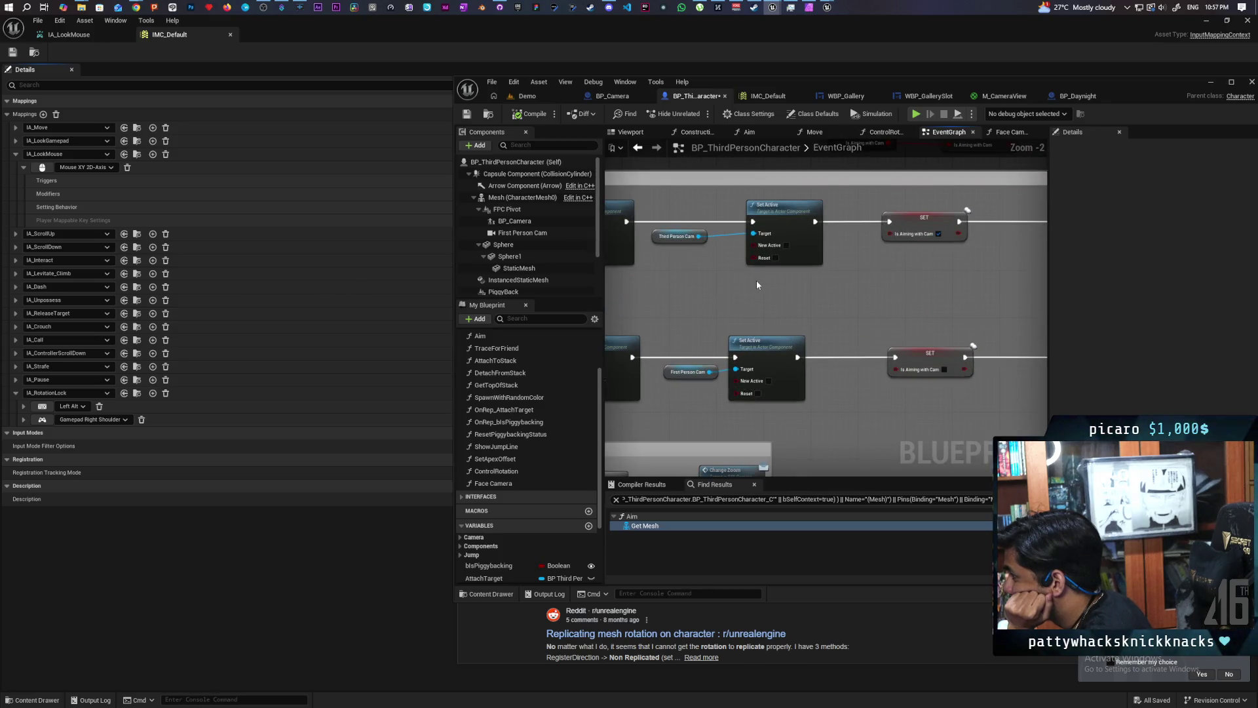
pyautogui.scroll(-2, 756, 280)
pyautogui.moveTo(756, 281); pyautogui.dragTo(945, 297)
pyautogui.scroll(1, 867, 297)
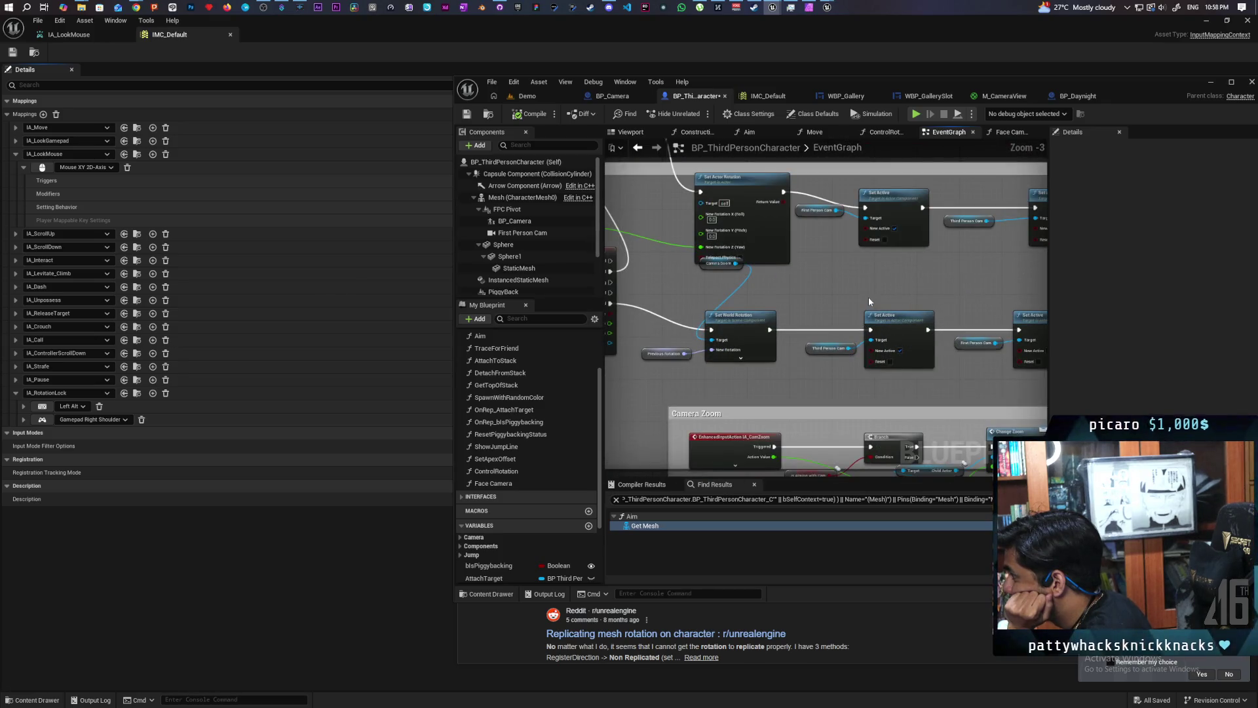
pyautogui.scroll(-1, 868, 296)
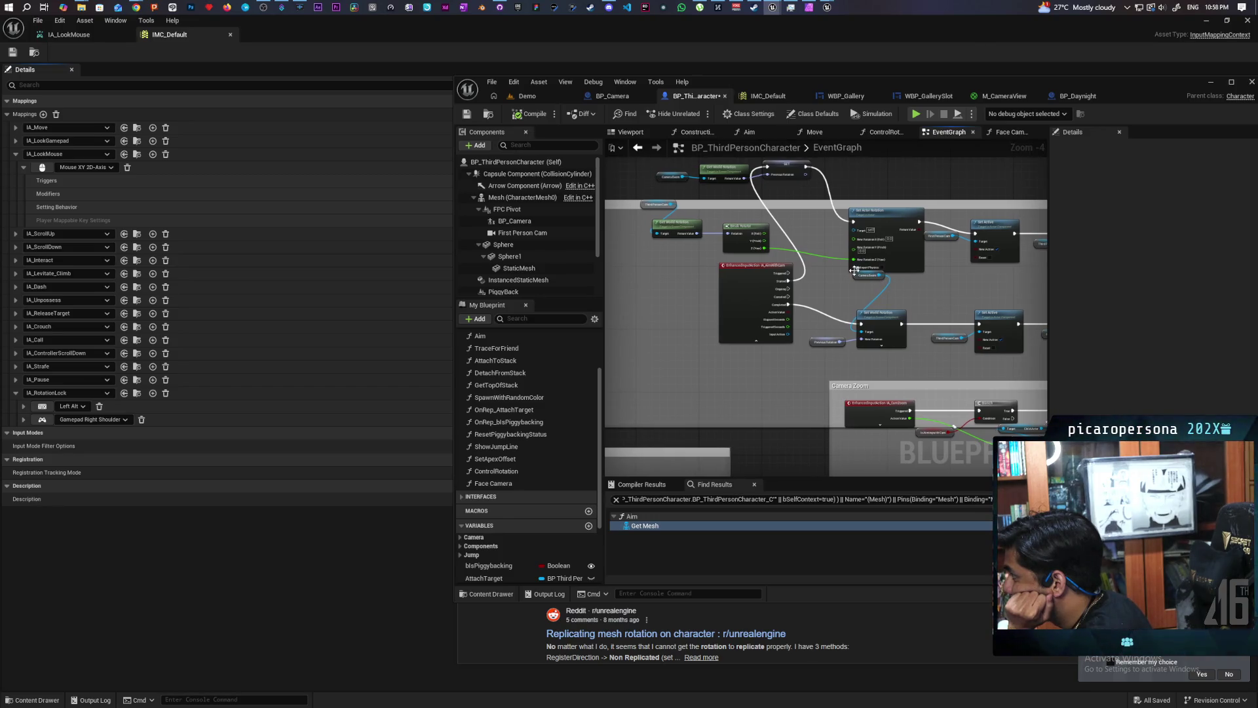
pyautogui.scroll(3, 884, 234)
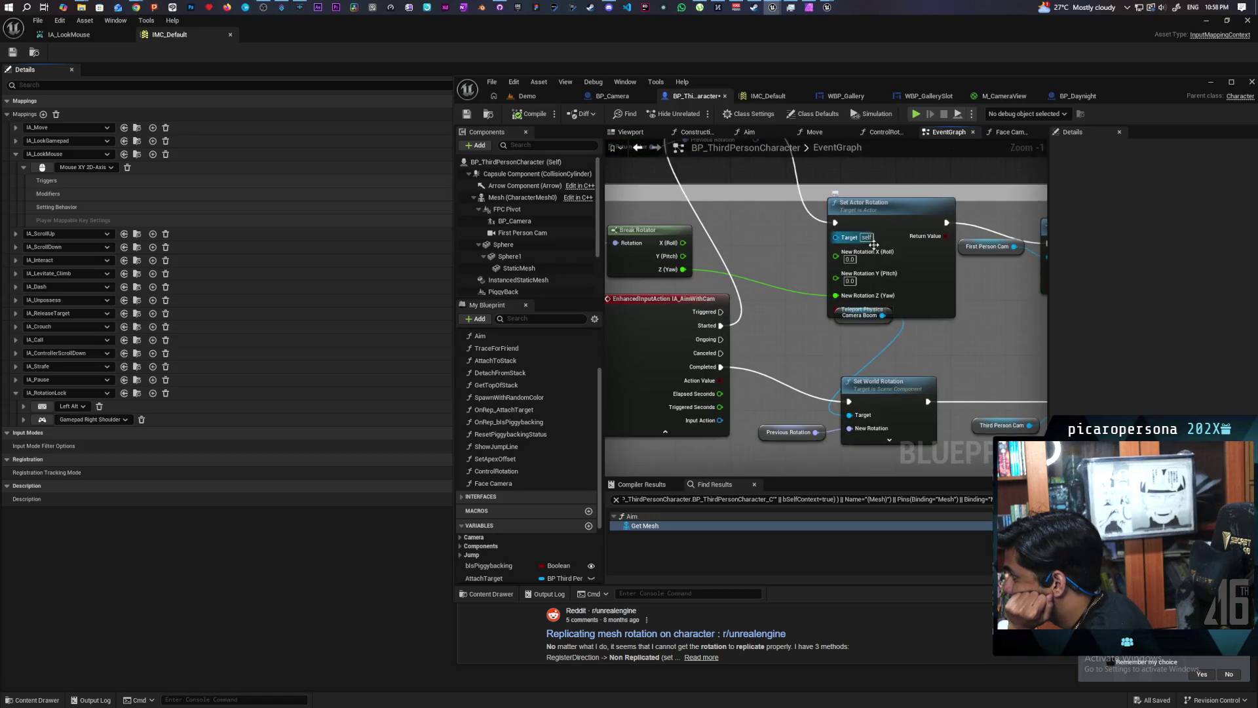
pyautogui.scroll(-3, 927, 329)
pyautogui.scroll(3, 927, 329)
pyautogui.scroll(-3, 966, 319)
pyautogui.moveTo(966, 319)
pyautogui.mouseDown()
pyautogui.moveTo(764, 311)
pyautogui.moveTo(725, 284)
pyautogui.moveTo(713, 289)
pyautogui.moveTo(778, 289)
pyautogui.moveTo(690, 302)
pyautogui.moveTo(952, 300)
pyautogui.mouseUp()
pyautogui.moveTo(897, 260); pyautogui.dragTo(725, 313)
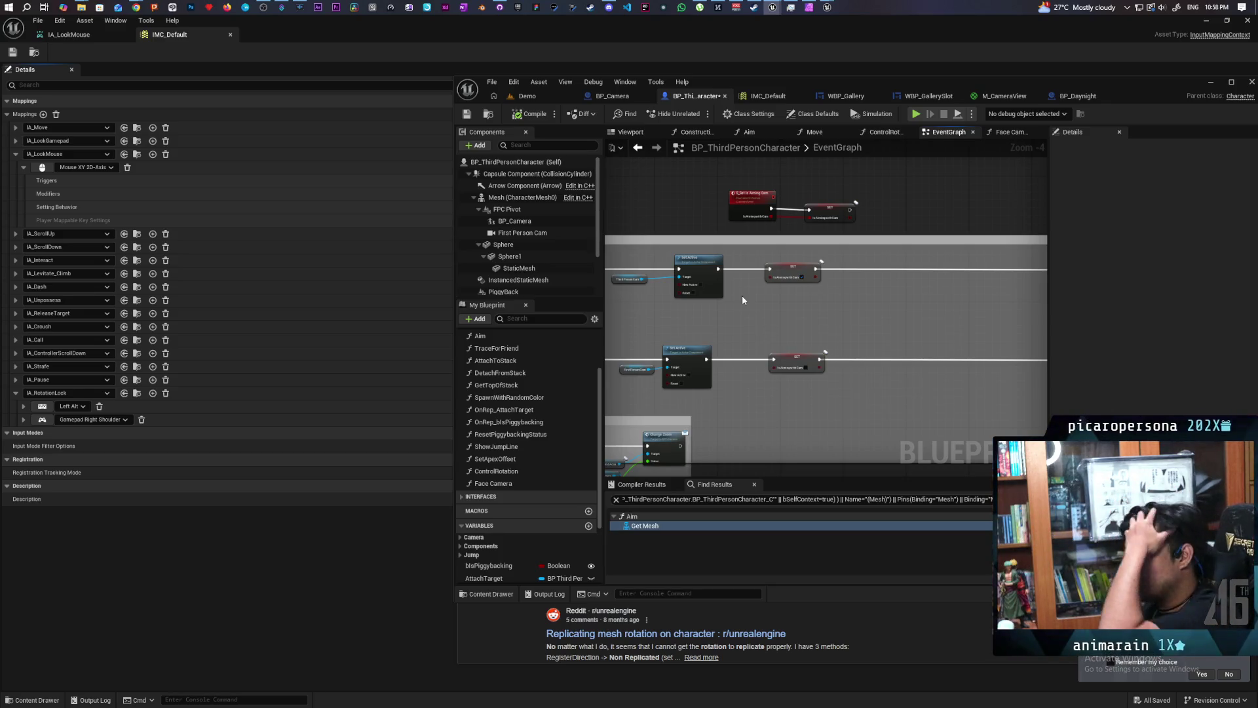
pyautogui.scroll(2, 787, 280)
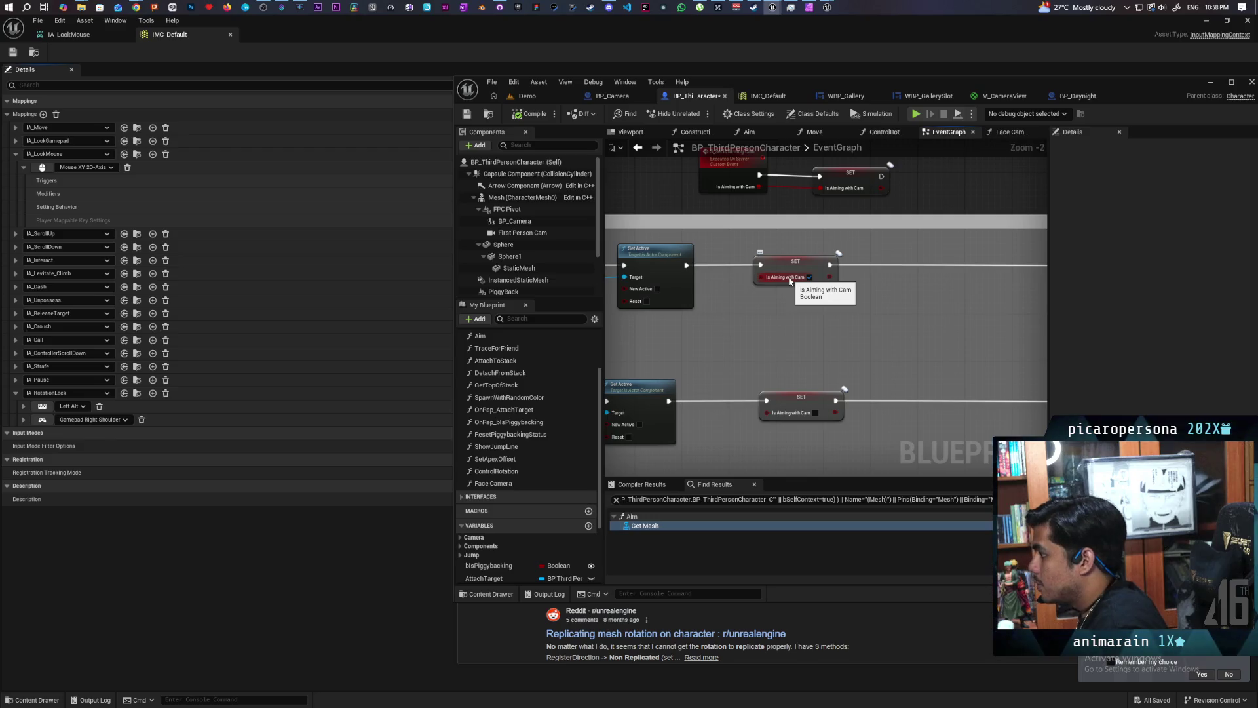
# Add an S Set Is Aiming Cam call off the upper Set Active node's exec output.
pyautogui.moveTo(784, 286); pyautogui.dragTo(801, 308)
pyautogui.moveTo(706, 288)
pyautogui.mouseDown()
pyautogui.moveTo(744, 336)
pyautogui.moveTo(727, 331)
pyautogui.mouseUp()
pyautogui.press('Escape')
pyautogui.write('s set is a')
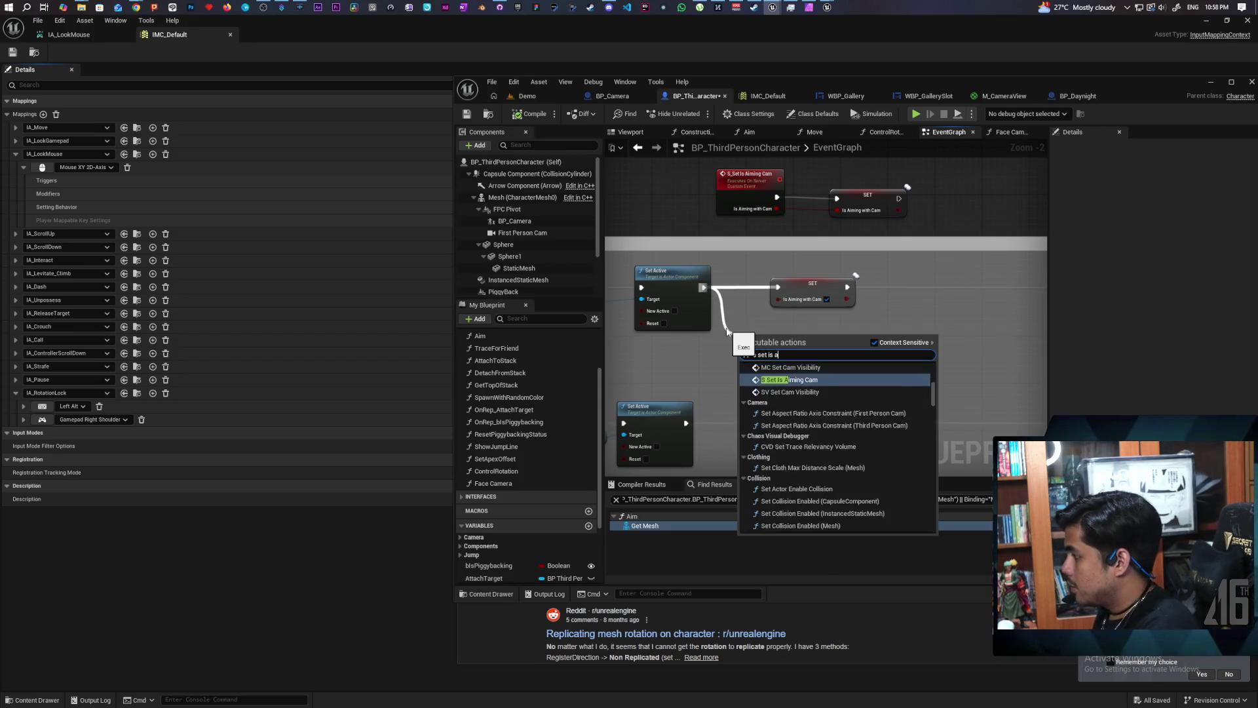
pyautogui.write('nim')
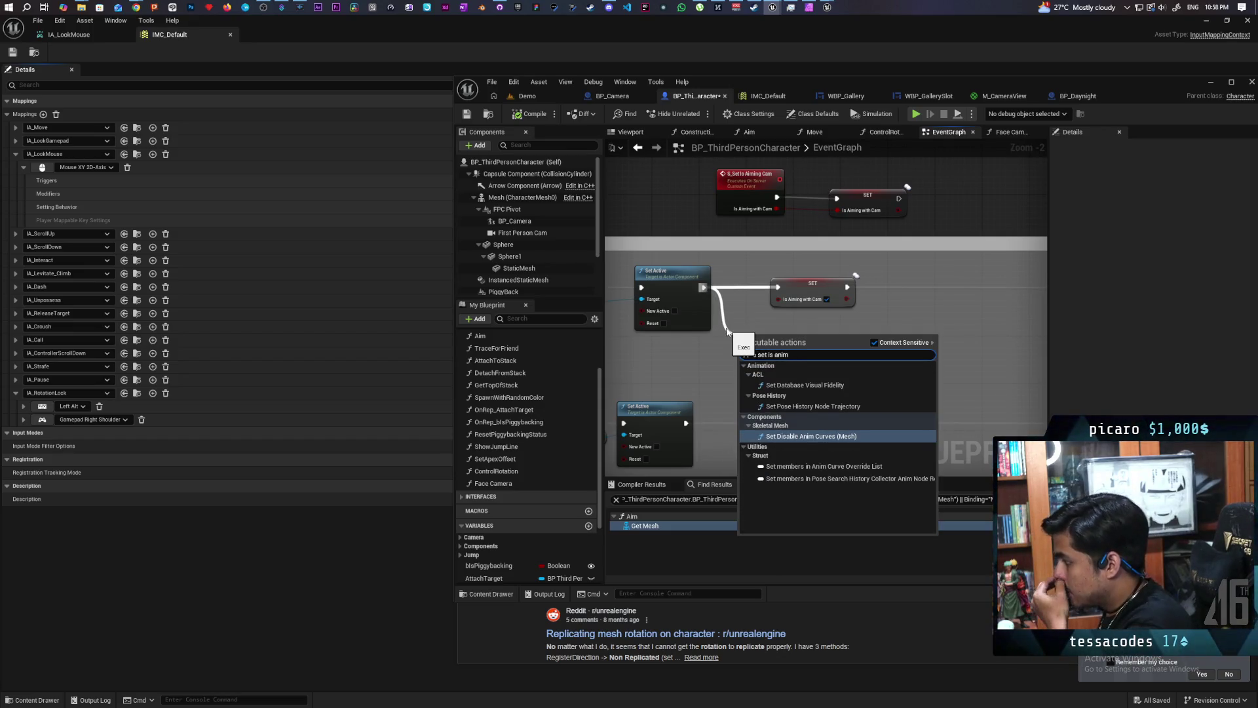
pyautogui.press('BackSpace')
pyautogui.press('BackSpace')
pyautogui.press('BackSpace')
pyautogui.write('im')
pyautogui.press('Return')
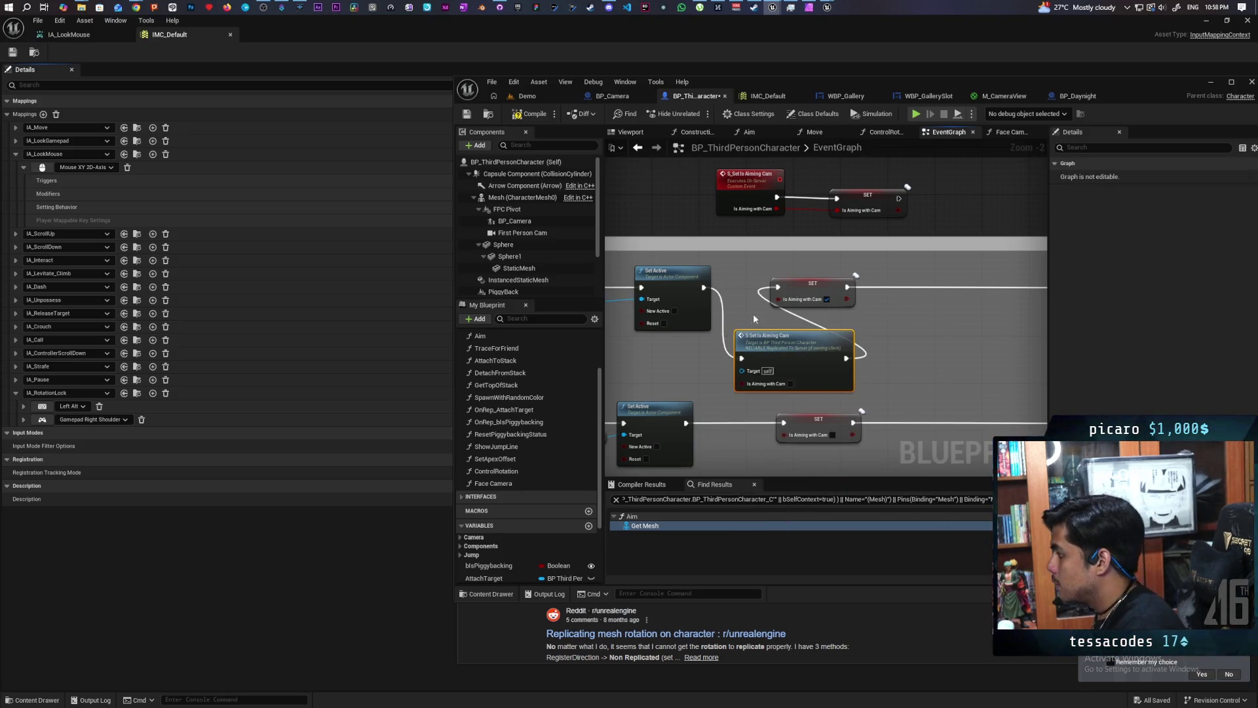
# Paste a second S Set Is Aiming Cam for the lower Set Active branch and delete its SET node.
pyautogui.moveTo(851, 442); pyautogui.dragTo(844, 348)
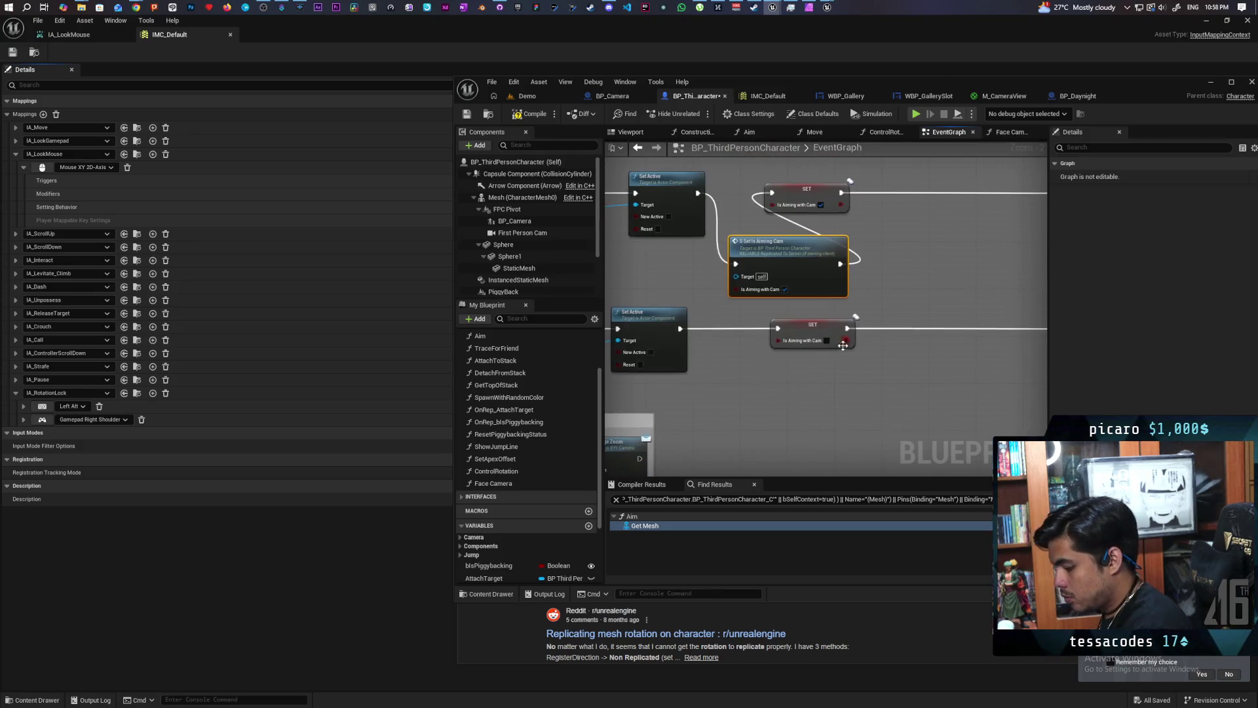
pyautogui.hotkey('ctrl', 'c')
pyautogui.hotkey('ctrl', 'v')
pyautogui.moveTo(827, 406)
pyautogui.mouseDown()
pyautogui.moveTo(793, 326)
pyautogui.moveTo(807, 362)
pyautogui.mouseUp()
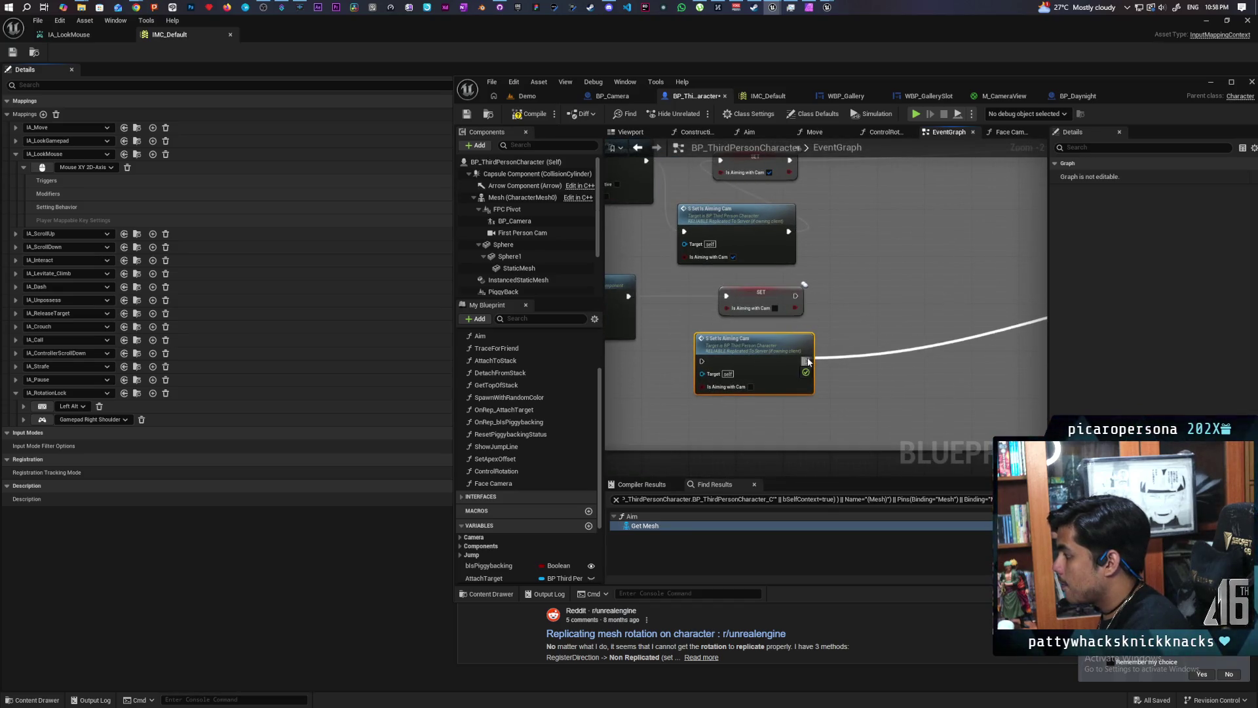
pyautogui.moveTo(629, 306); pyautogui.dragTo(716, 319)
pyautogui.moveTo(812, 308)
pyautogui.keyDown('ctrl'); pyautogui.mouseDown()
pyautogui.moveTo(787, 373)
pyautogui.moveTo(808, 407)
pyautogui.moveTo(801, 364)
pyautogui.mouseUp(); pyautogui.keyUp('ctrl')
pyautogui.click(822, 370)
pyautogui.press('Delete')
# Delete the upper SET node, move S Set Is Aiming Cam into its place, save, and return to Demo.
pyautogui.moveTo(833, 270)
pyautogui.mouseDown()
pyautogui.moveTo(843, 329)
pyautogui.moveTo(887, 328)
pyautogui.moveTo(857, 363)
pyautogui.mouseUp()
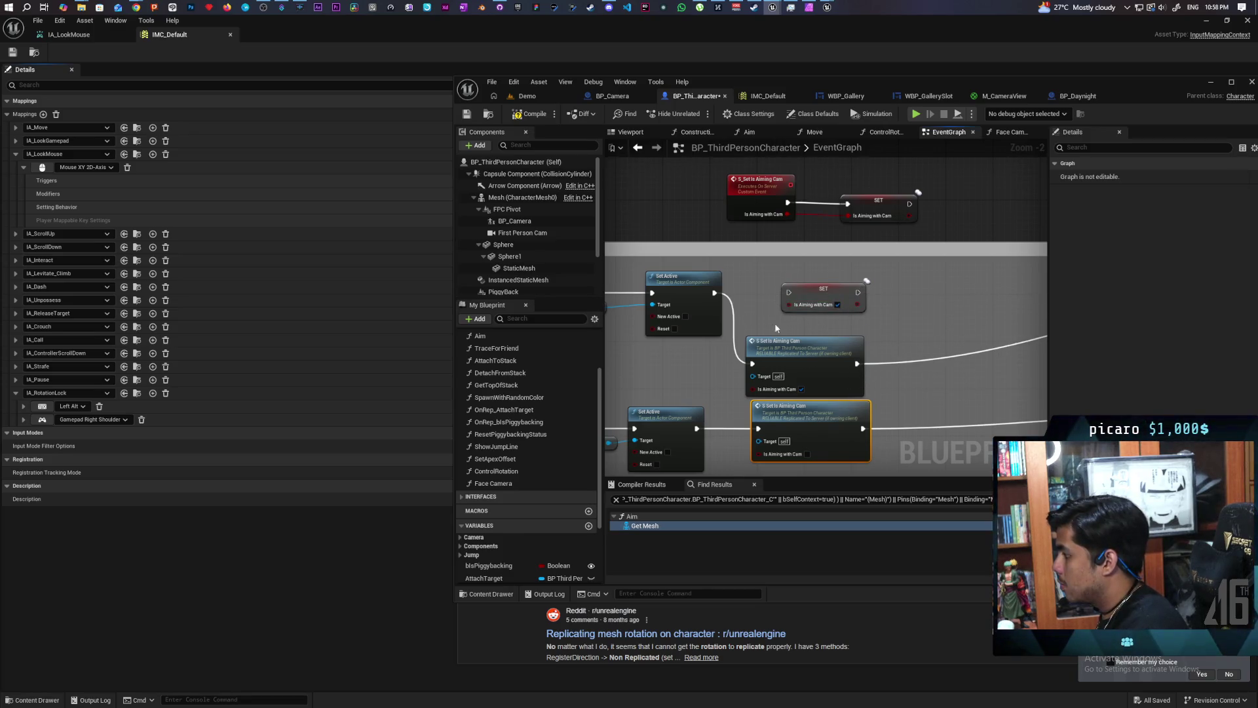
pyautogui.click(816, 293)
pyautogui.press('Delete')
pyautogui.moveTo(820, 349)
pyautogui.mouseDown()
pyautogui.moveTo(824, 288)
pyautogui.moveTo(838, 277)
pyautogui.mouseUp()
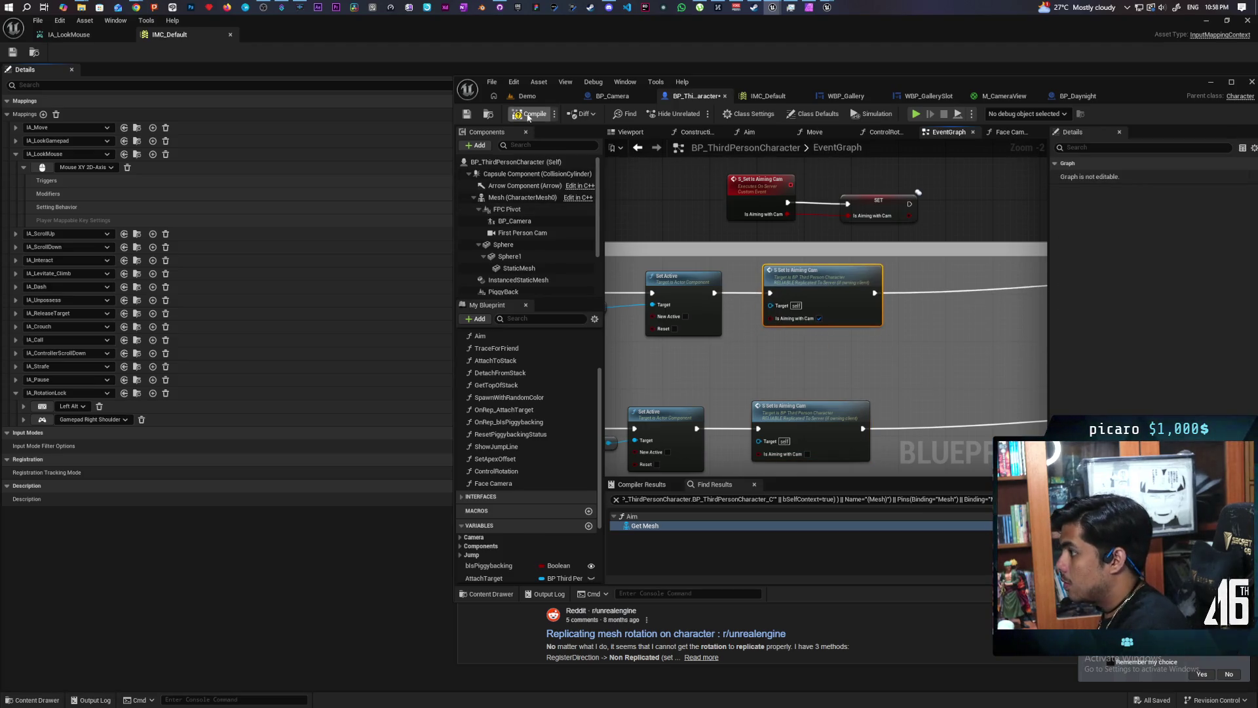
pyautogui.hotkey('ctrl', 's')
pyautogui.click(544, 99)
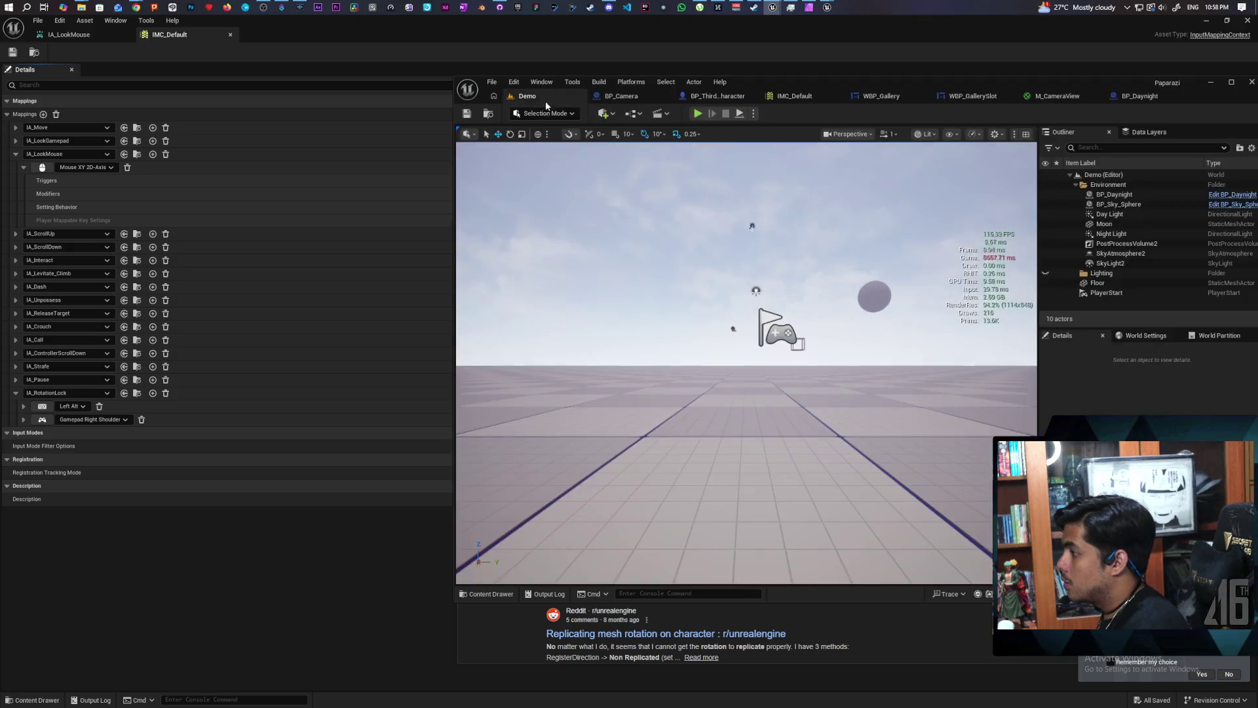
# Start the multiplayer play test and walk Client 2's character around with the camera put away.
pyautogui.click(697, 114)
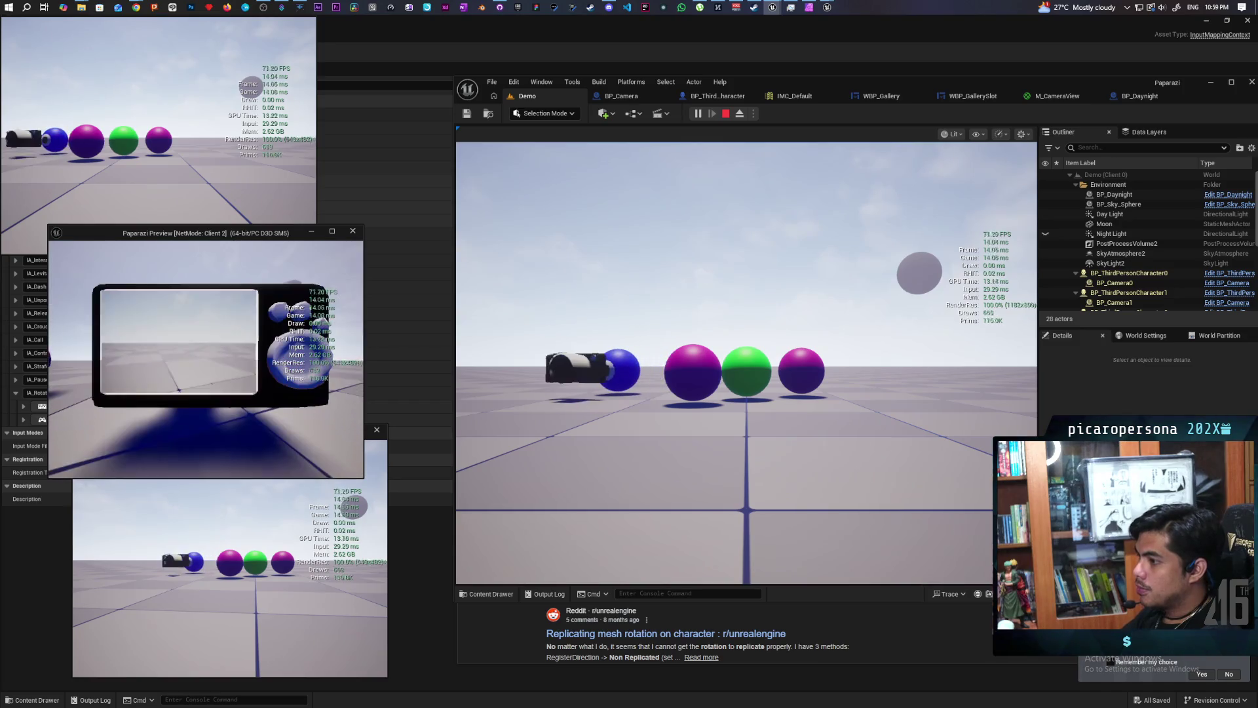
pyautogui.press('d')
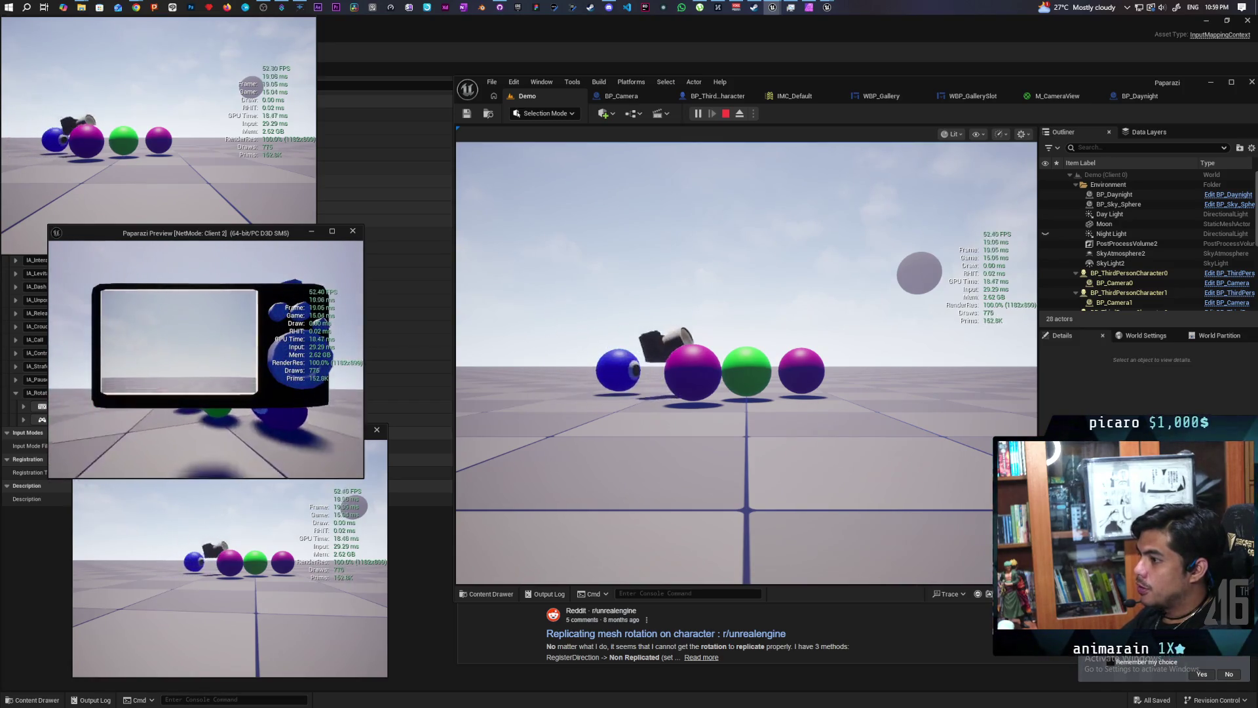
pyautogui.press('space')
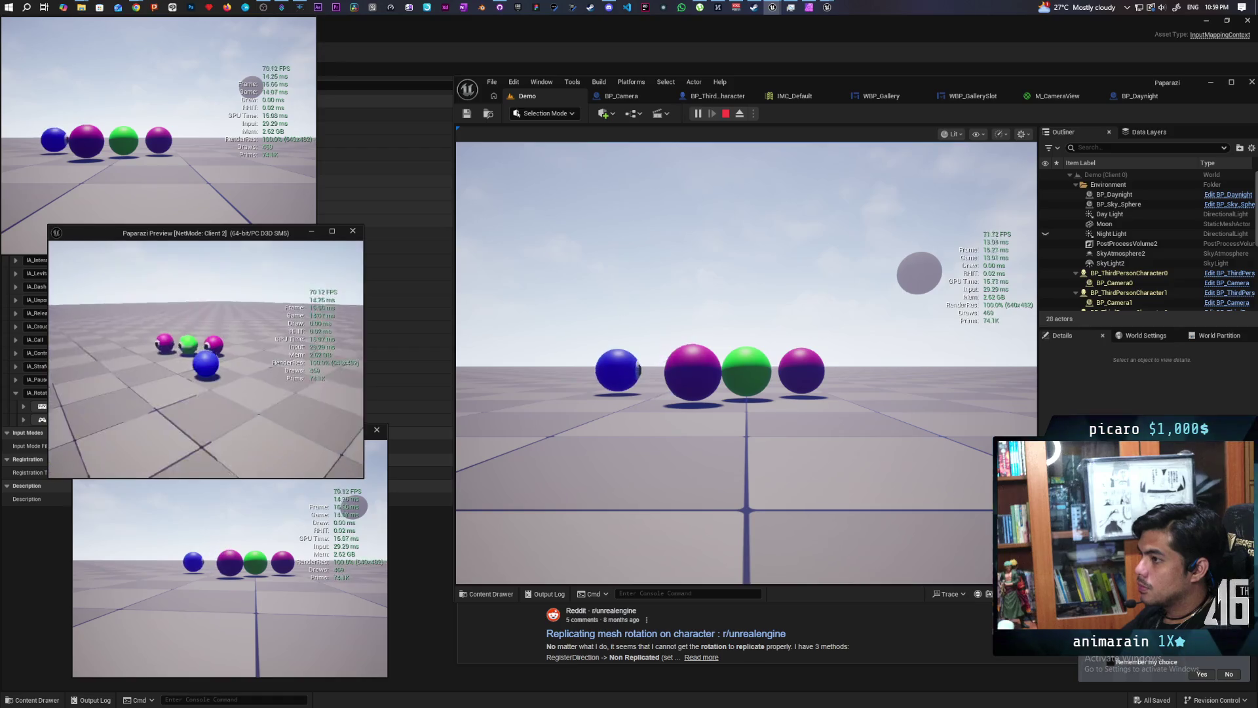
pyautogui.press('a')
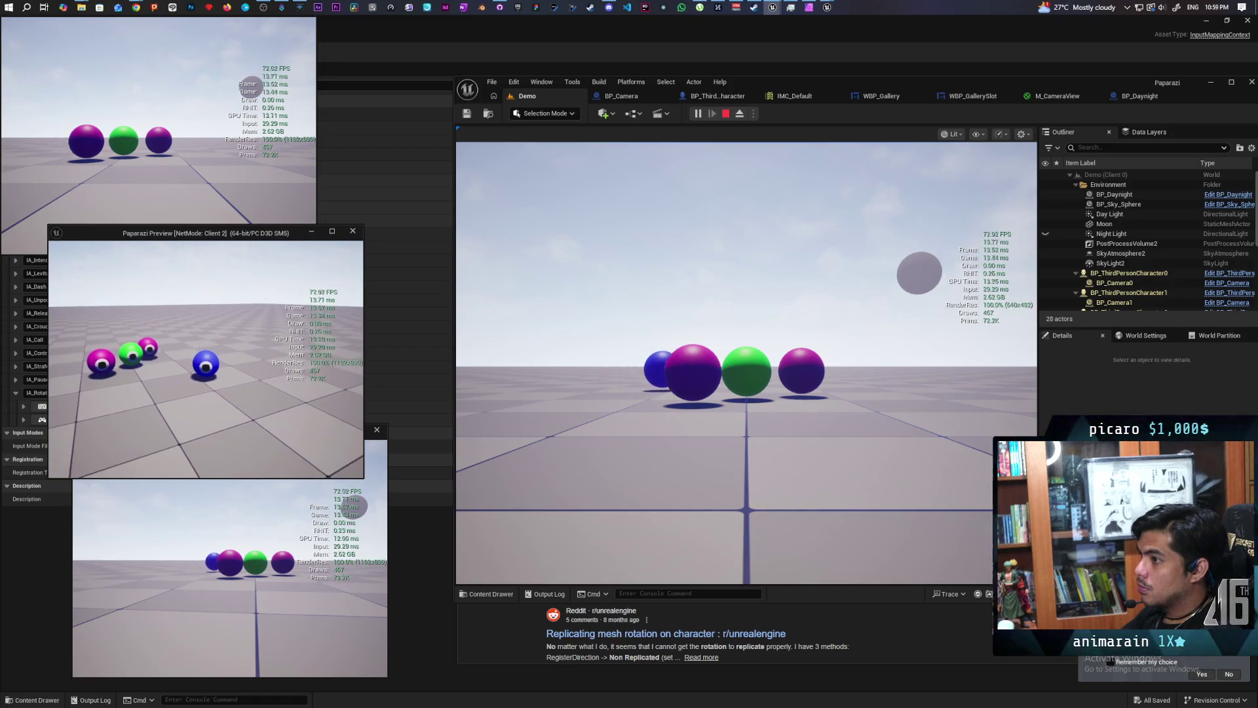
pyautogui.press('d')
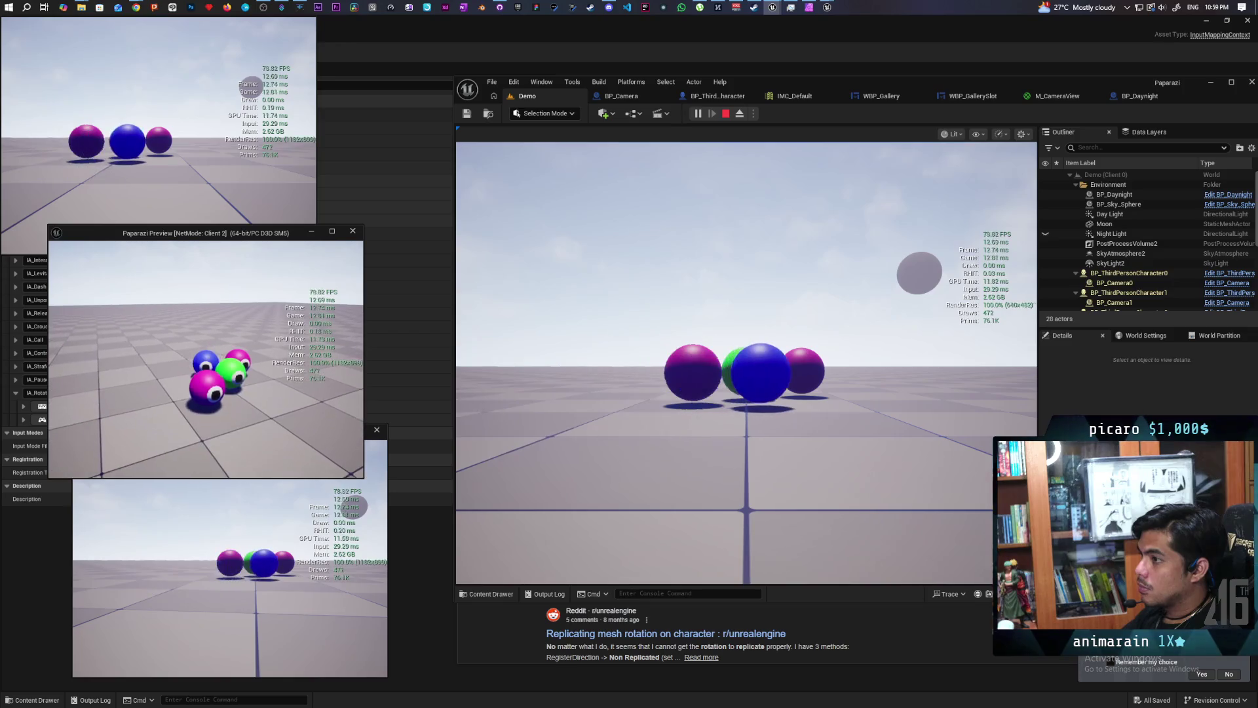
pyautogui.press('d')
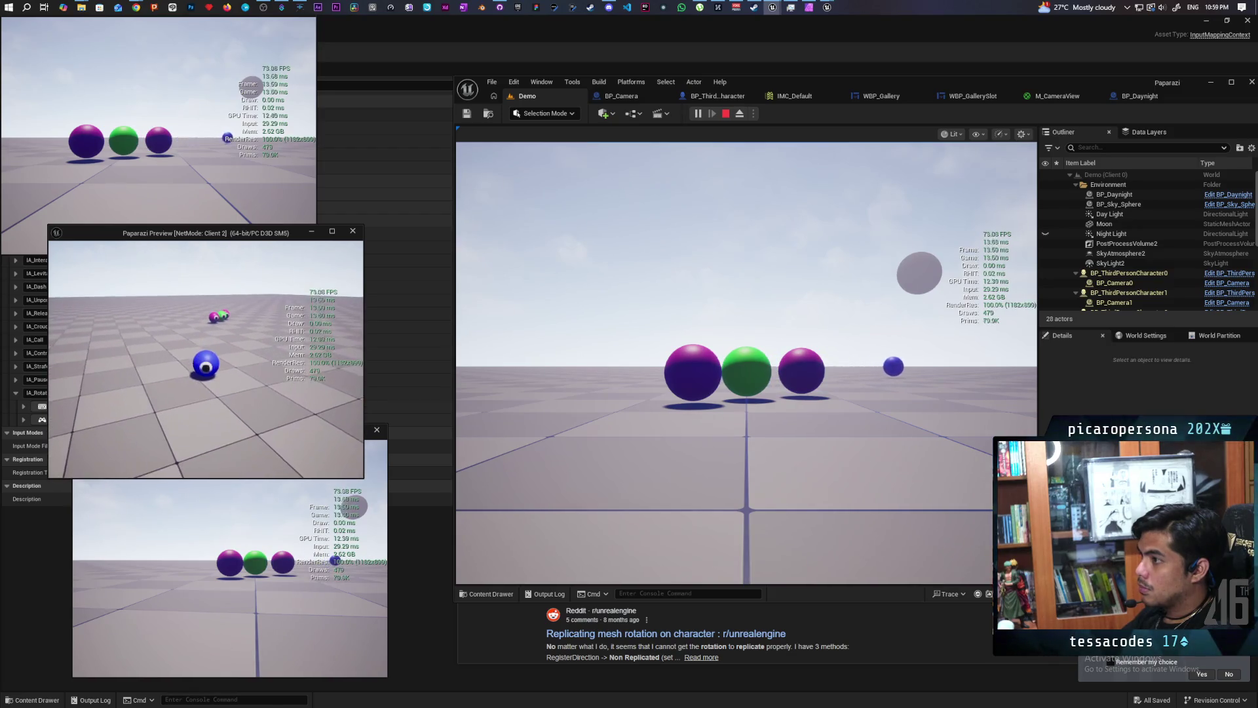
pyautogui.press('d')
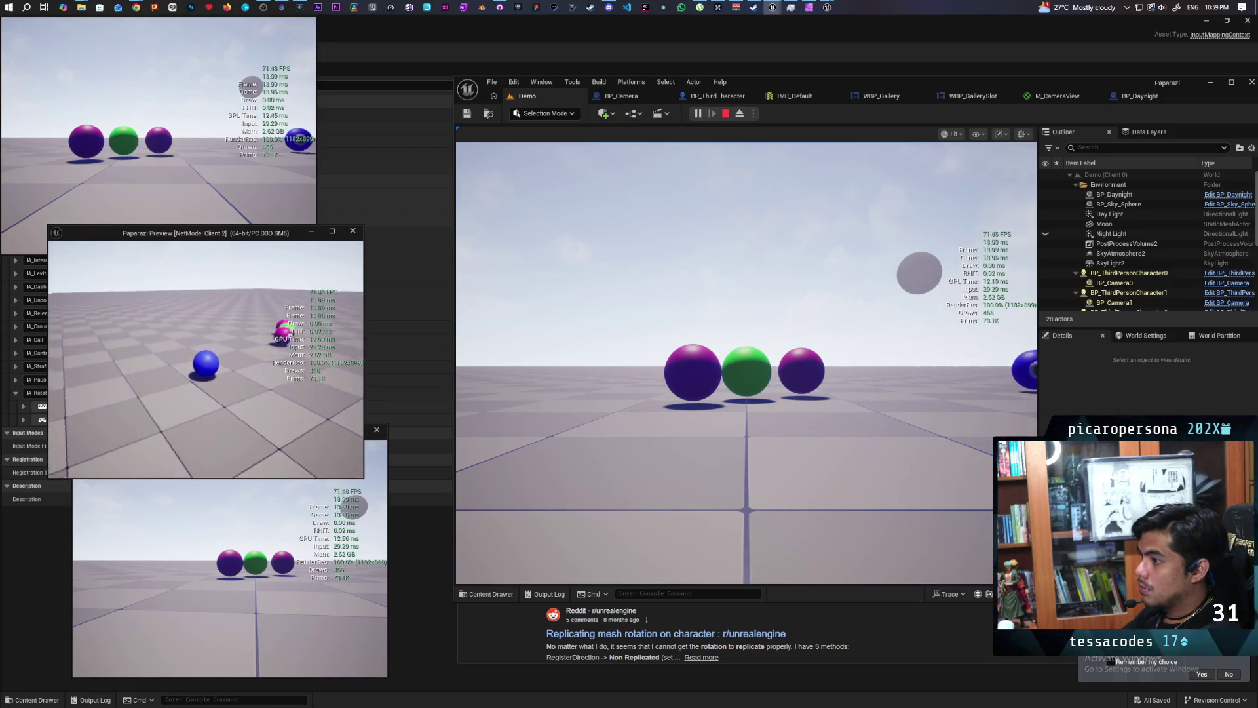
pyautogui.press('a')
pyautogui.press('s')
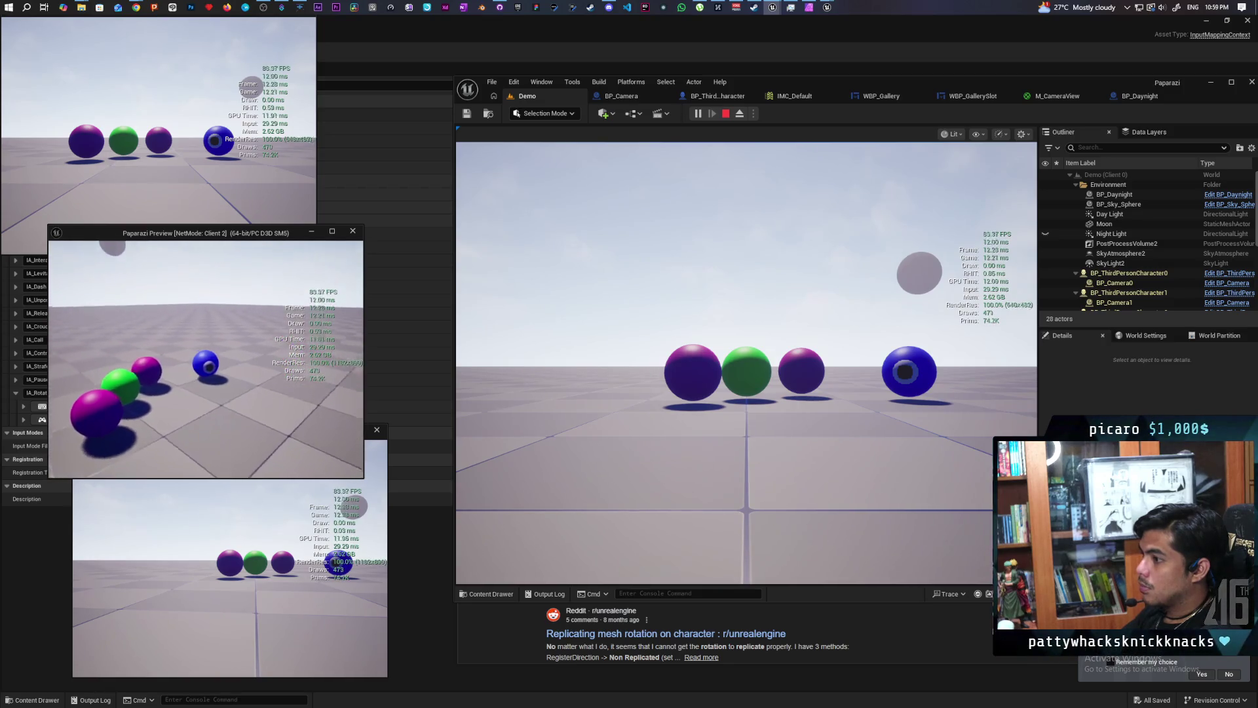
# Raise and lower Client 2's handheld camera with E while moving it toward the magenta ball.
pyautogui.press('e')
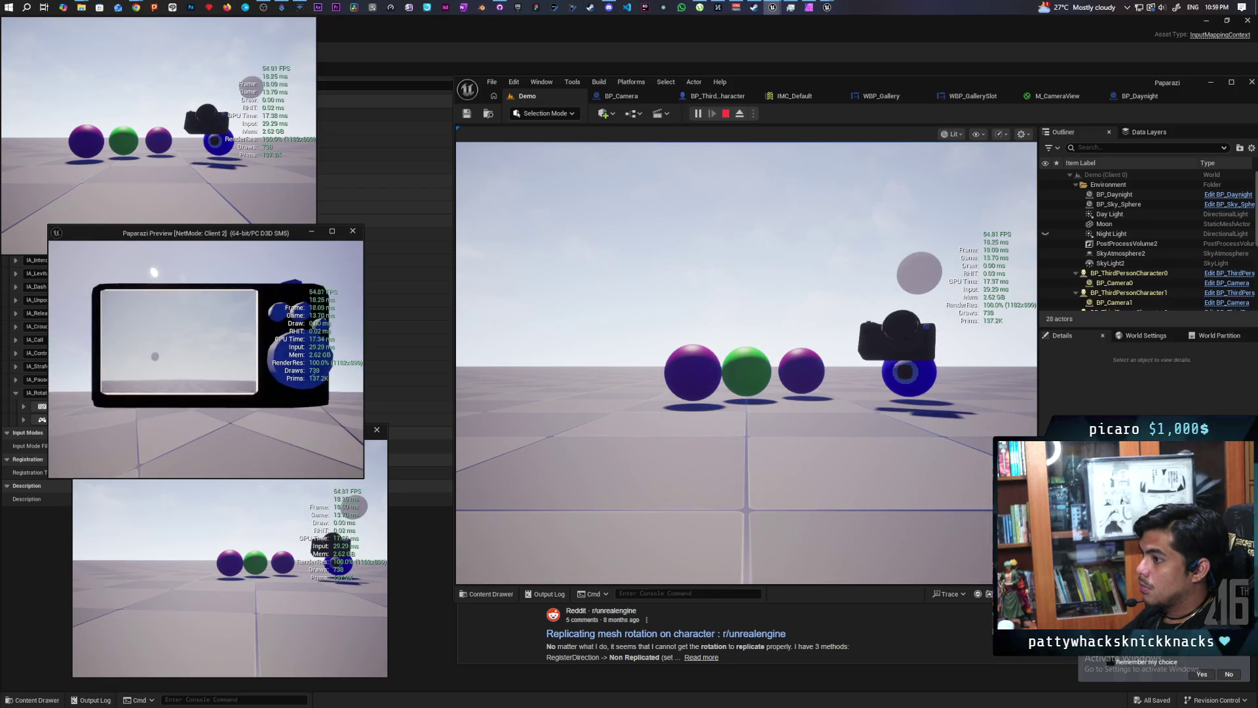
pyautogui.press('e')
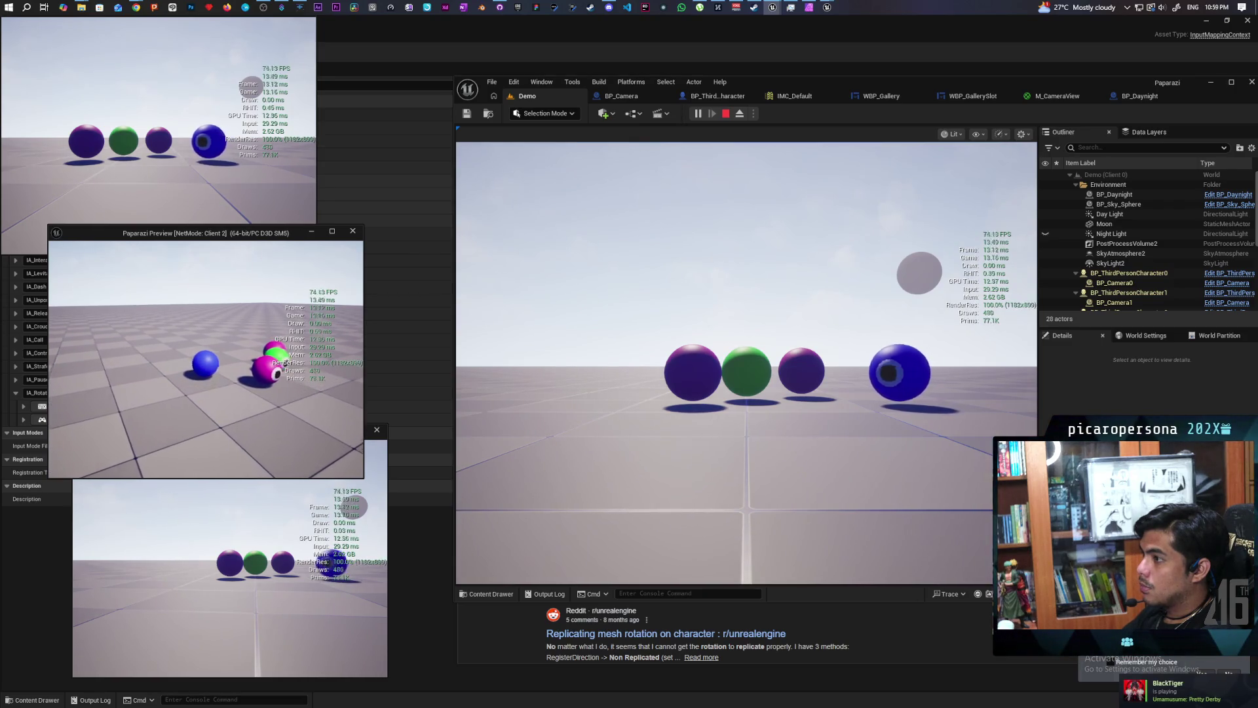
pyautogui.press('s')
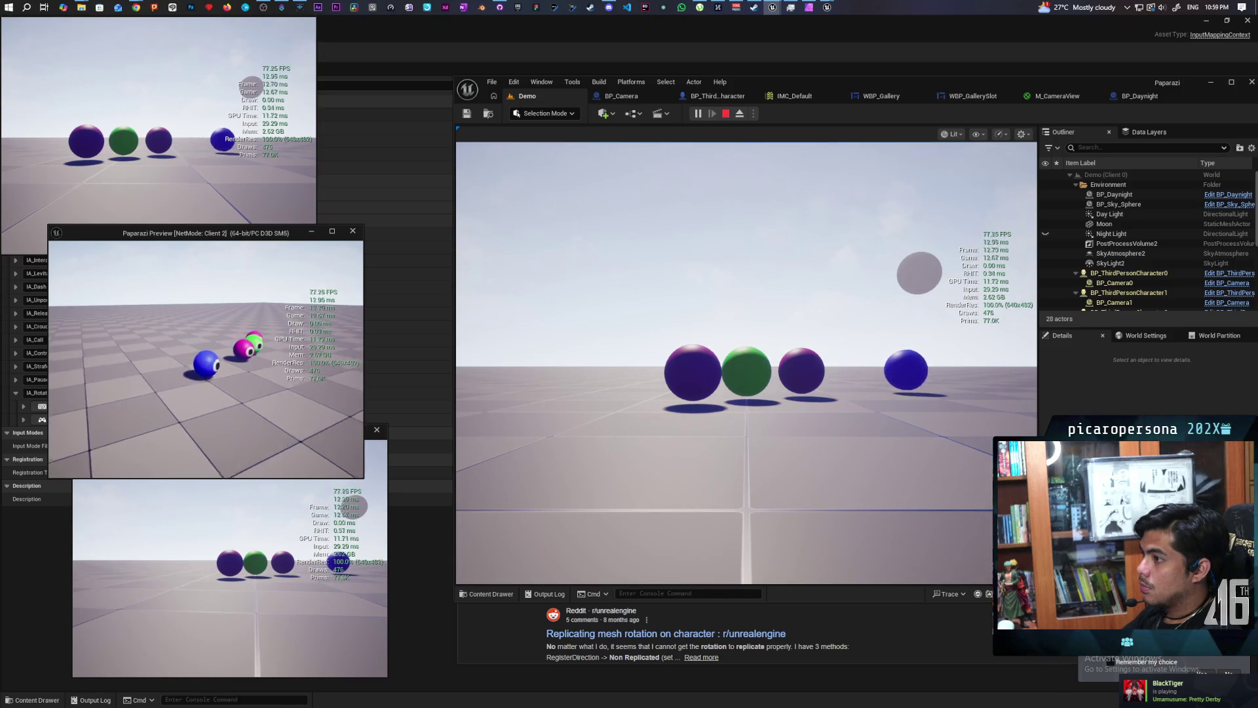
pyautogui.press('s')
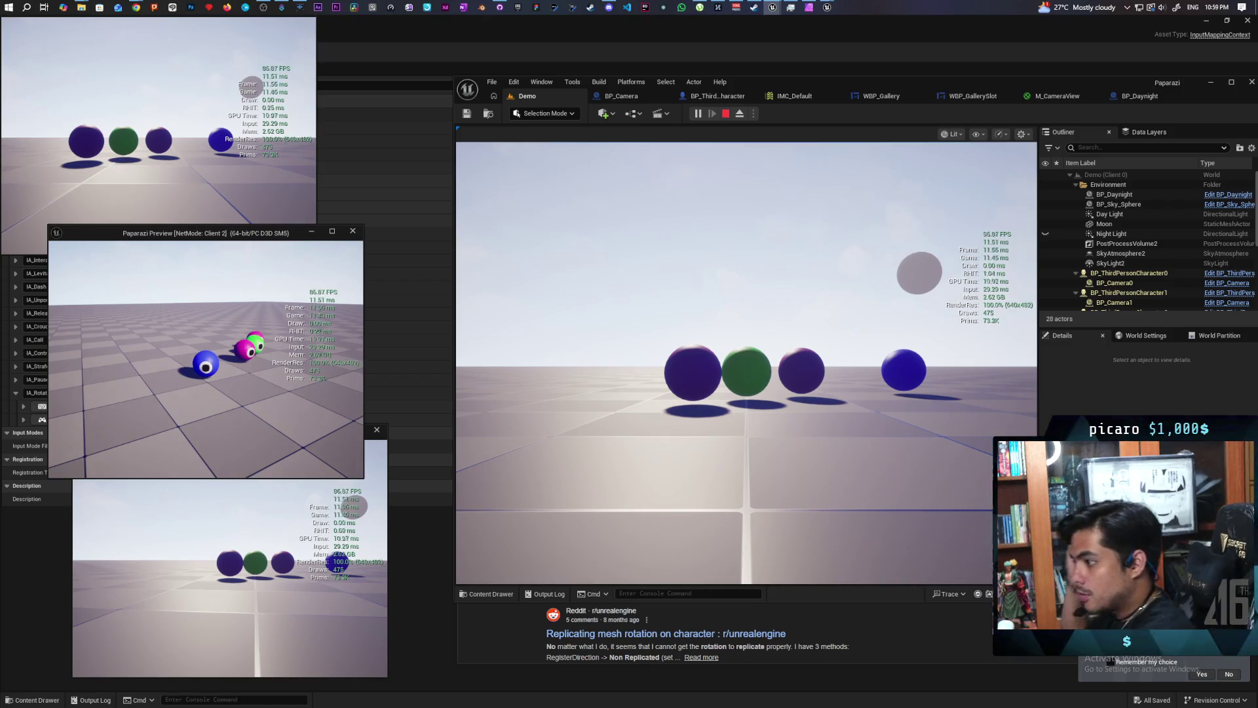
pyautogui.press('e')
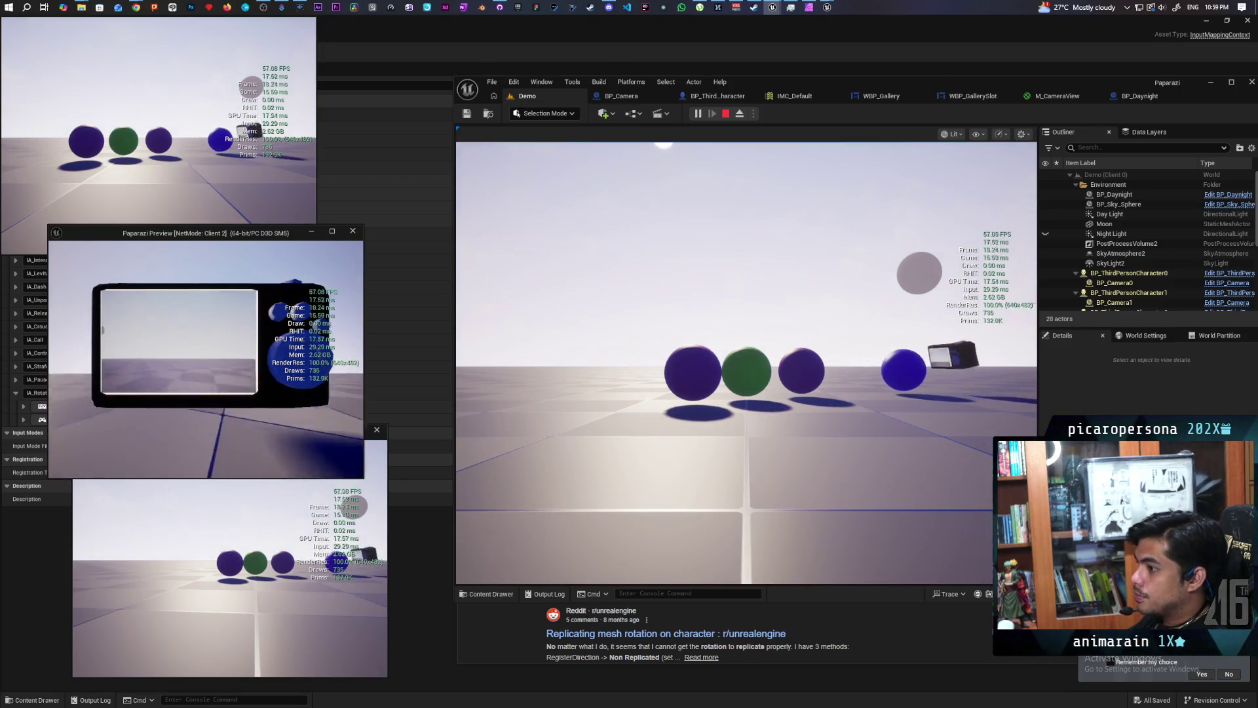
# Toggle Client 2's handheld camera up and down with E, aiming at the floor and upward.
pyautogui.press('e')
pyautogui.press('e')
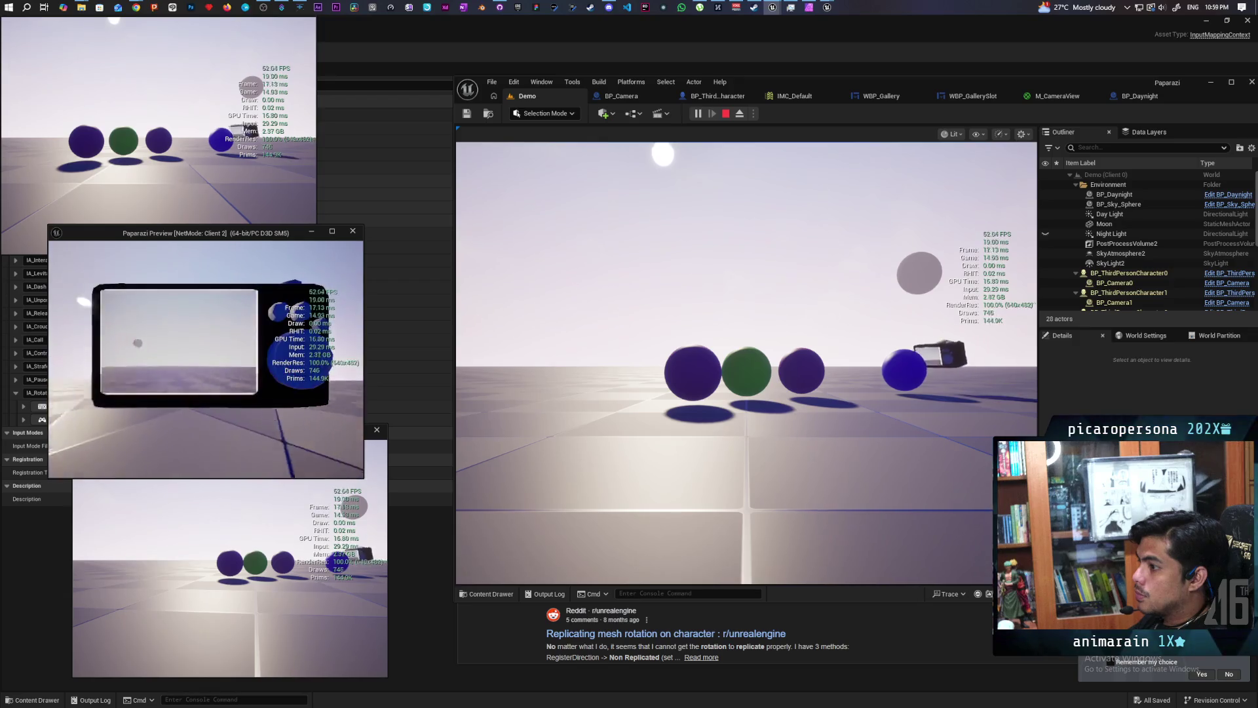
pyautogui.press('e')
pyautogui.press('e')
pyautogui.press('e')
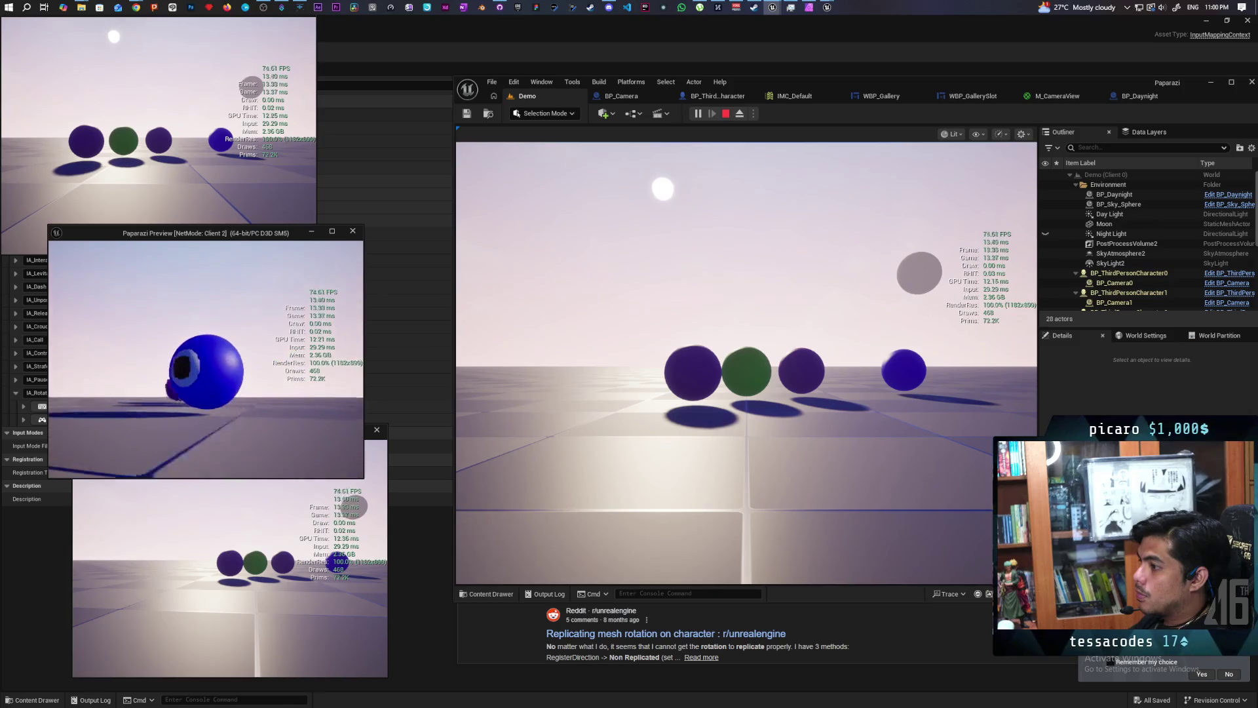
pyautogui.press('e')
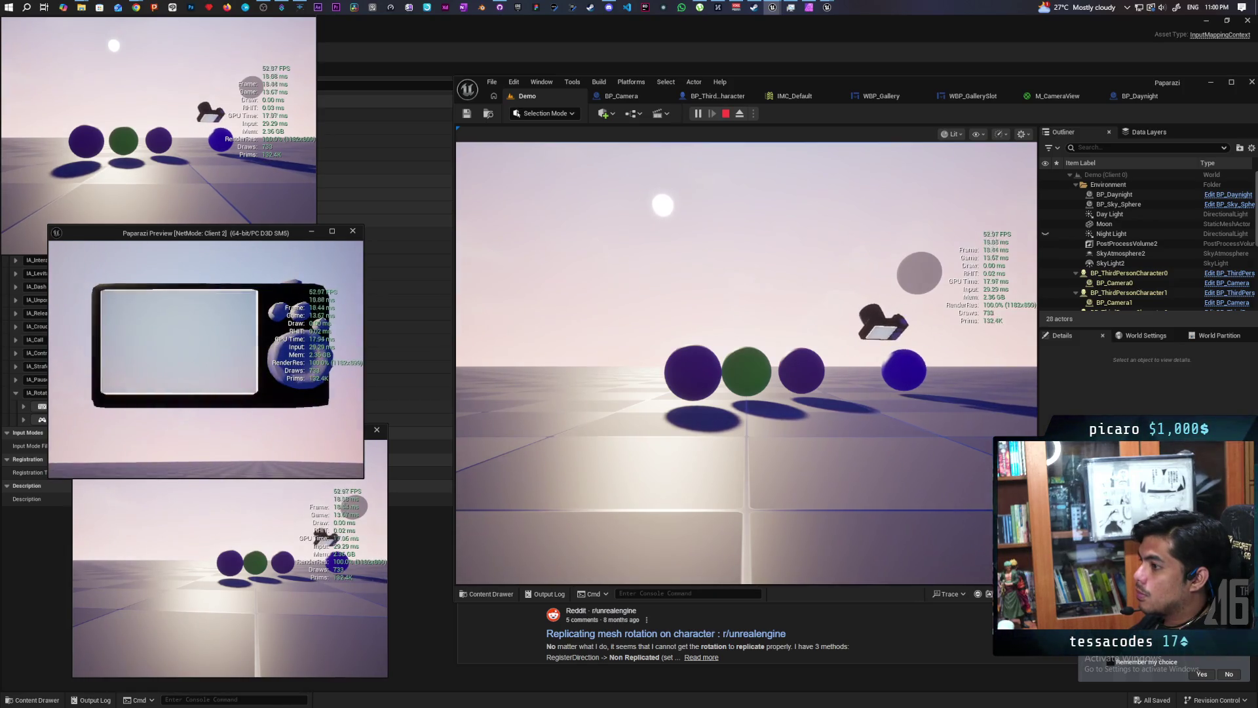
pyautogui.press('e')
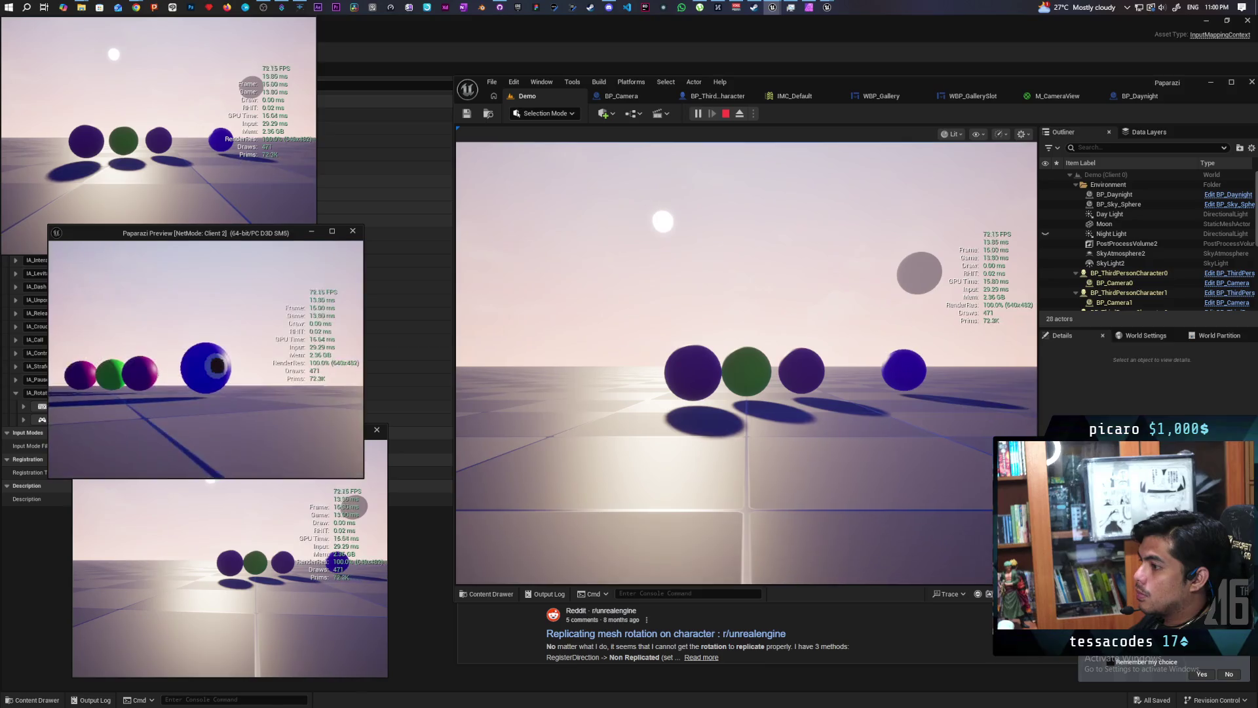
pyautogui.press('e')
pyautogui.press('e')
pyautogui.press('e')
pyautogui.press('e')
pyautogui.press('e')
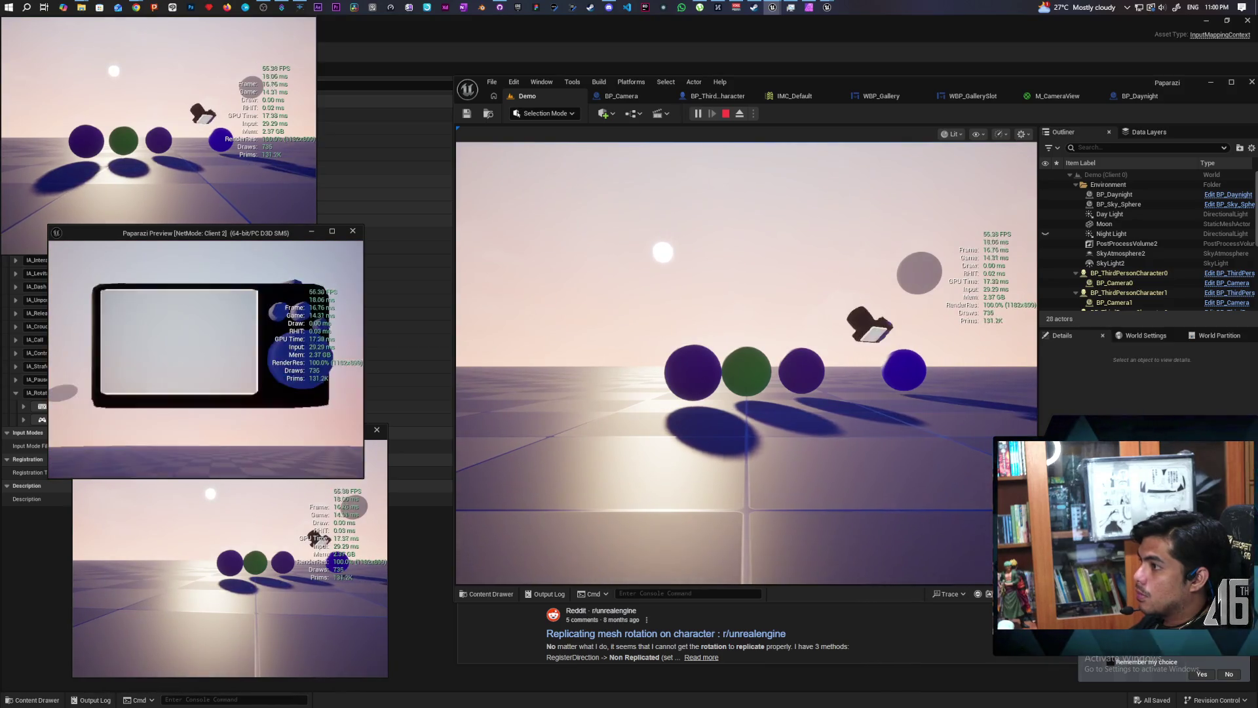
pyautogui.press('e')
pyautogui.press('e')
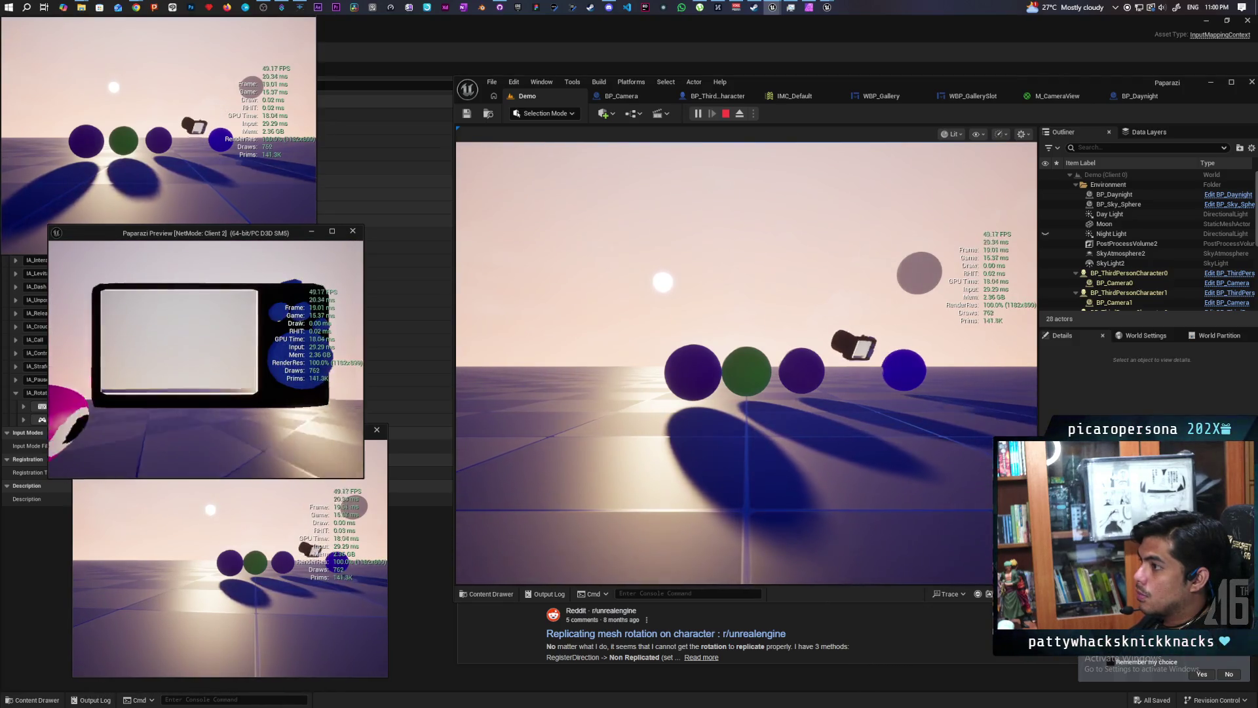
pyautogui.press('e')
pyautogui.press('e')
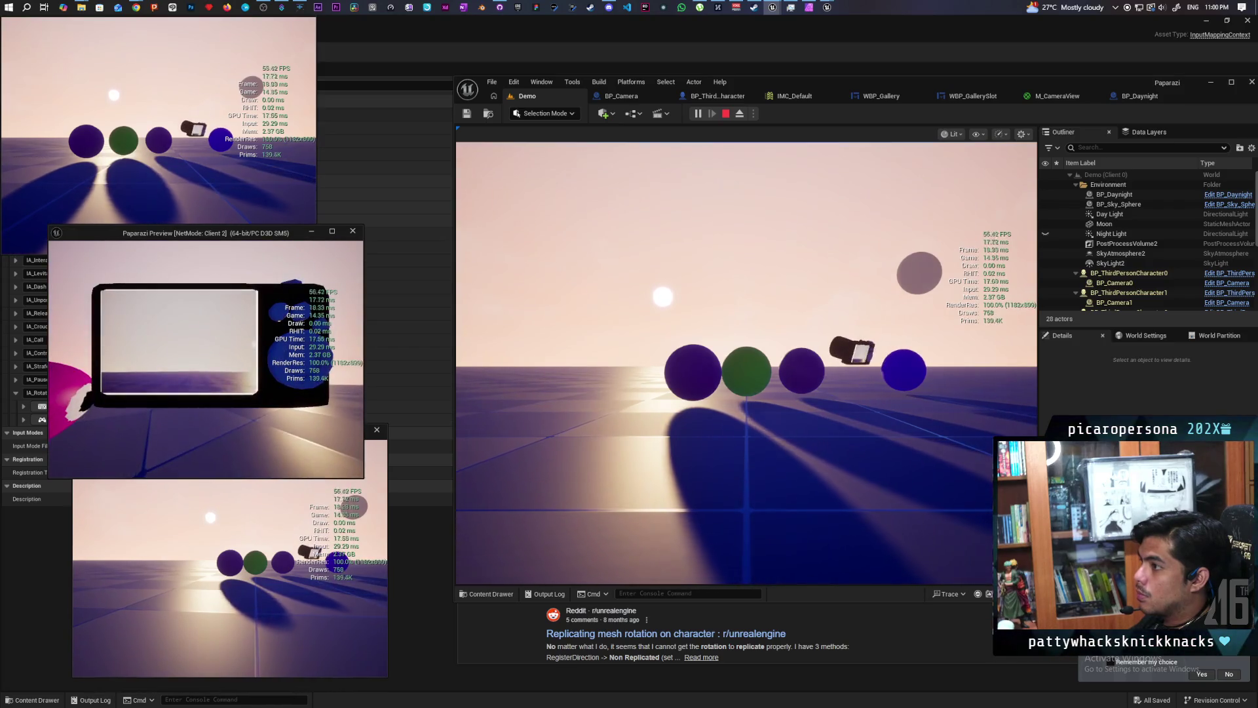
pyautogui.press('e')
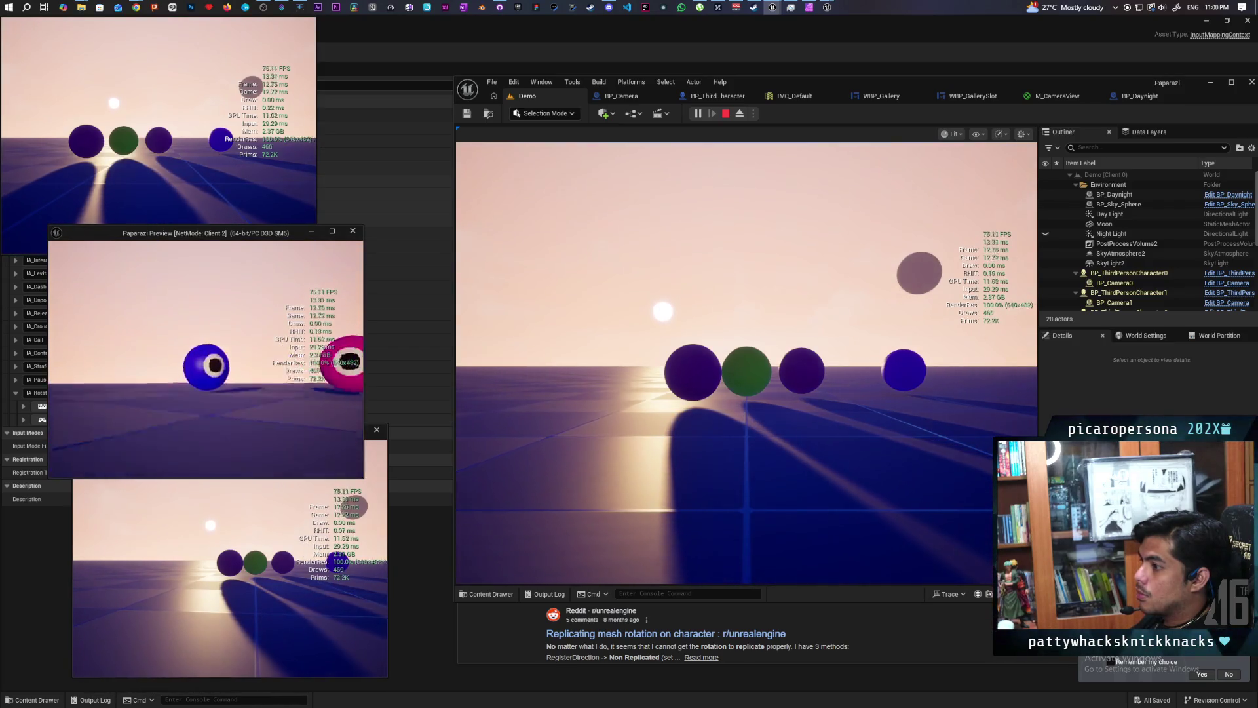
# Raise and lower Client 2's camera repeatedly with right-clicks in its window.
pyautogui.rightClick(206, 359)
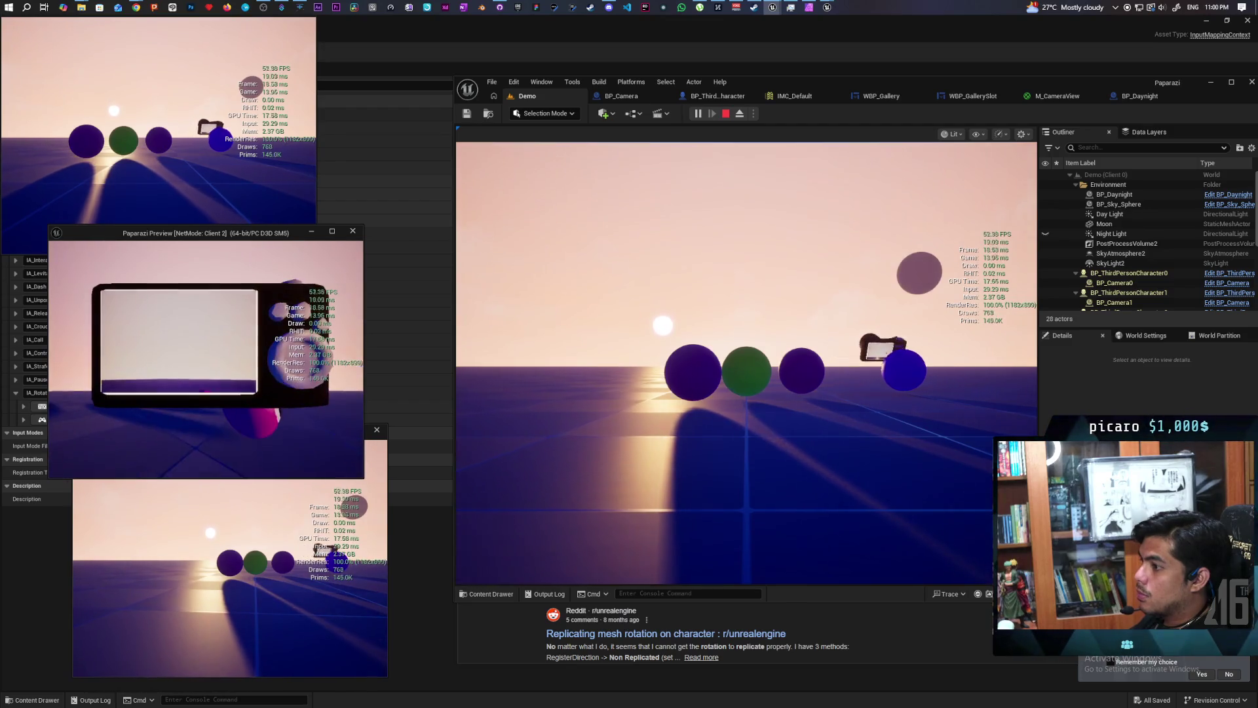
pyautogui.rightClick(205, 359)
pyautogui.rightClick(206, 359)
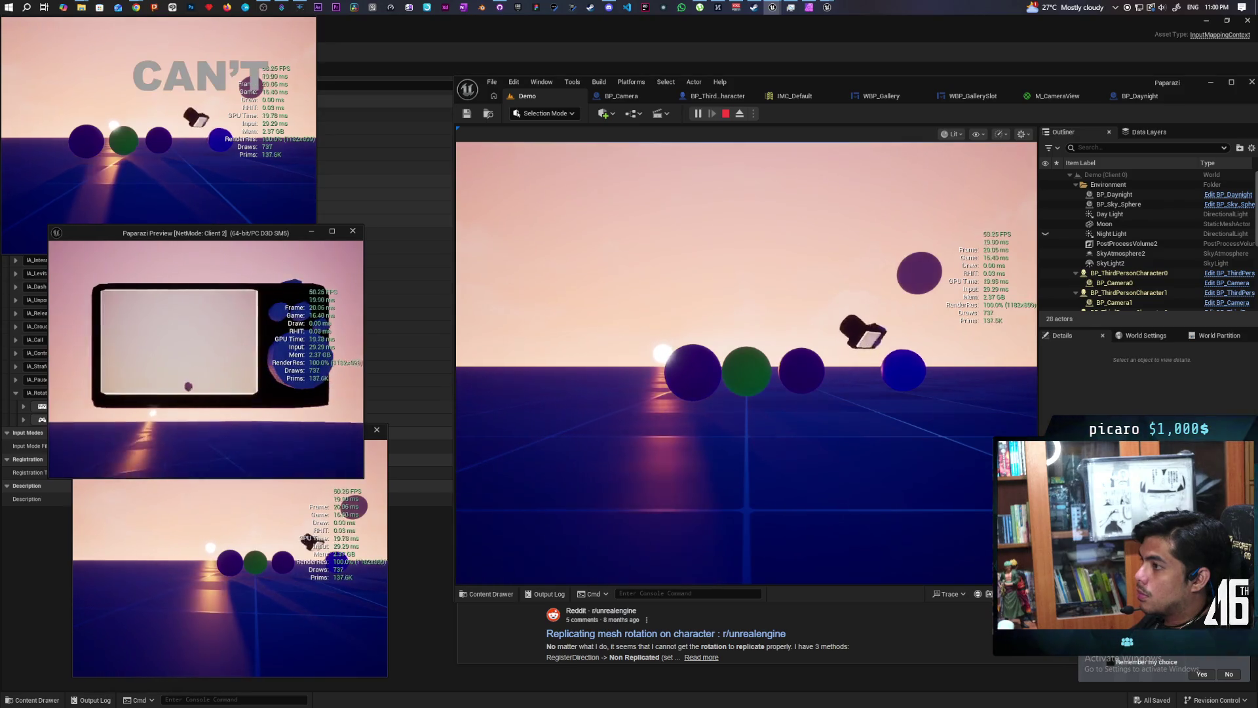
pyautogui.rightClick(206, 359)
pyautogui.rightClick(205, 359)
pyautogui.rightClick(206, 359)
pyautogui.rightClick(205, 359)
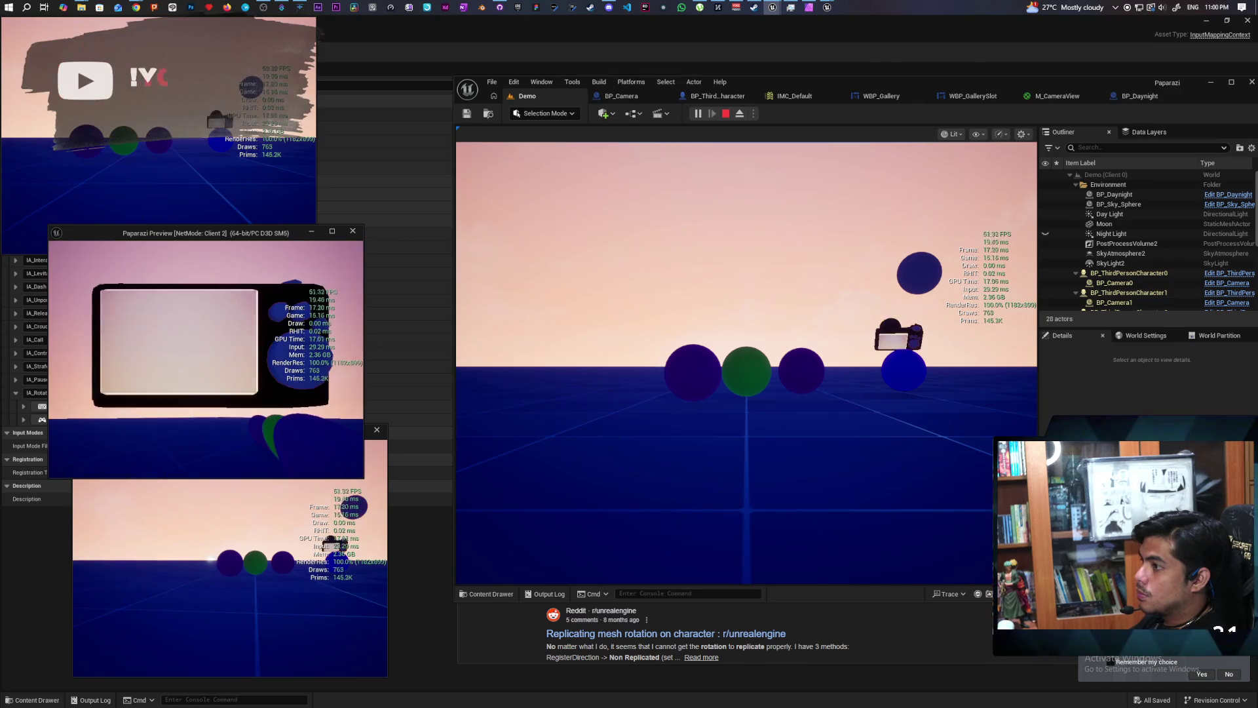
pyautogui.rightClick(206, 359)
pyautogui.rightClick(206, 360)
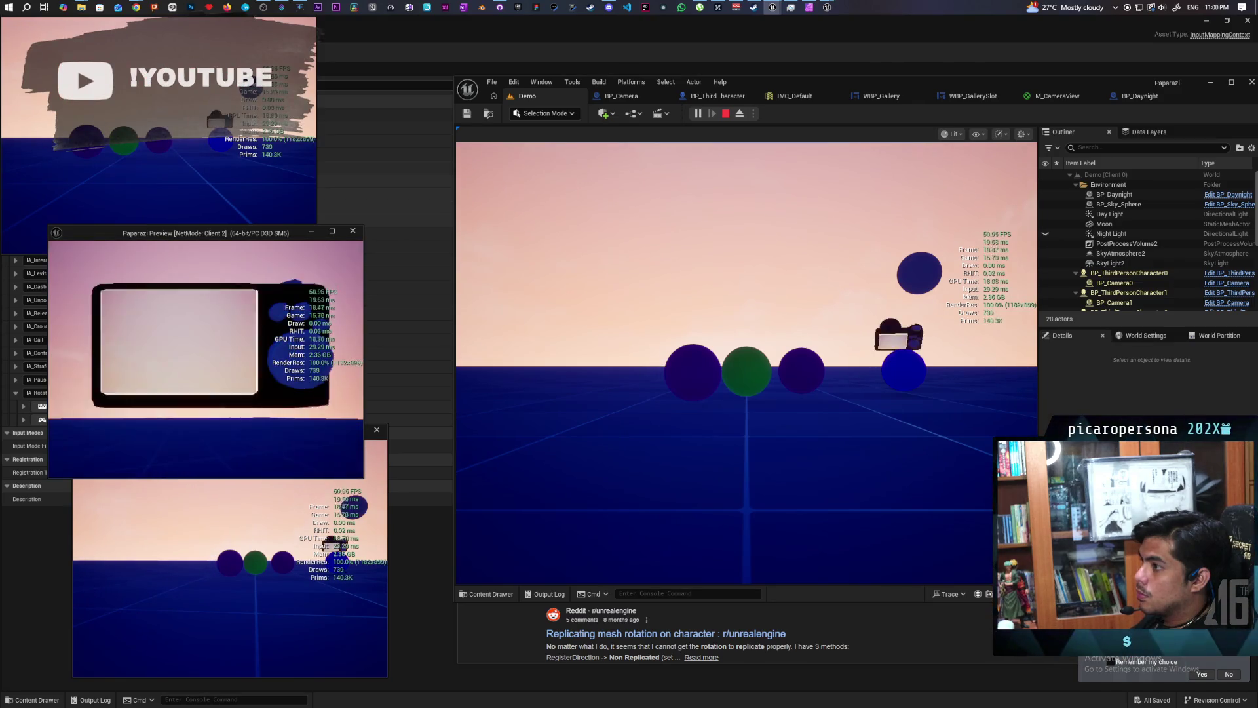
pyautogui.rightClick(205, 360)
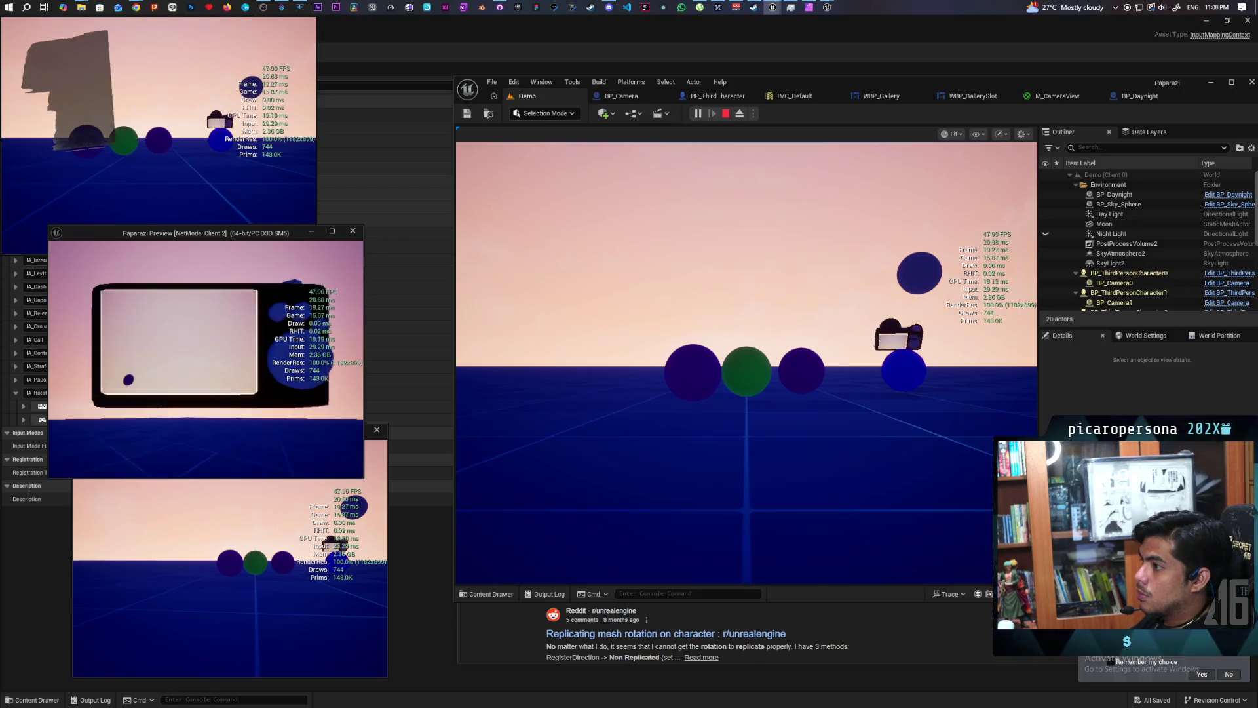
pyautogui.rightClick(217, 364)
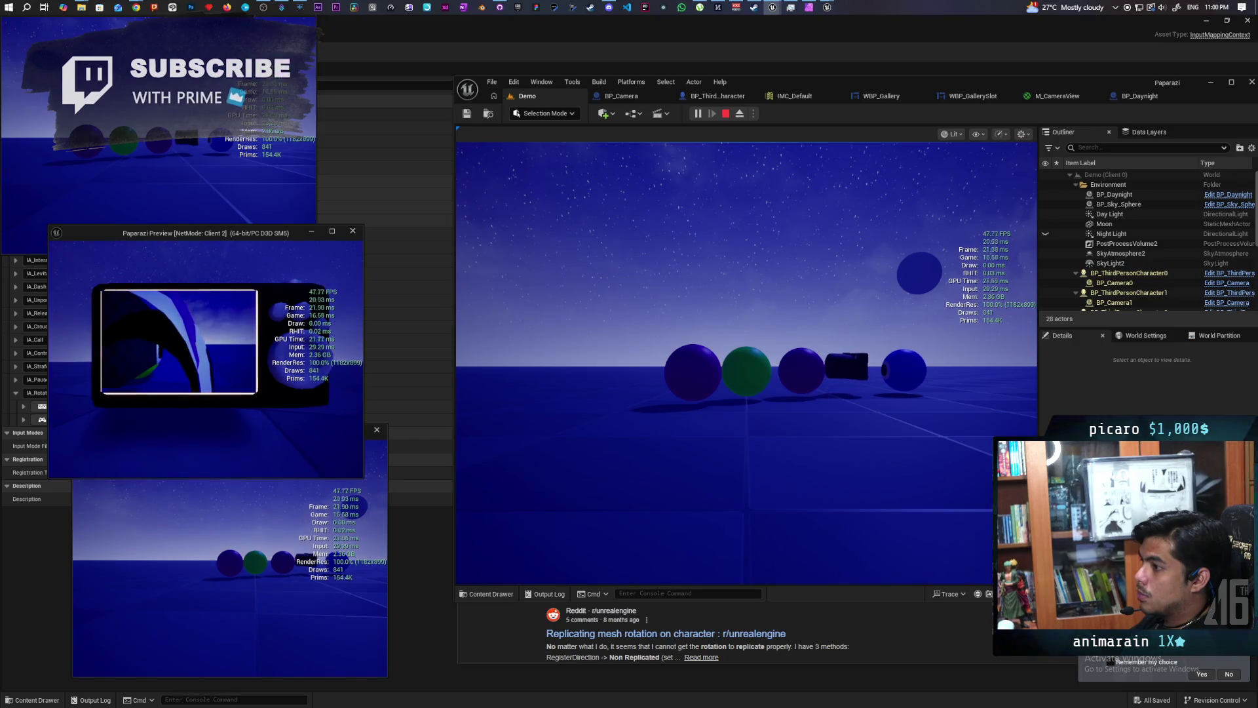
# Switch Client 2 between viewfinder and third-person view while strafing left and right.
pyautogui.press('e')
pyautogui.press('e')
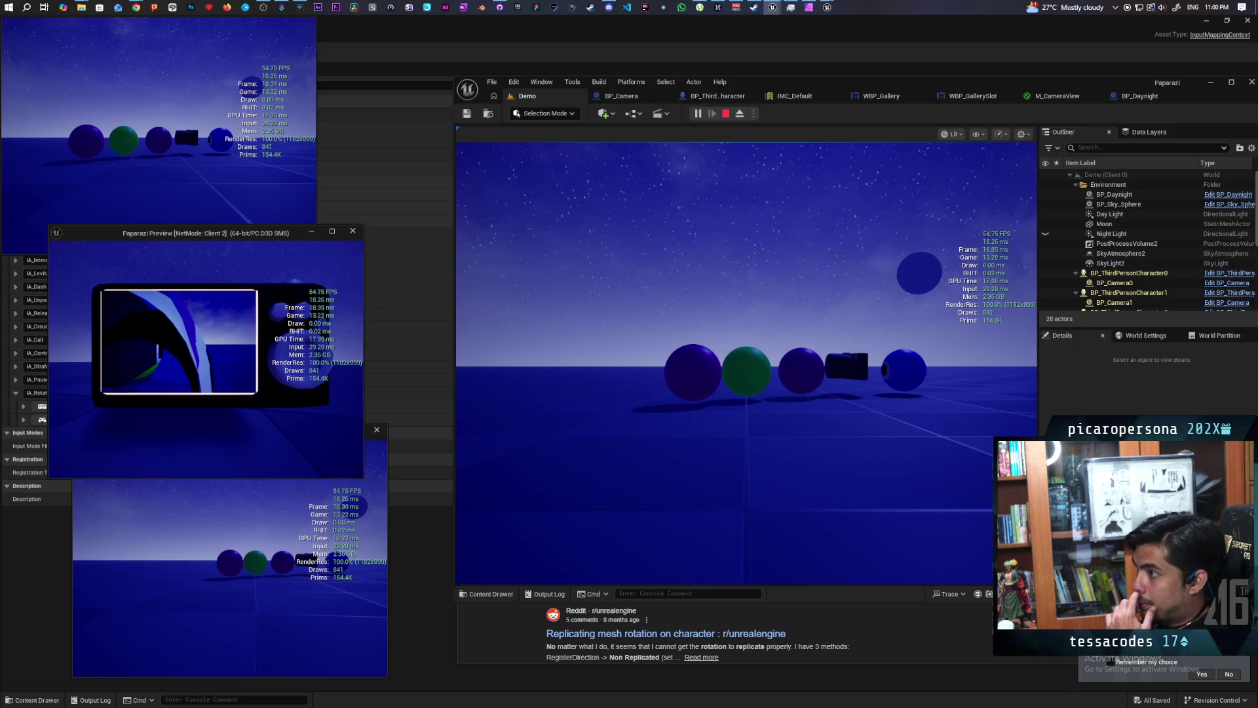
pyautogui.press('e')
pyautogui.press('e')
pyautogui.press('e')
pyautogui.press('e')
pyautogui.press('e')
pyautogui.press('e')
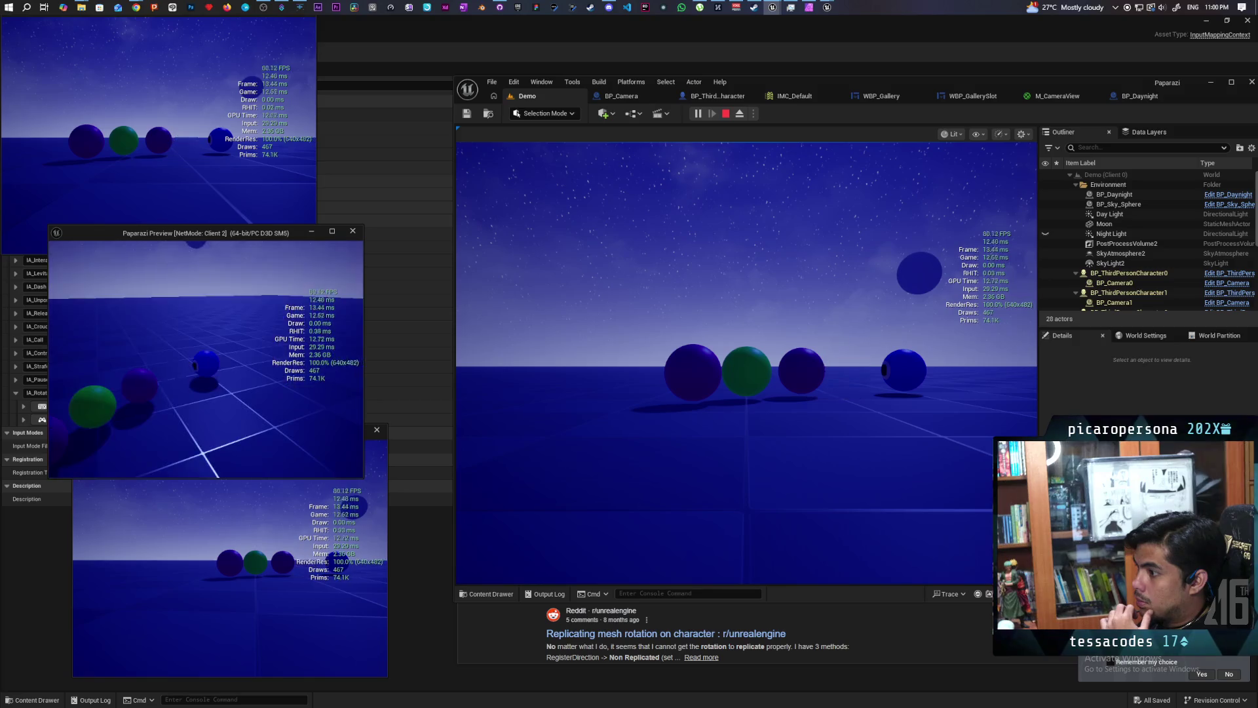
pyautogui.press('e')
pyautogui.press('e')
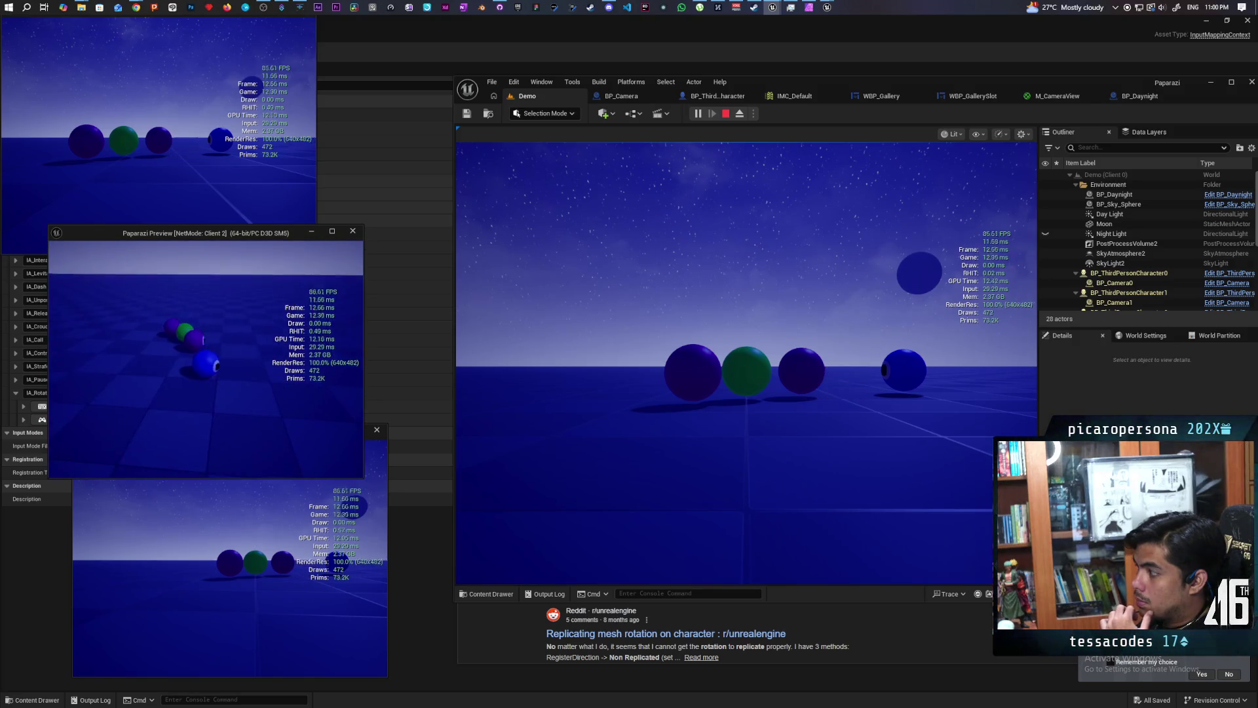
pyautogui.press('e')
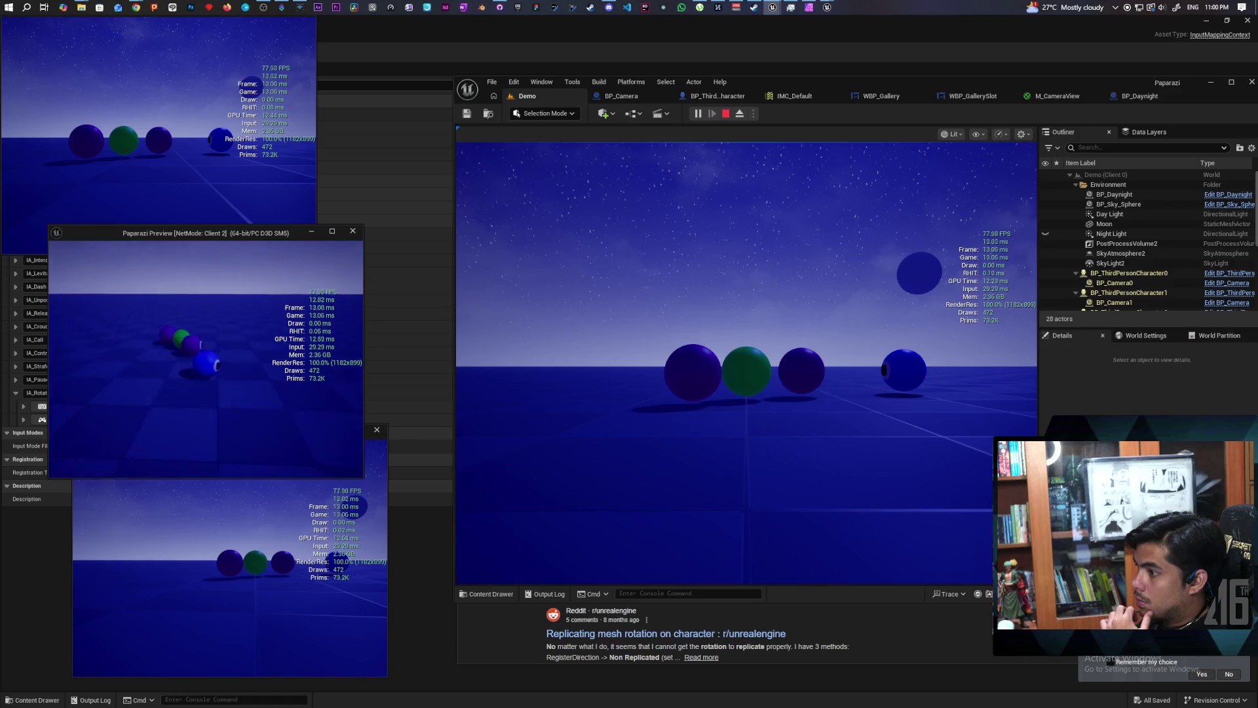
pyautogui.press('e')
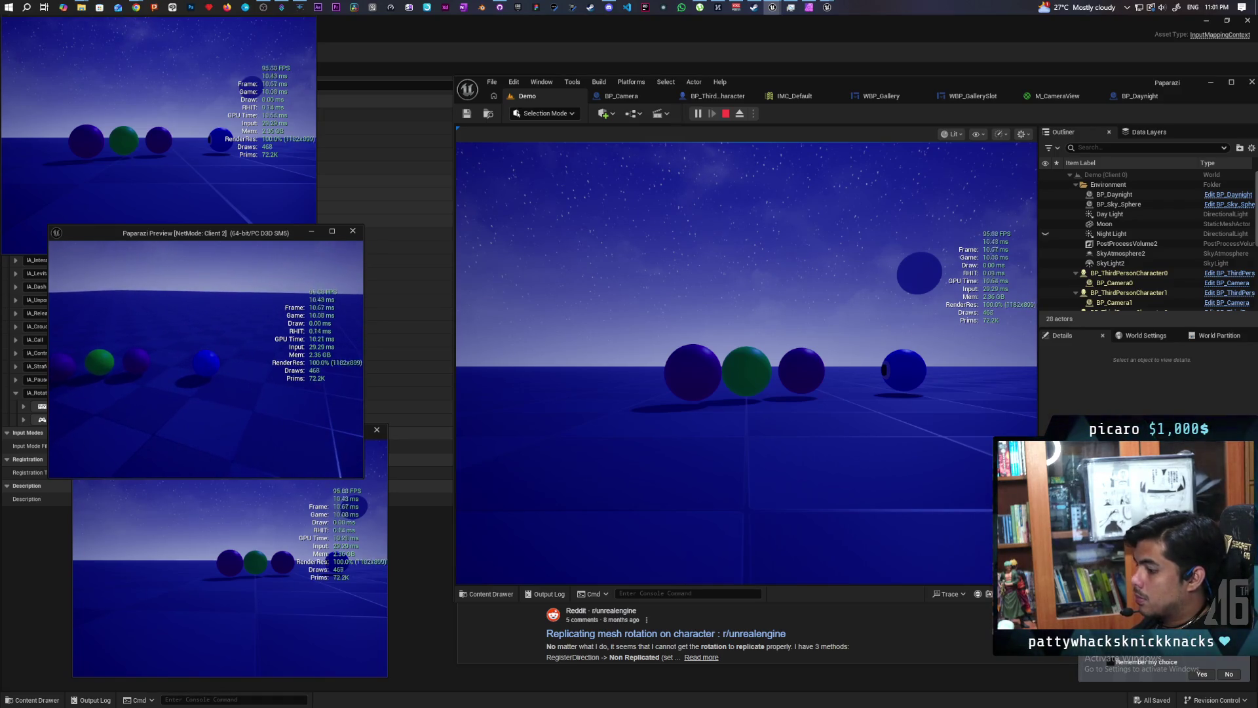
pyautogui.press('d')
pyautogui.press('e')
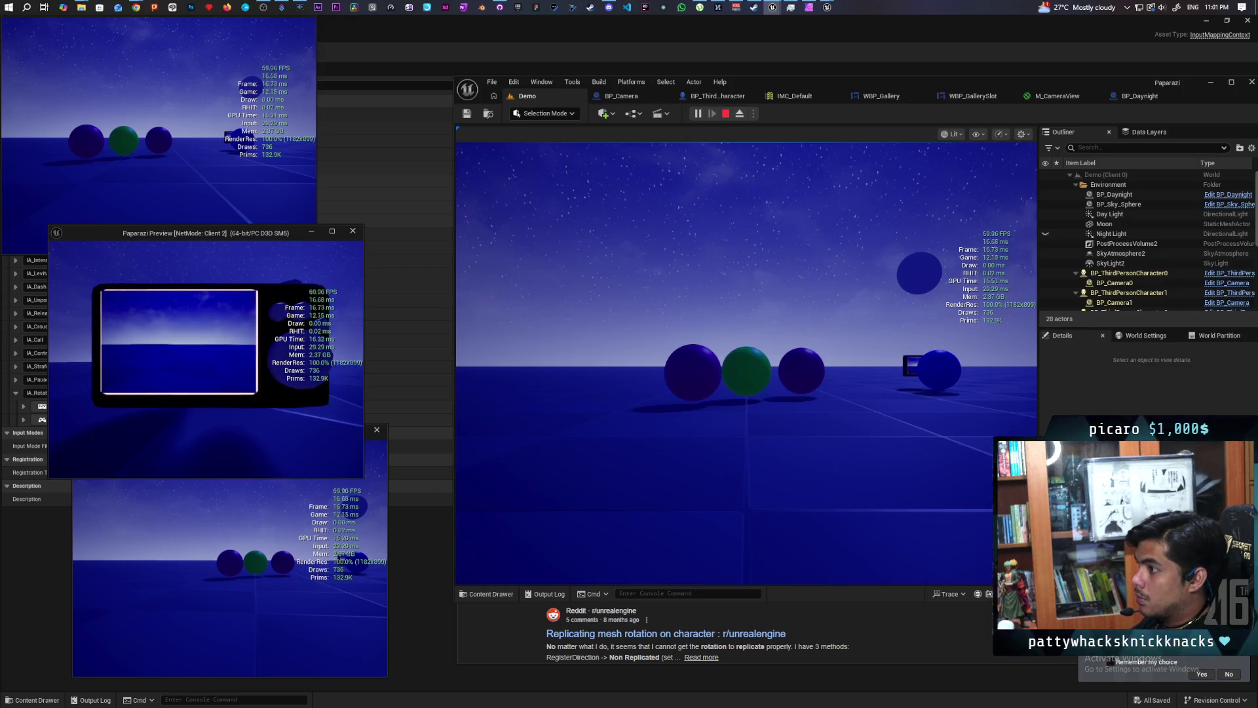
pyautogui.press('e')
pyautogui.press('d')
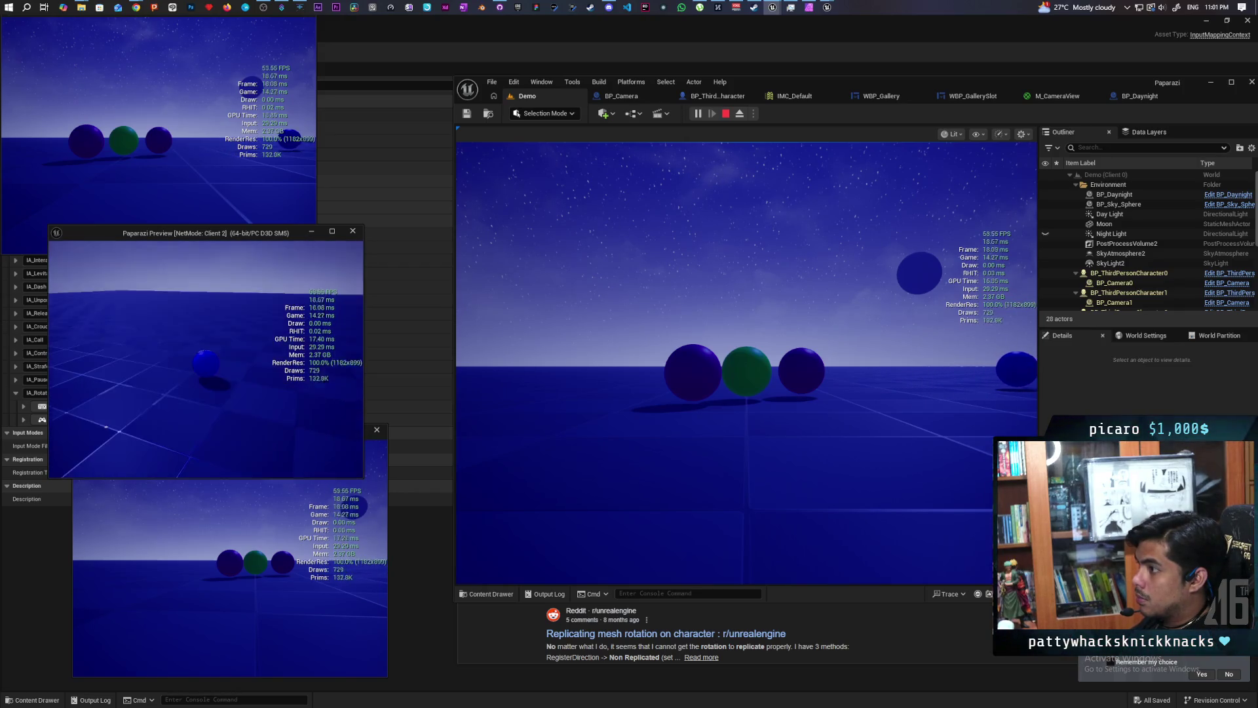
pyautogui.press('a')
pyautogui.press('e')
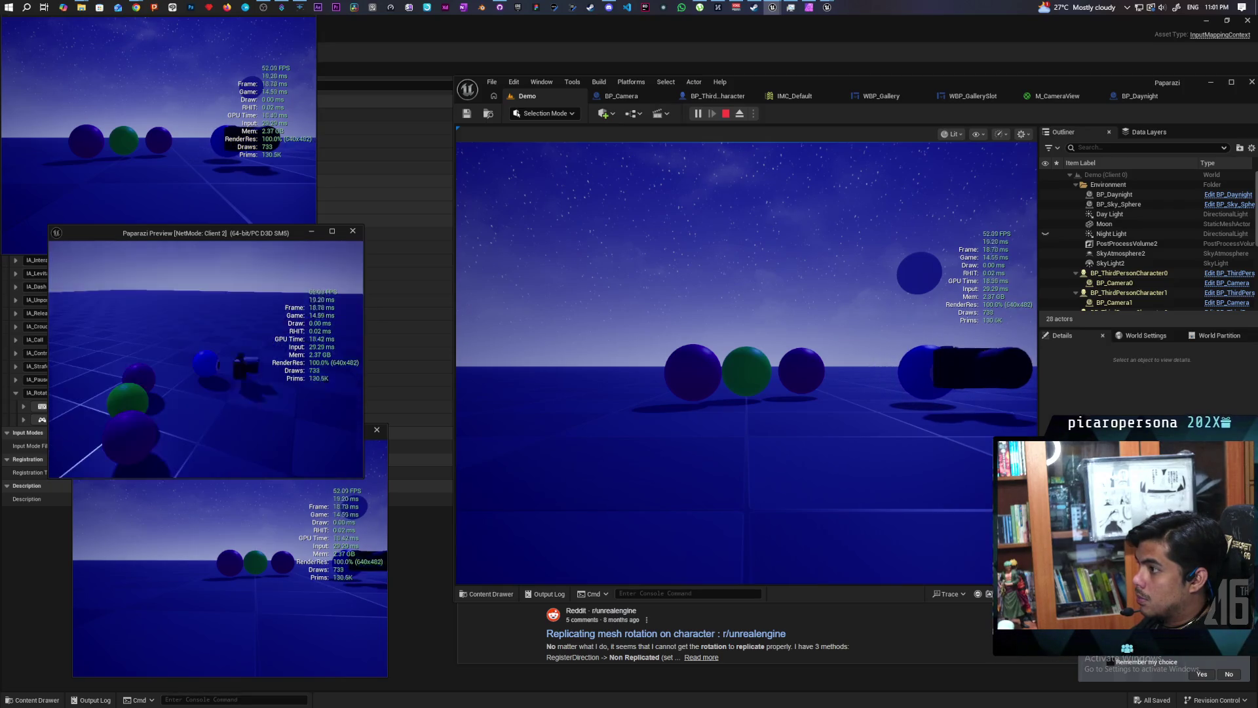
pyautogui.press('e')
pyautogui.press('e')
pyautogui.press('e')
pyautogui.press('e')
pyautogui.press('e')
pyautogui.press('e')
pyautogui.press('e')
pyautogui.press('e')
pyautogui.press('e')
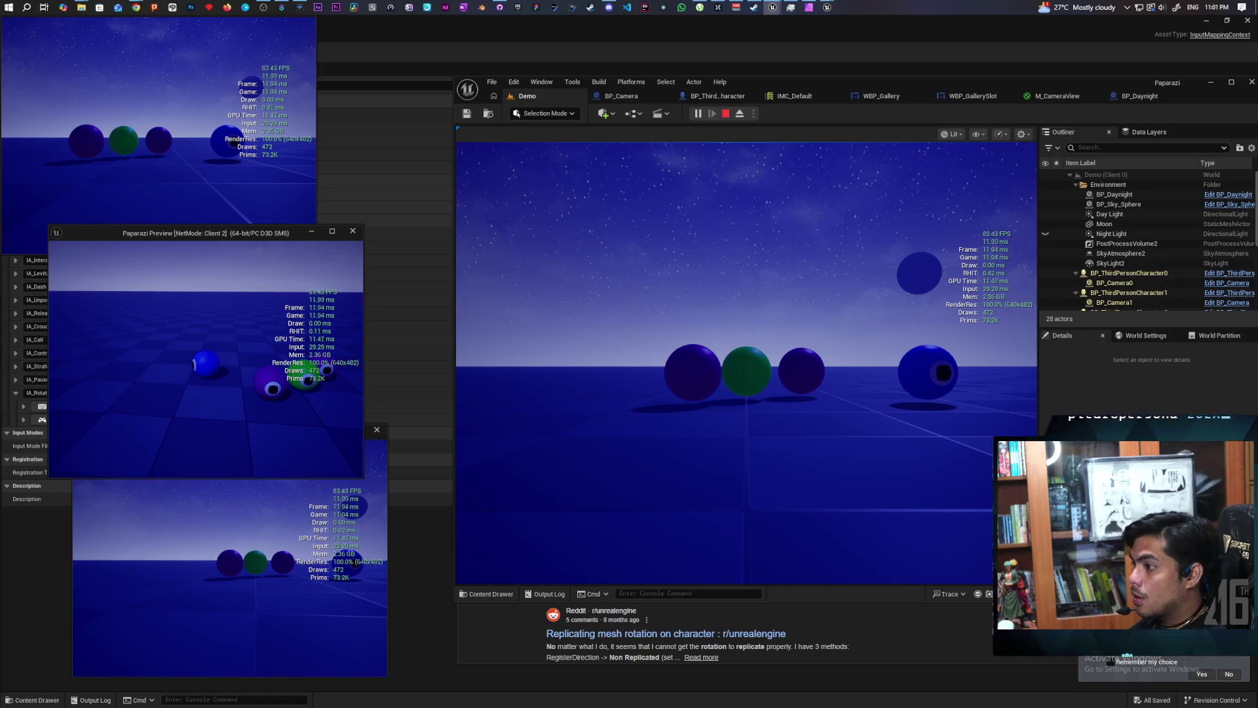
pyautogui.press('e')
pyautogui.press('e')
pyautogui.press('e')
pyautogui.press('e')
# Walk Client 2 toward the sphere row and turn while raising and lowering the camera.
pyautogui.press('a')
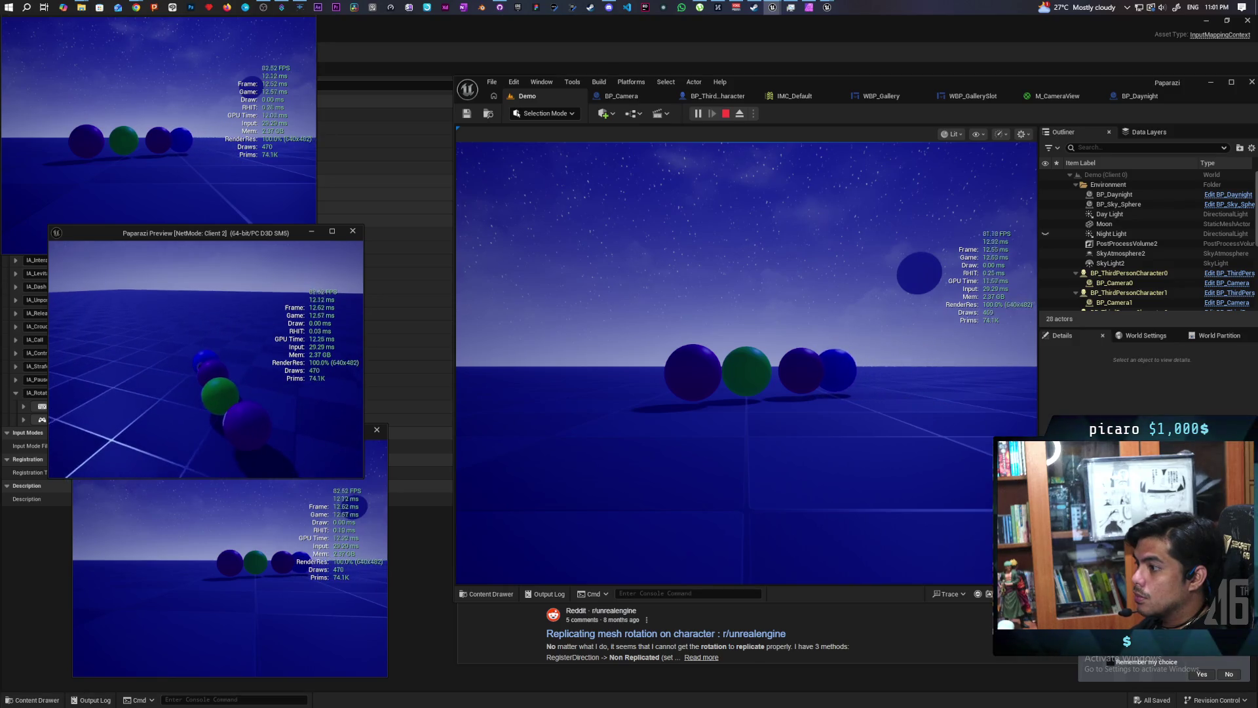
pyautogui.press('d')
pyautogui.press('d')
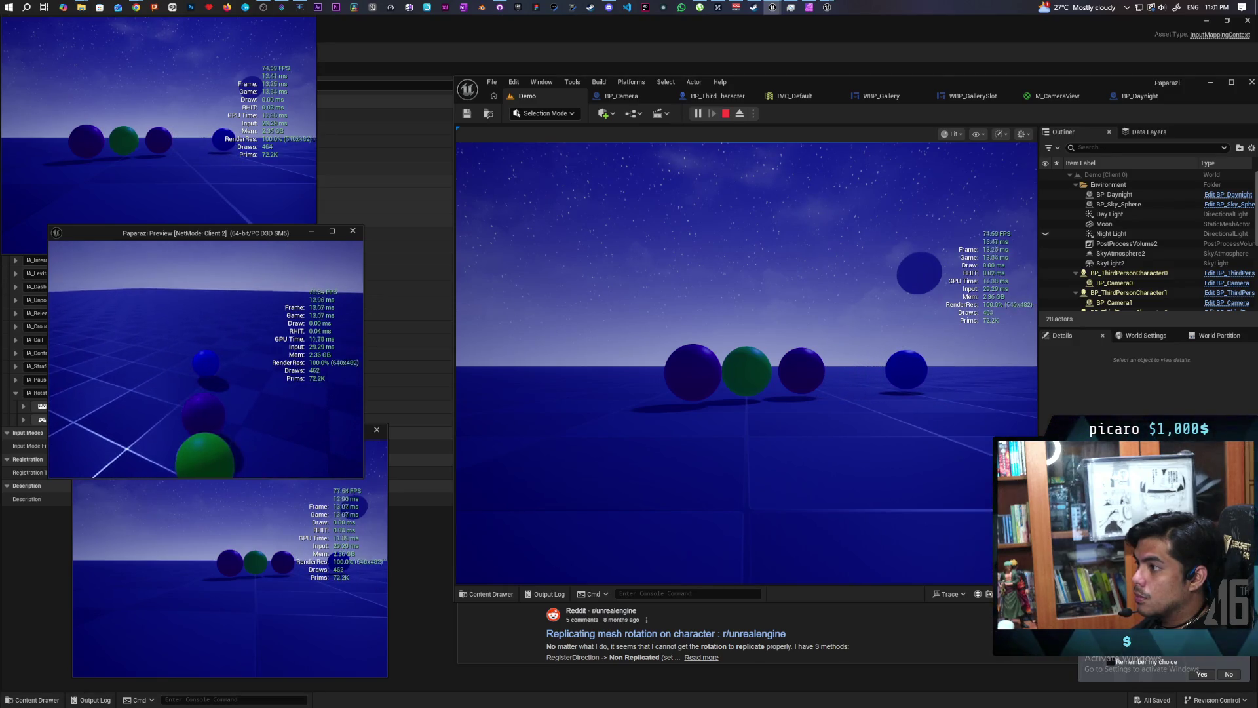
pyautogui.press('e')
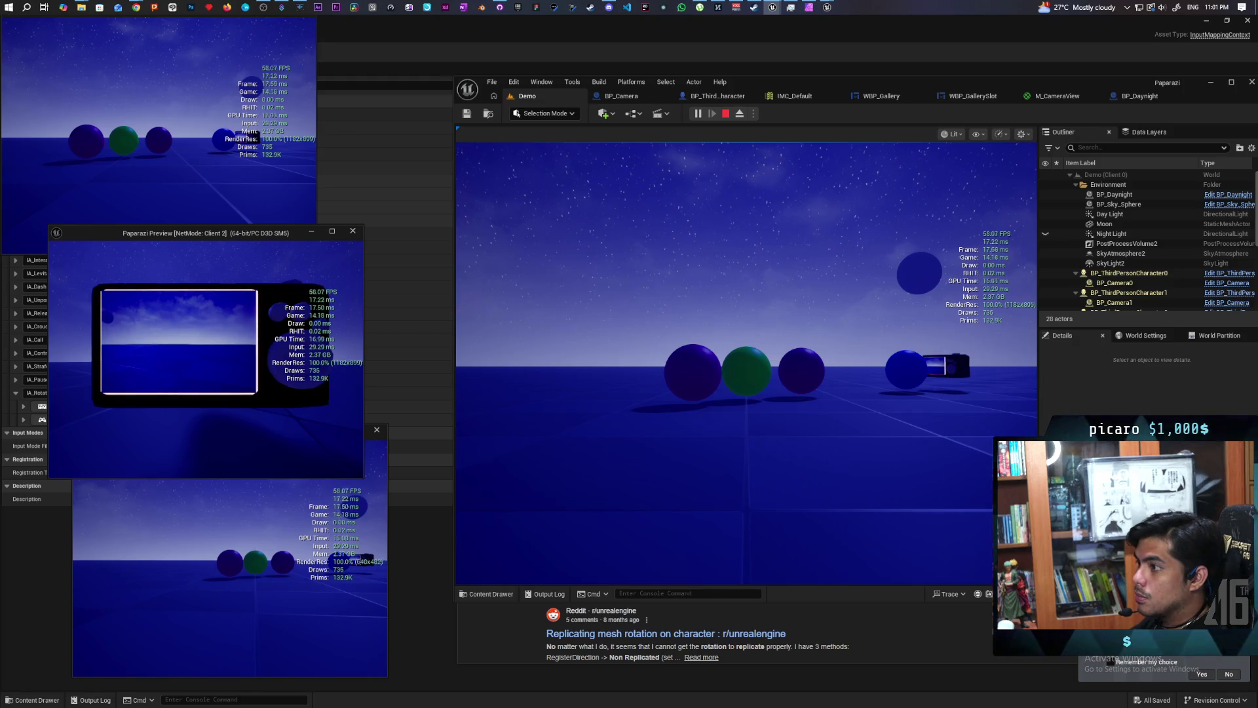
pyautogui.press('e')
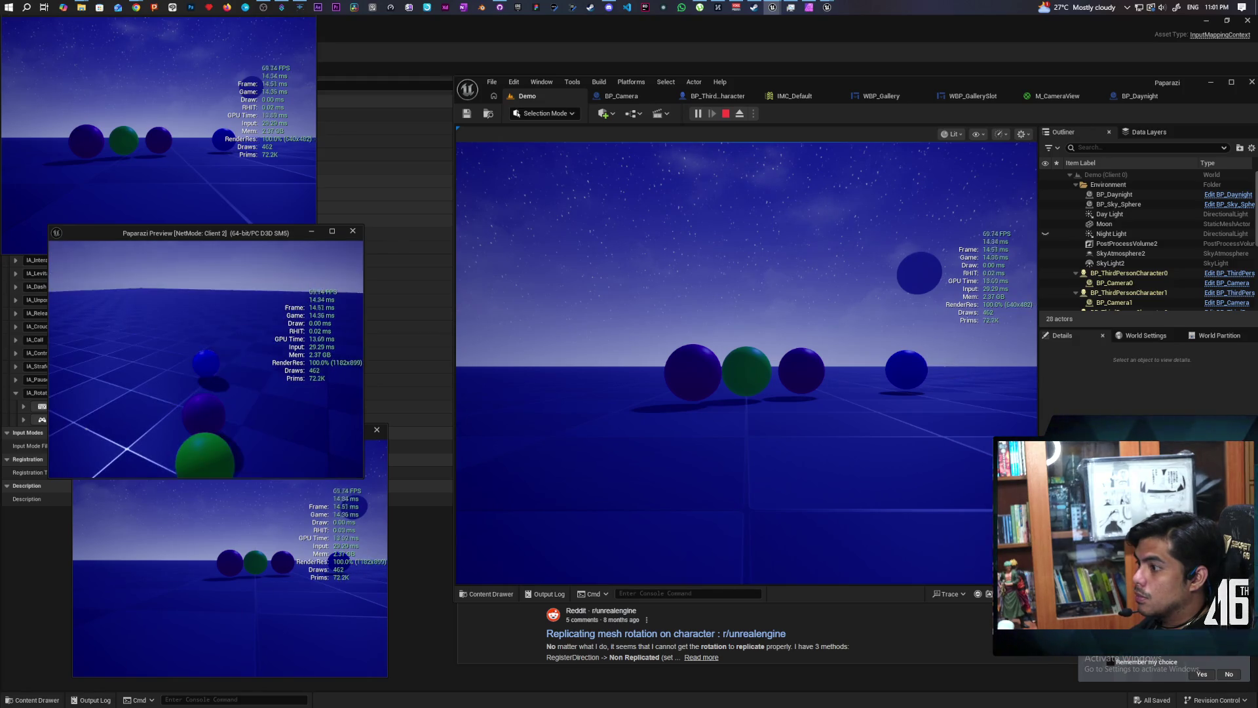
pyautogui.press('e')
pyautogui.press('e')
pyautogui.press('e')
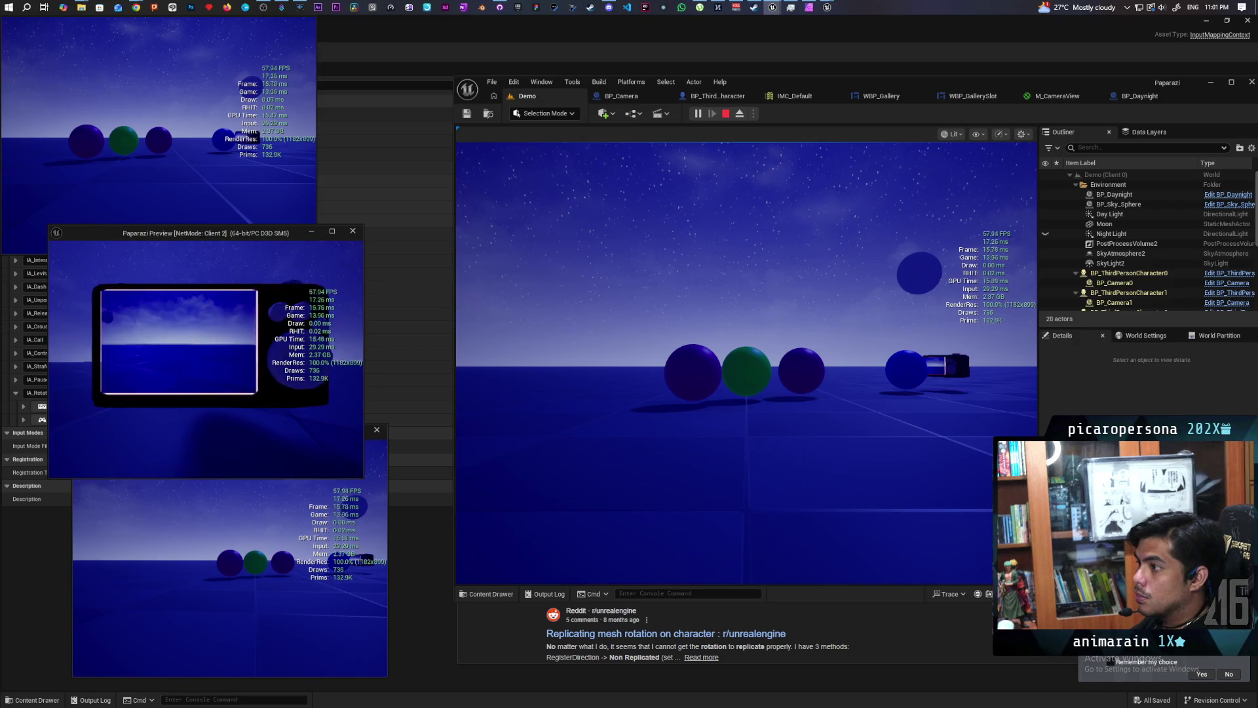
pyautogui.press('w')
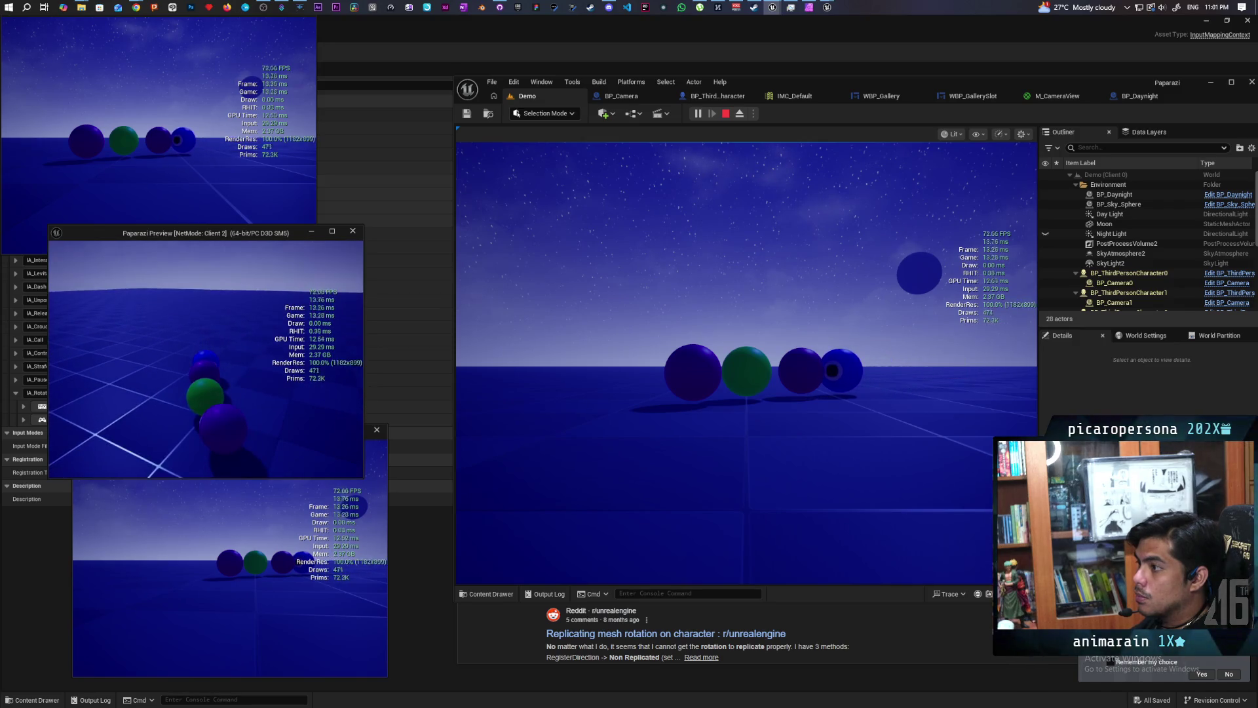
pyautogui.press('s')
pyautogui.press('e')
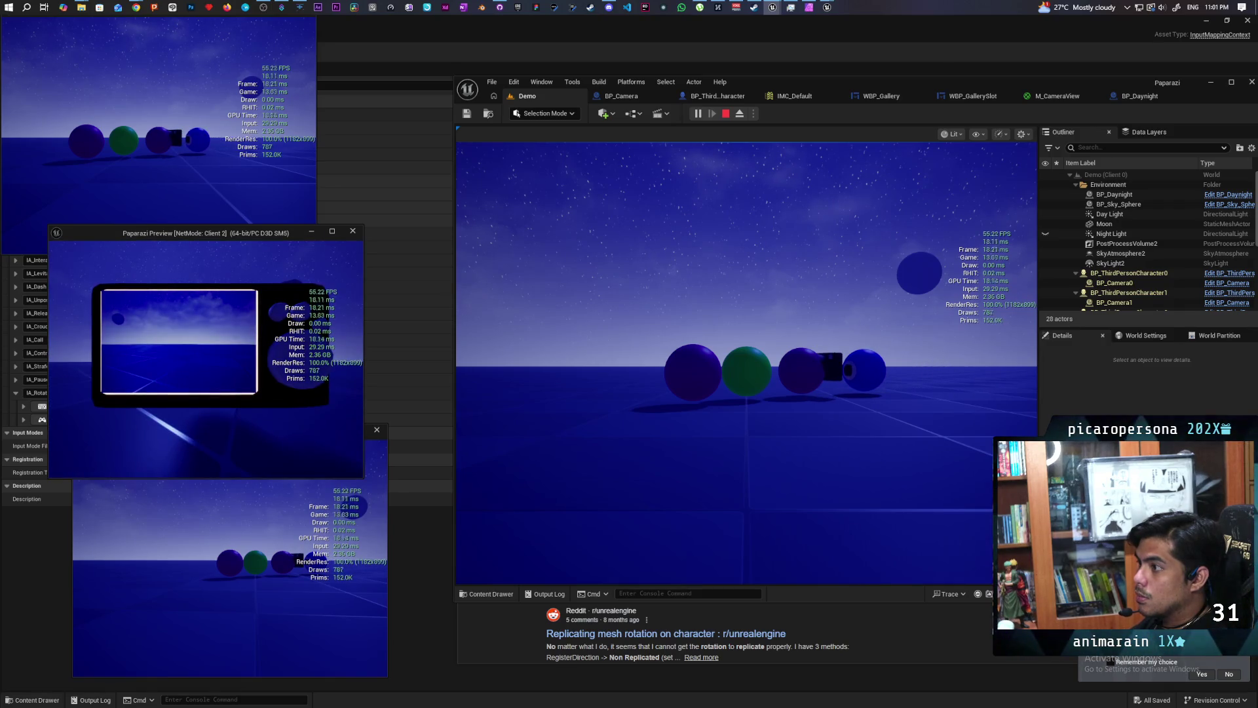
pyautogui.press('e')
pyautogui.press('e')
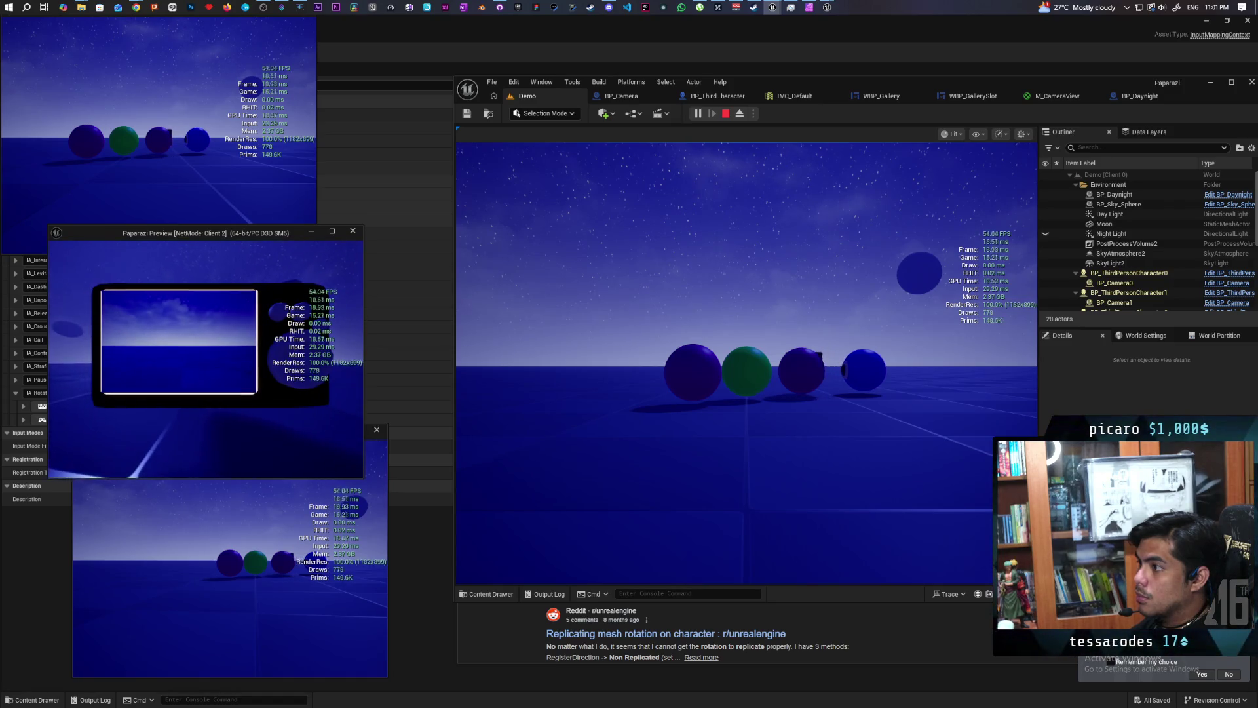
pyautogui.press('s')
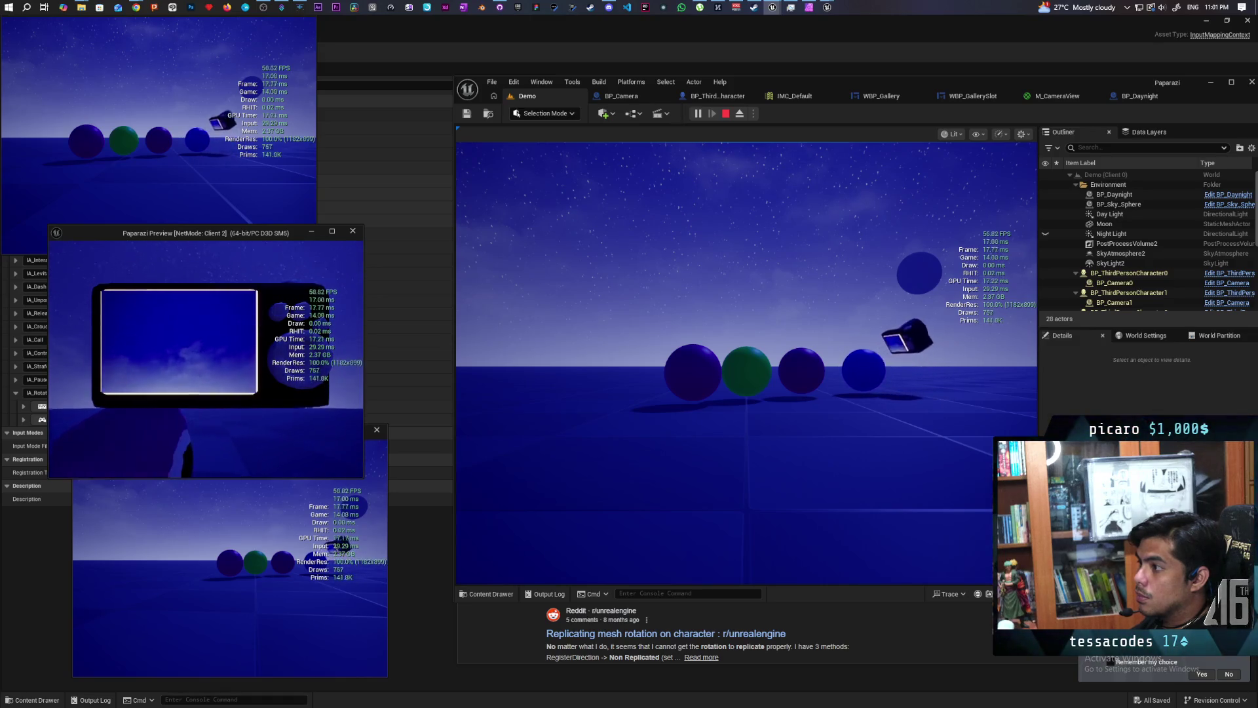
# Put the camera down, end the play session, and reopen the character blueprint's event graph.
pyautogui.press('c')
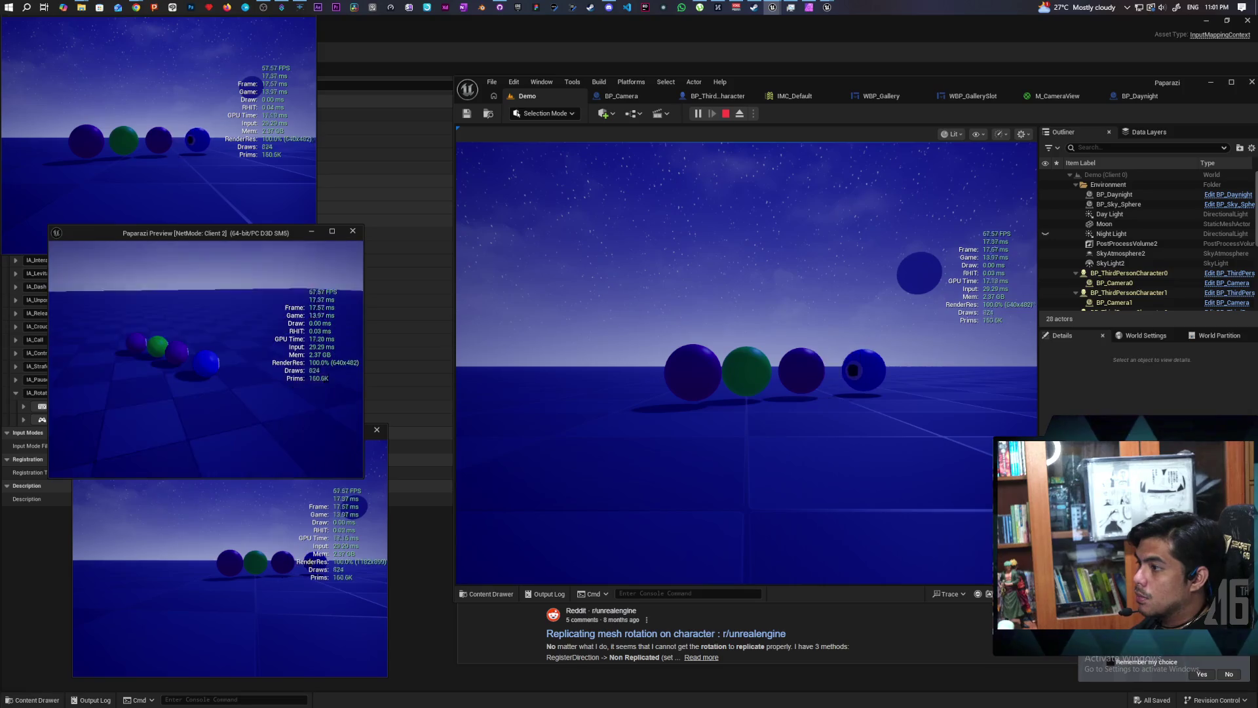
pyautogui.press('Escape')
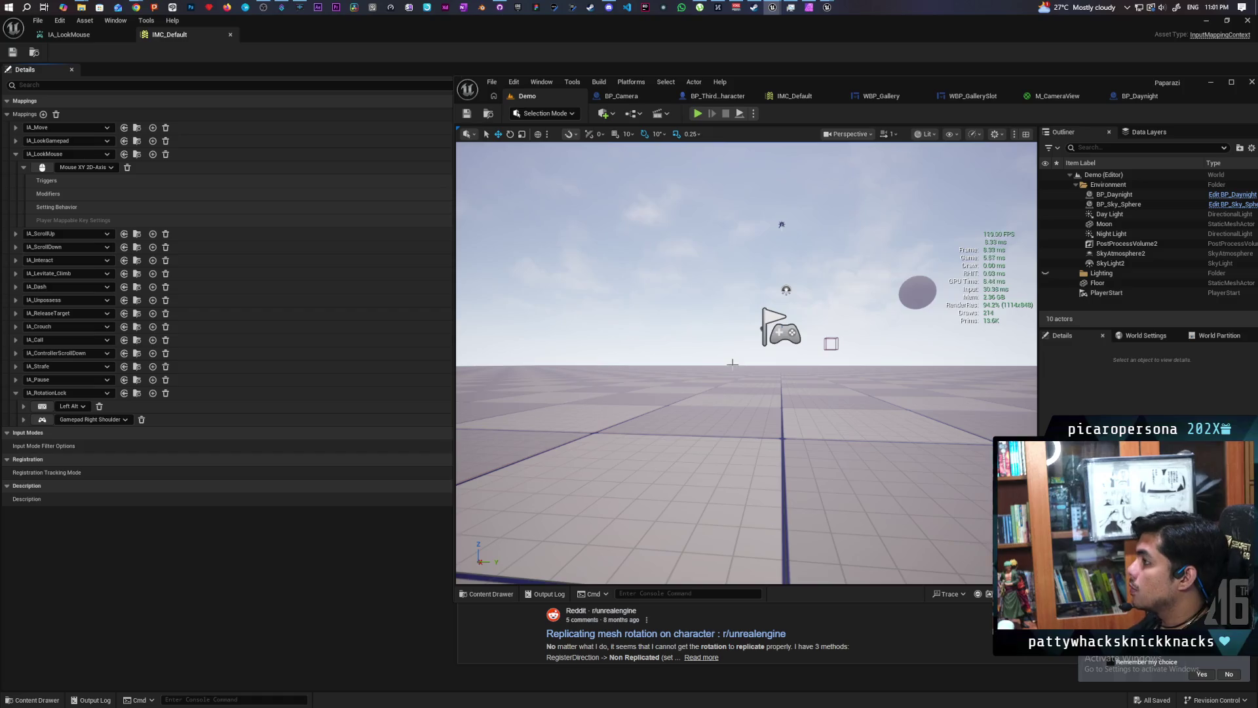
pyautogui.click(717, 96)
# Move the Camera Boom node above Set World Rotation in the event graph.
pyautogui.scroll(-4, 786, 276)
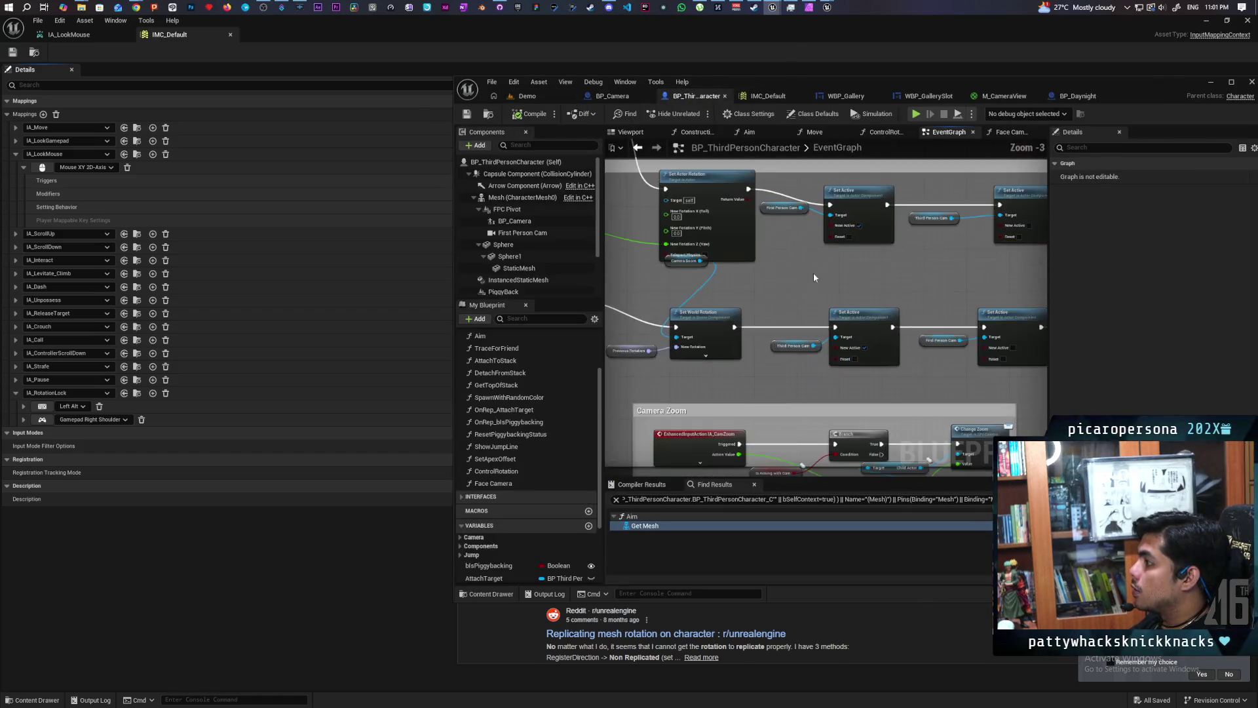
pyautogui.scroll(3, 804, 266)
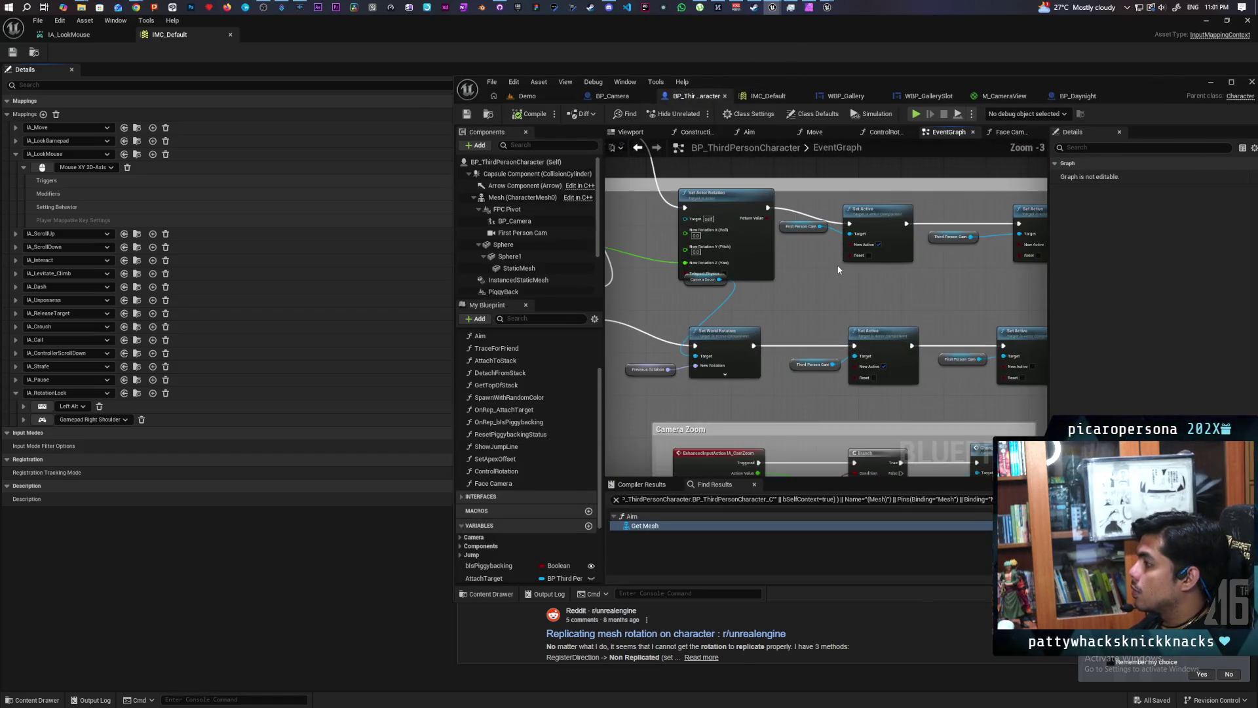
pyautogui.moveTo(915, 327); pyautogui.dragTo(954, 357)
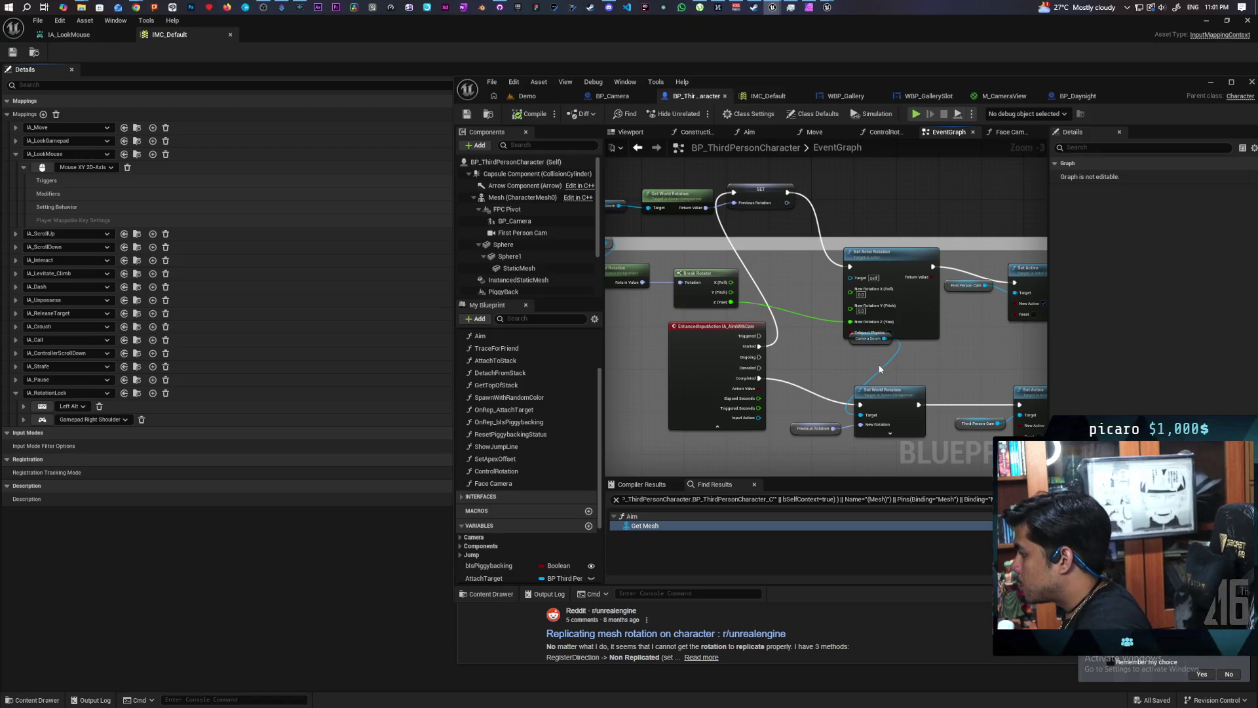
pyautogui.scroll(1, 823, 366)
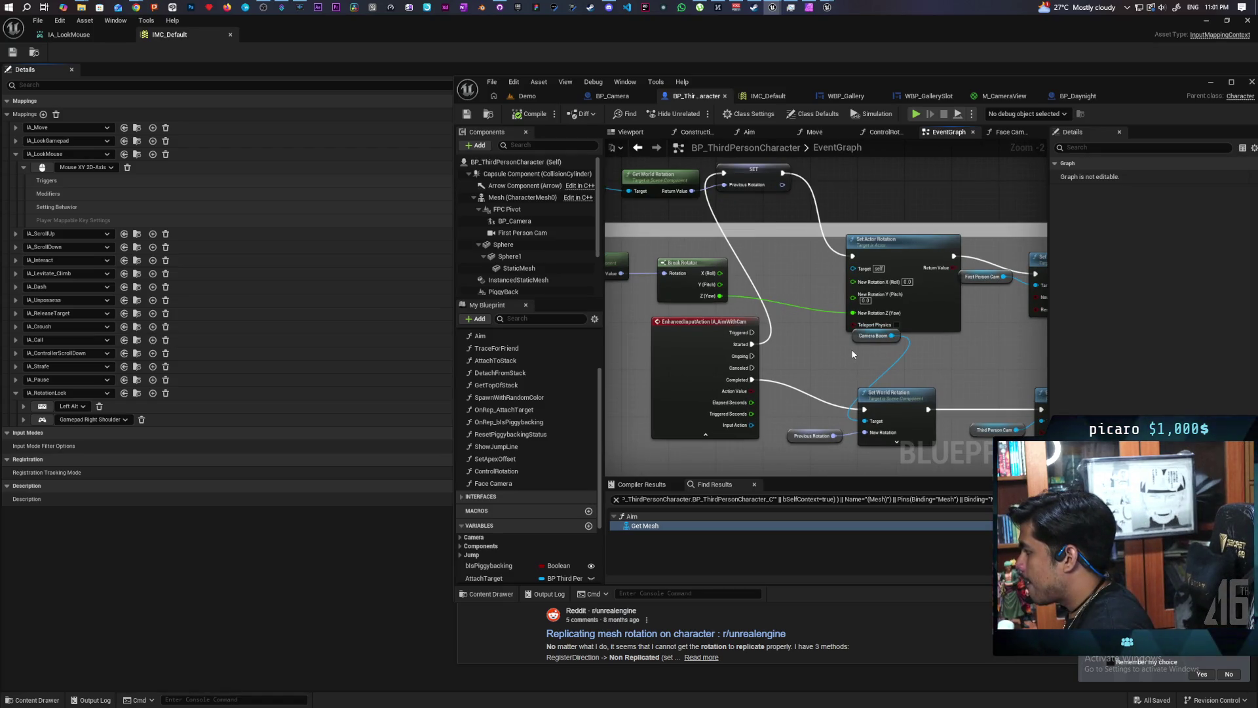
pyautogui.moveTo(856, 336); pyautogui.dragTo(814, 384)
pyautogui.click(901, 358)
pyautogui.moveTo(901, 358); pyautogui.dragTo(1007, 407)
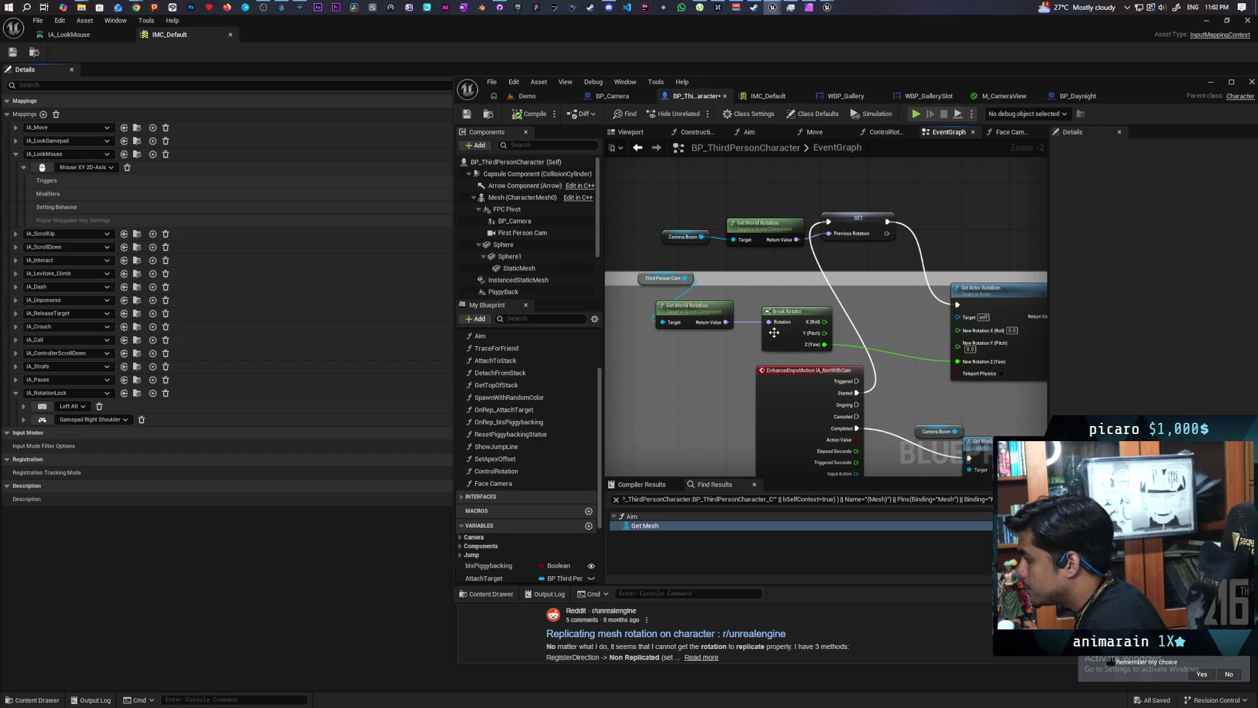
# Place the Third Person Cam getter beside Get World Rotation and zoom out to Zoom -3.
pyautogui.moveTo(785, 329)
pyautogui.mouseDown()
pyautogui.moveTo(851, 312)
pyautogui.moveTo(713, 327)
pyautogui.moveTo(932, 327)
pyautogui.mouseUp()
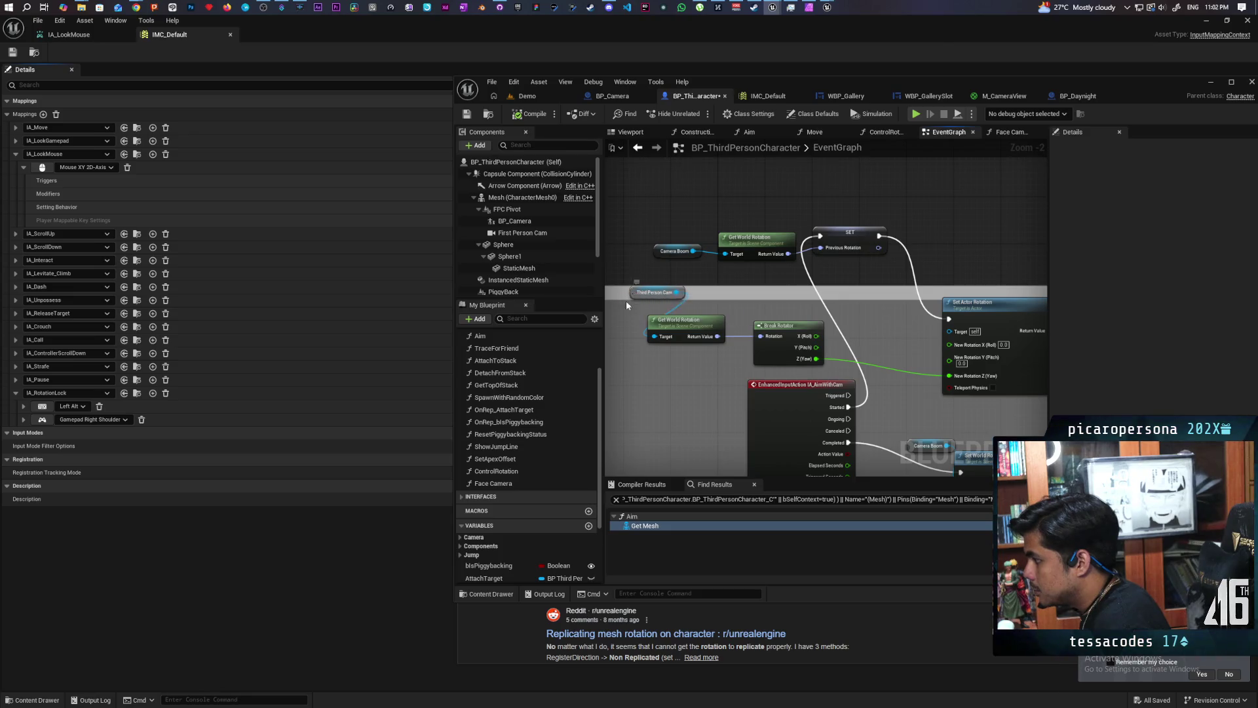
pyautogui.moveTo(640, 293); pyautogui.dragTo(643, 320)
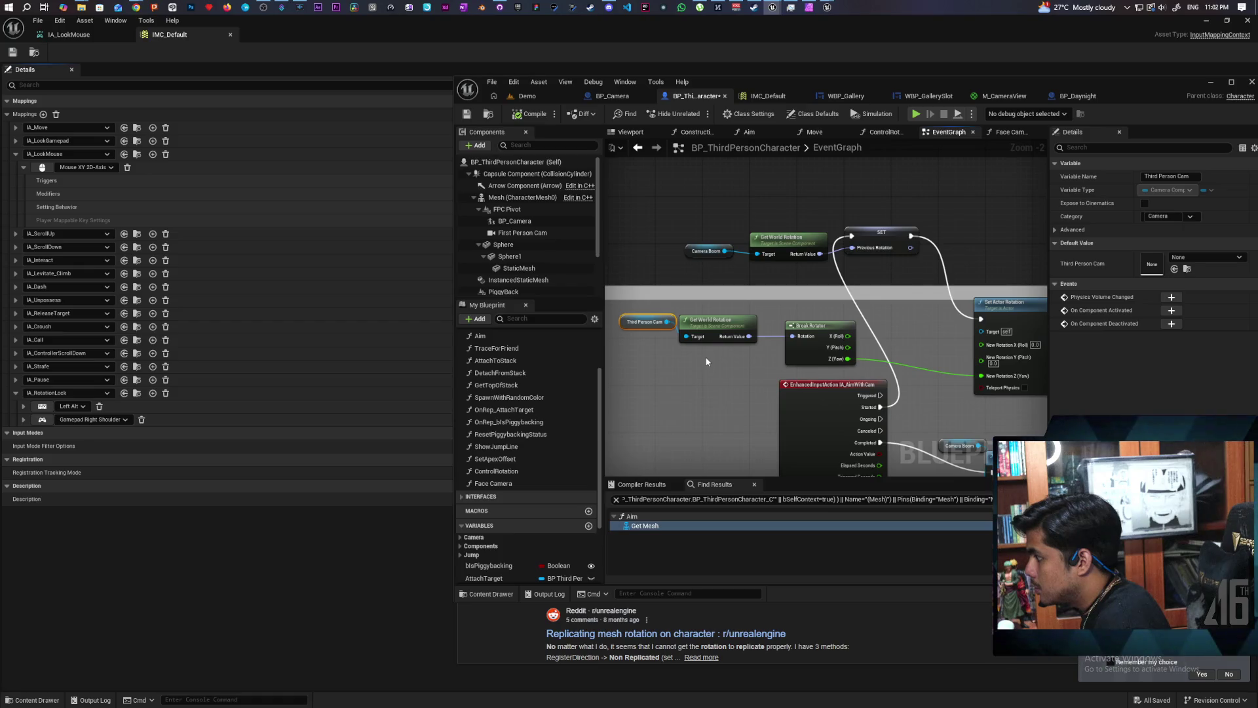
pyautogui.scroll(-2, 547, 268)
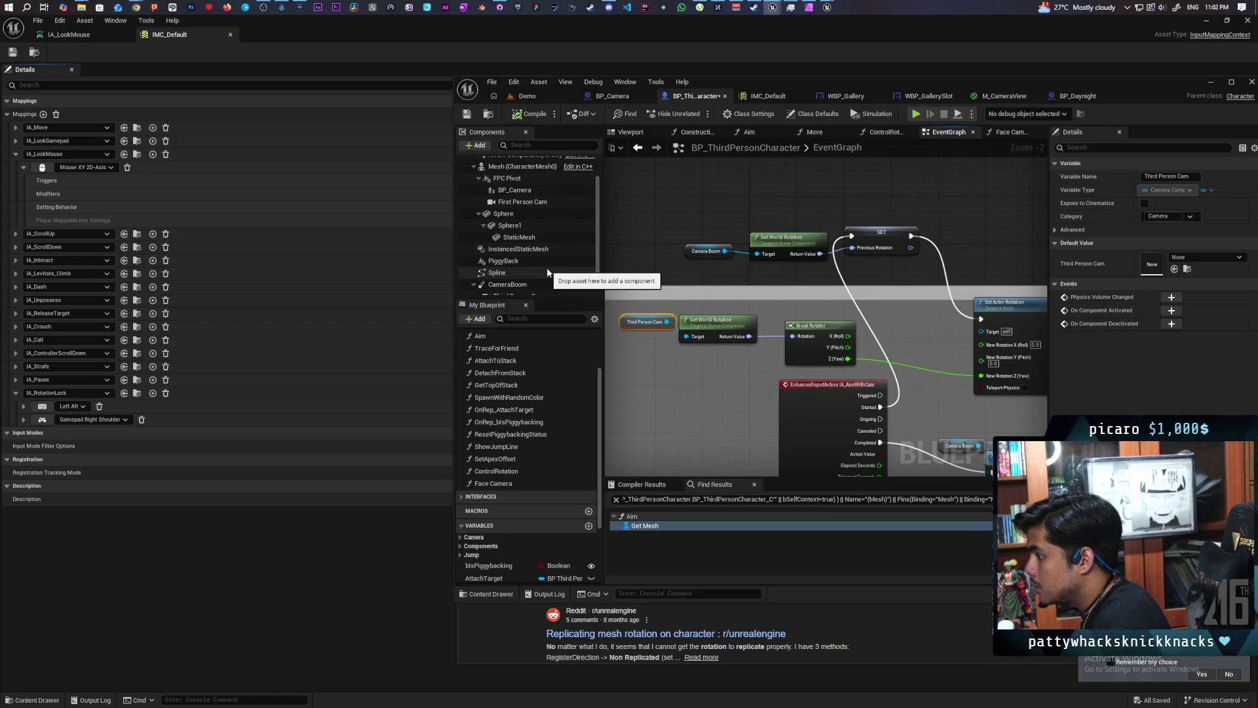
pyautogui.scroll(2, 547, 267)
pyautogui.moveTo(880, 344)
pyautogui.mouseDown()
pyautogui.moveTo(792, 338)
pyautogui.moveTo(783, 312)
pyautogui.moveTo(815, 310)
pyautogui.mouseUp()
pyautogui.scroll(-1, 783, 313)
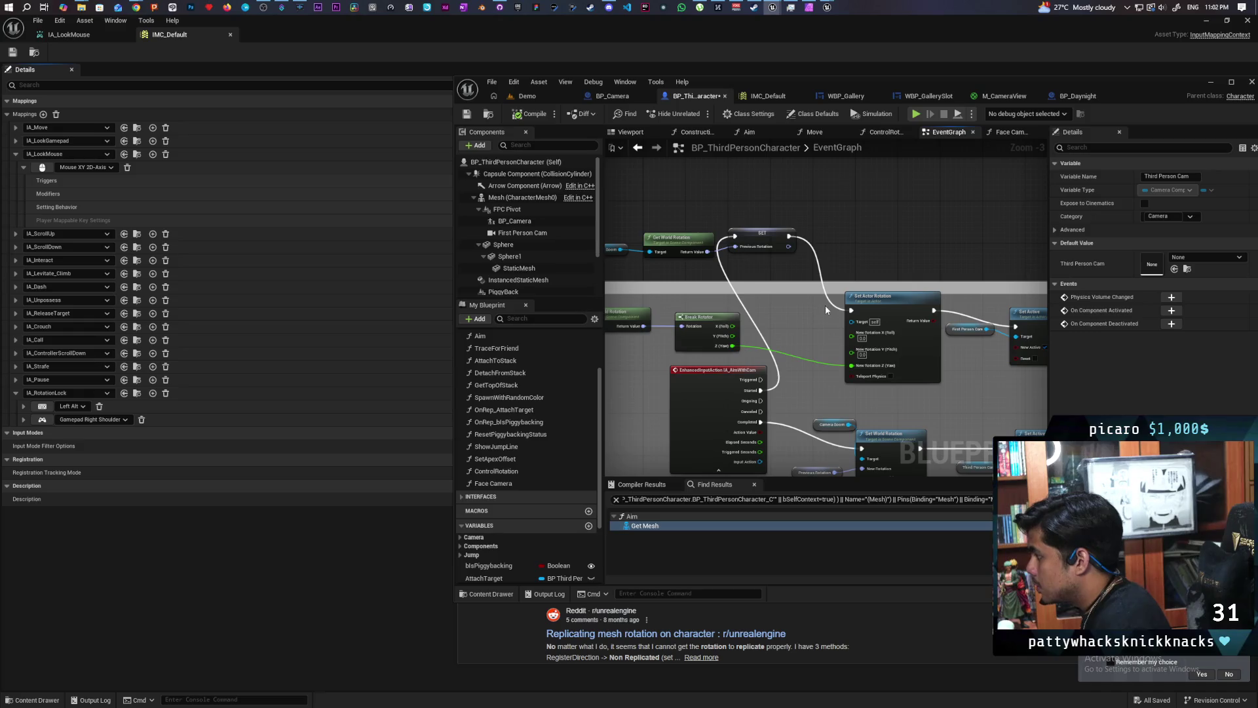
# Create a new custom event named S_TurnActortoCamera.
pyautogui.hotkey('ctrl', 'v')
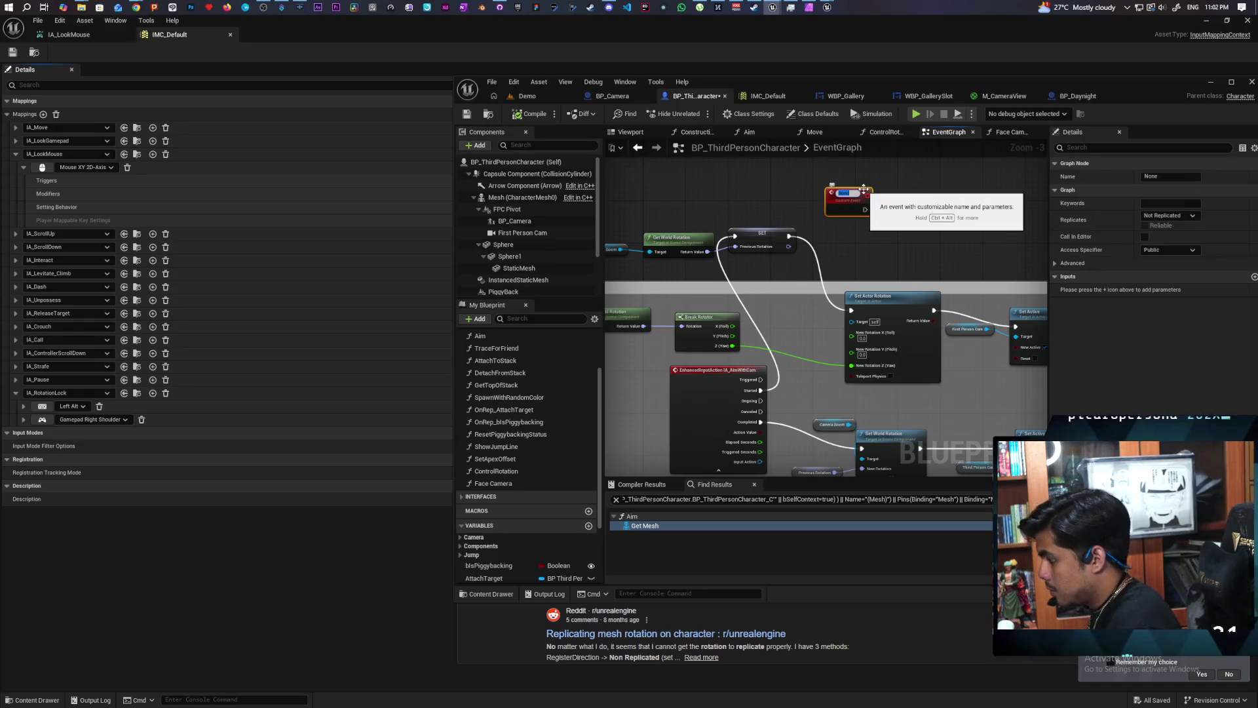
pyautogui.write('S_Turn')
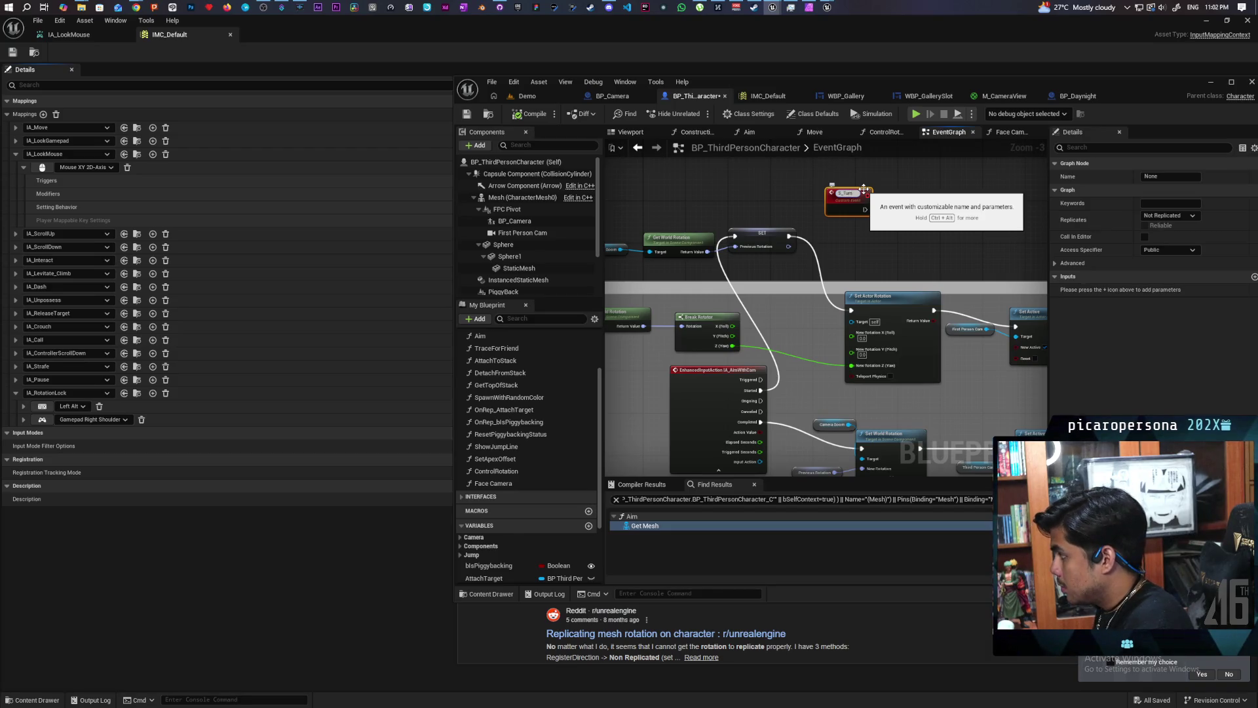
pyautogui.write('ActorsCamera')
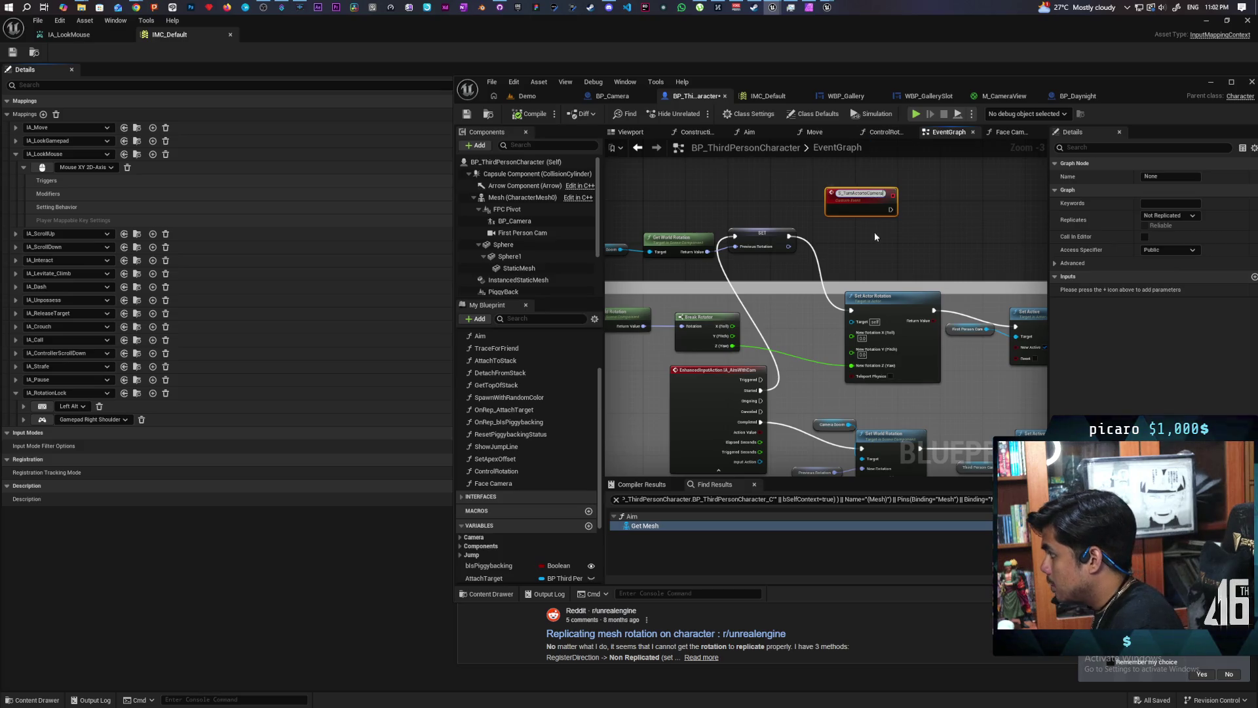
pyautogui.click(856, 242)
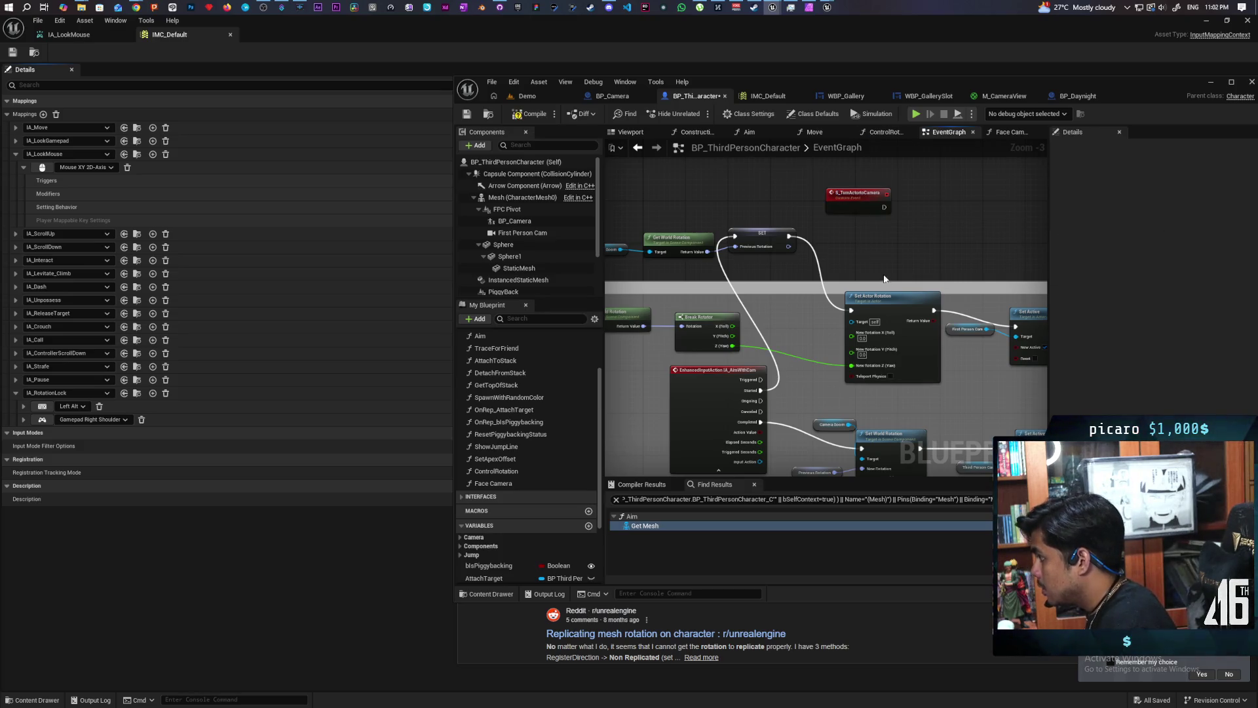
# Duplicate Set Actor Rotation beside the event and give the event a New Rotation Z (Yaw) input.
pyautogui.click(891, 320)
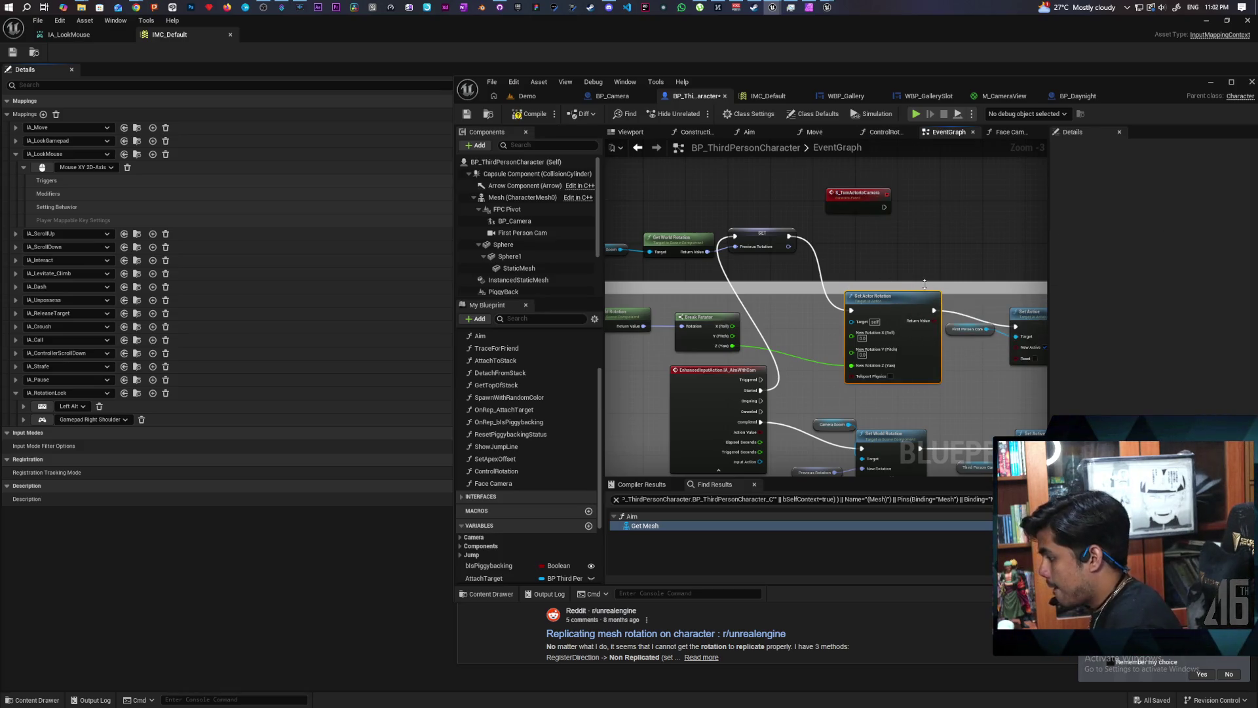
pyautogui.hotkey('ctrl', 'c')
pyautogui.hotkey('ctrl', 'v')
pyautogui.moveTo(958, 214); pyautogui.dragTo(958, 177)
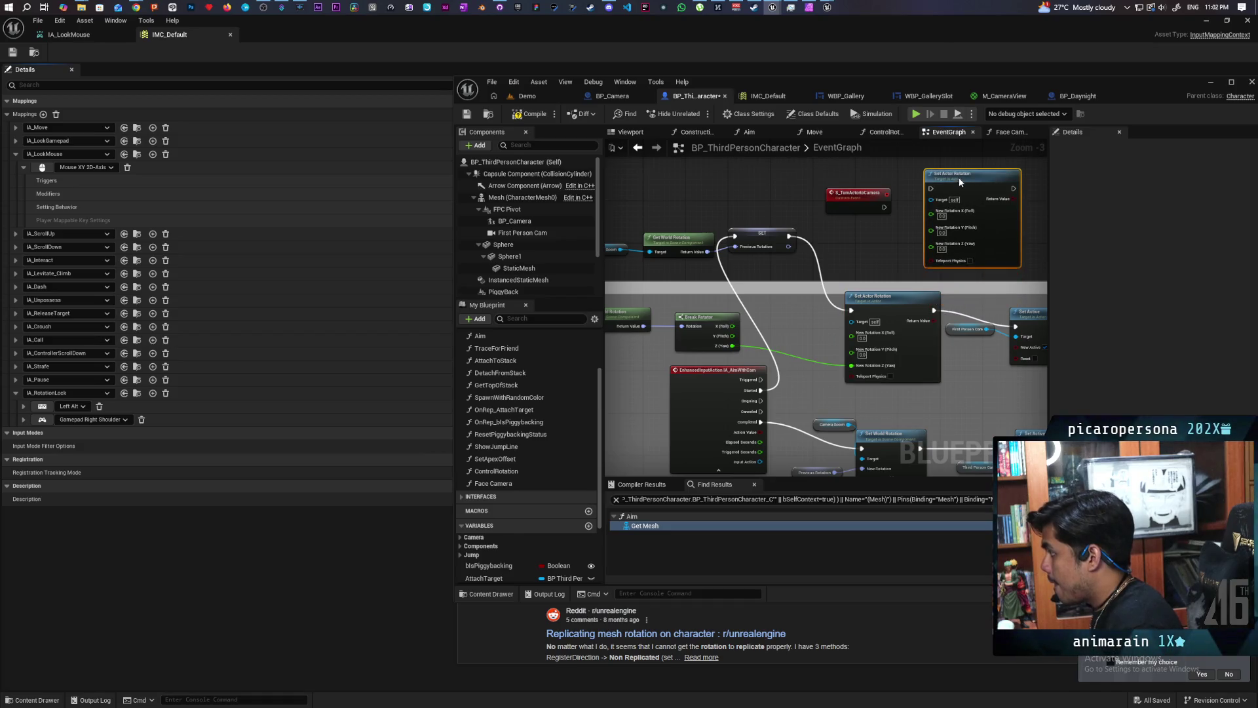
pyautogui.moveTo(939, 247)
pyautogui.mouseDown()
pyautogui.moveTo(836, 202)
pyautogui.moveTo(930, 189)
pyautogui.moveTo(972, 204)
pyautogui.mouseUp()
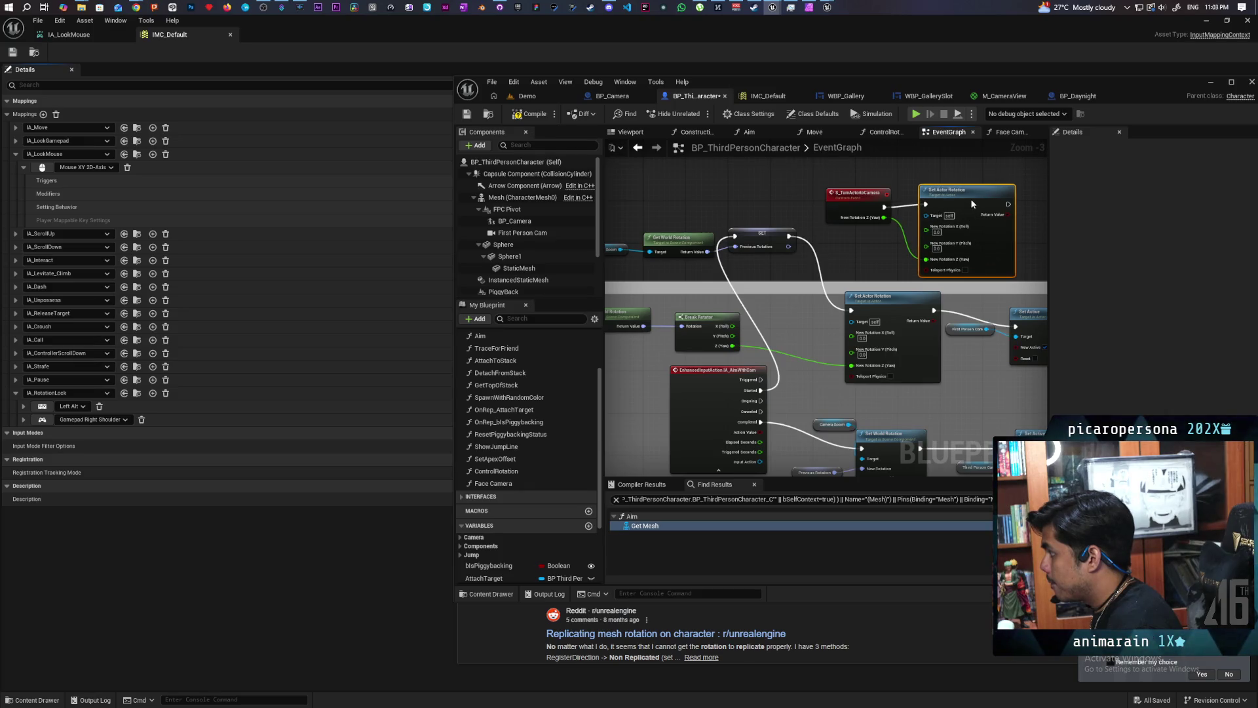
# Set the event's replication to Run on Server and make it Reliable.
pyautogui.click(852, 196)
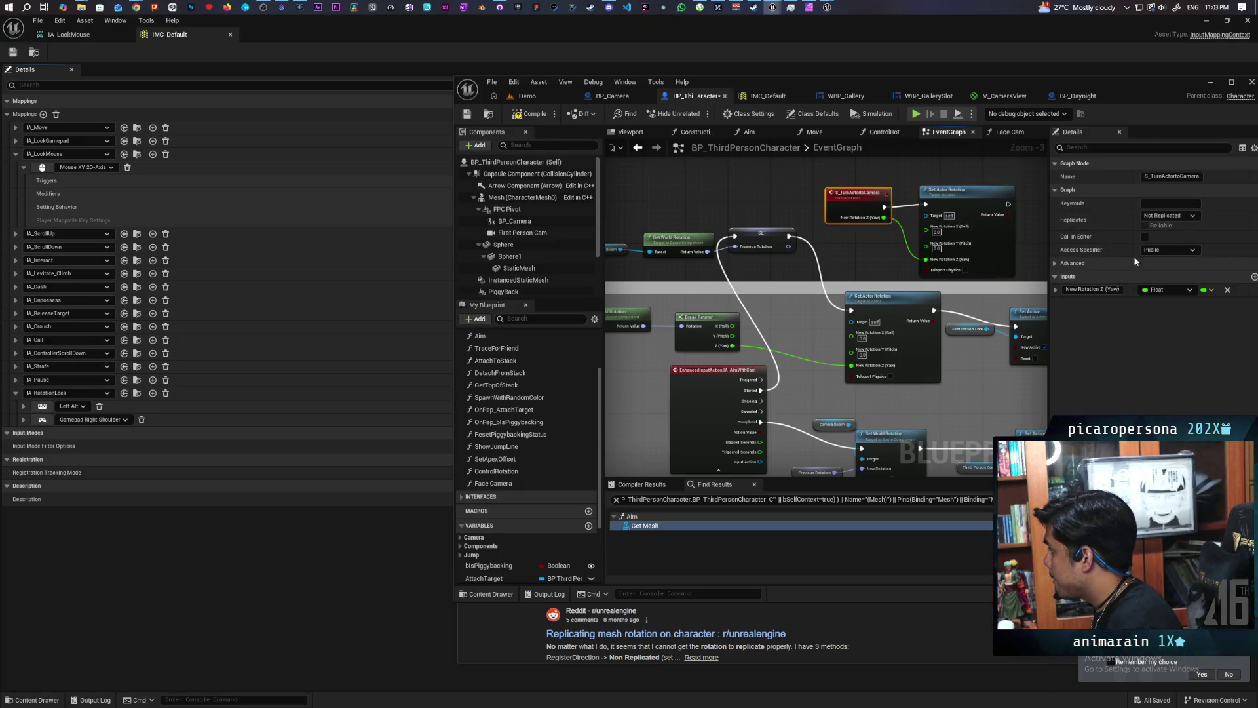
pyautogui.click(1165, 215)
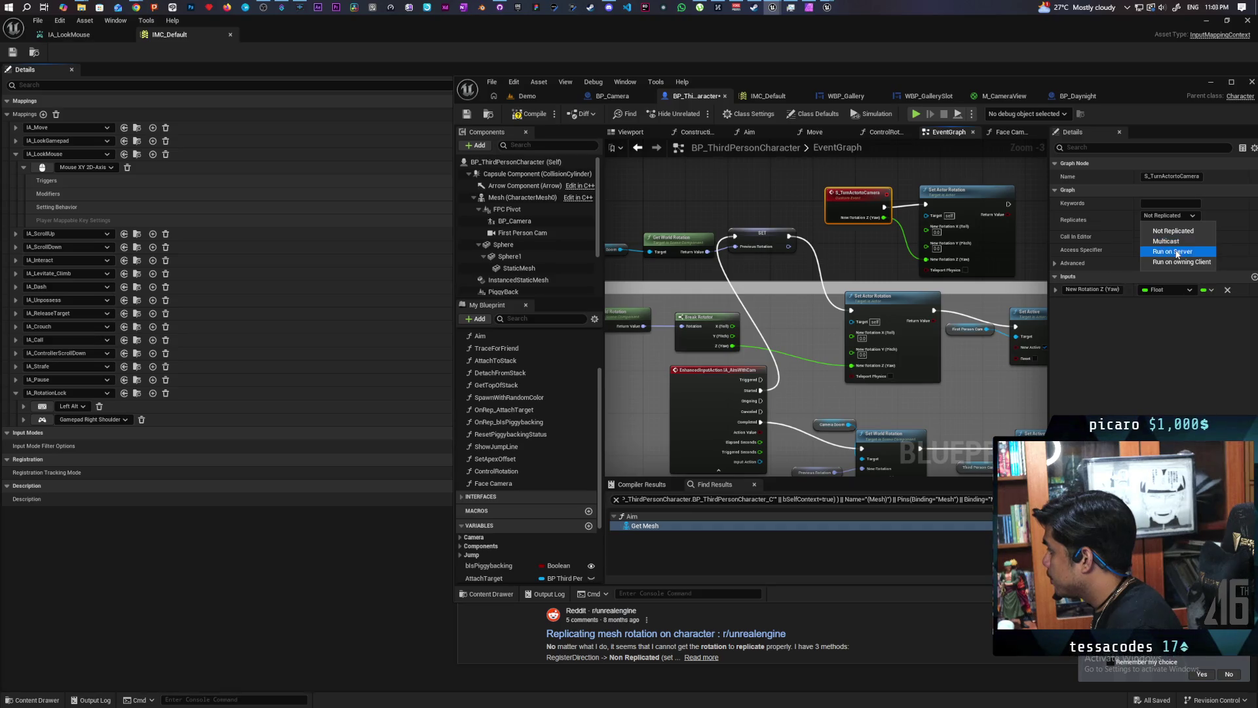
pyautogui.click(1172, 251)
pyautogui.click(1145, 225)
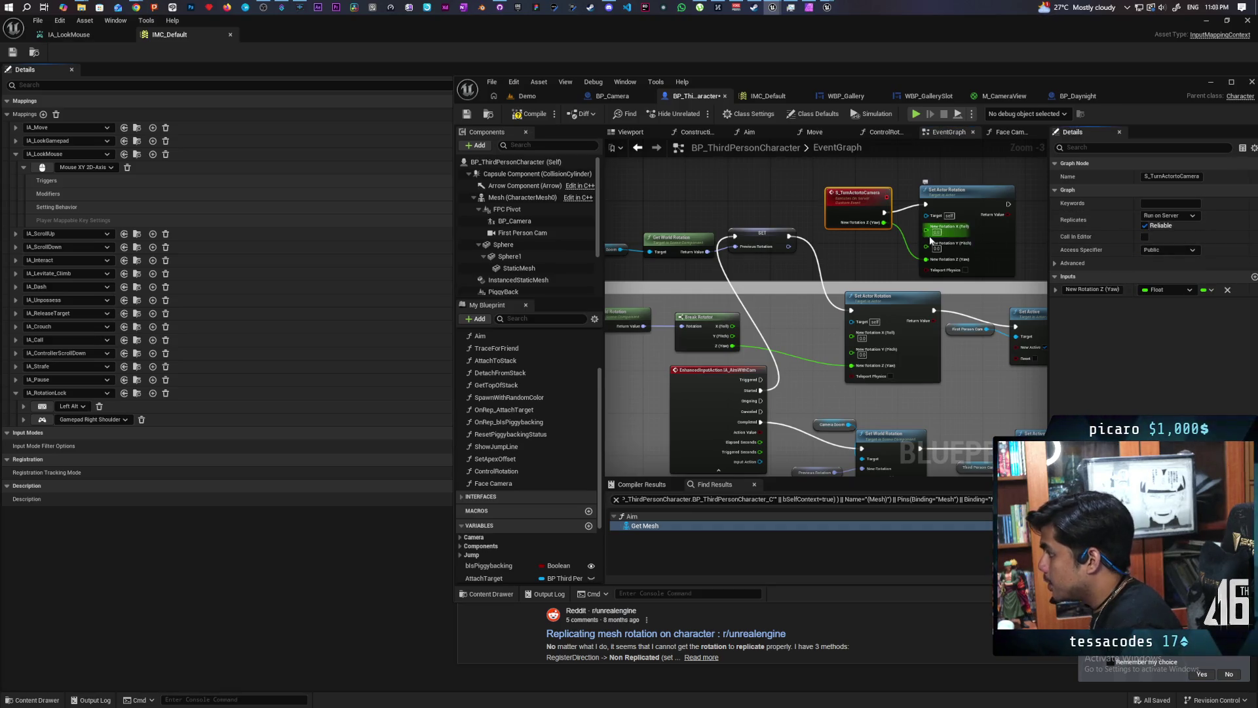
pyautogui.moveTo(788, 238); pyautogui.dragTo(807, 325)
# Add an S Turn Actorto Camera call after SET and connect it to Set Active.
pyautogui.write('s turn')
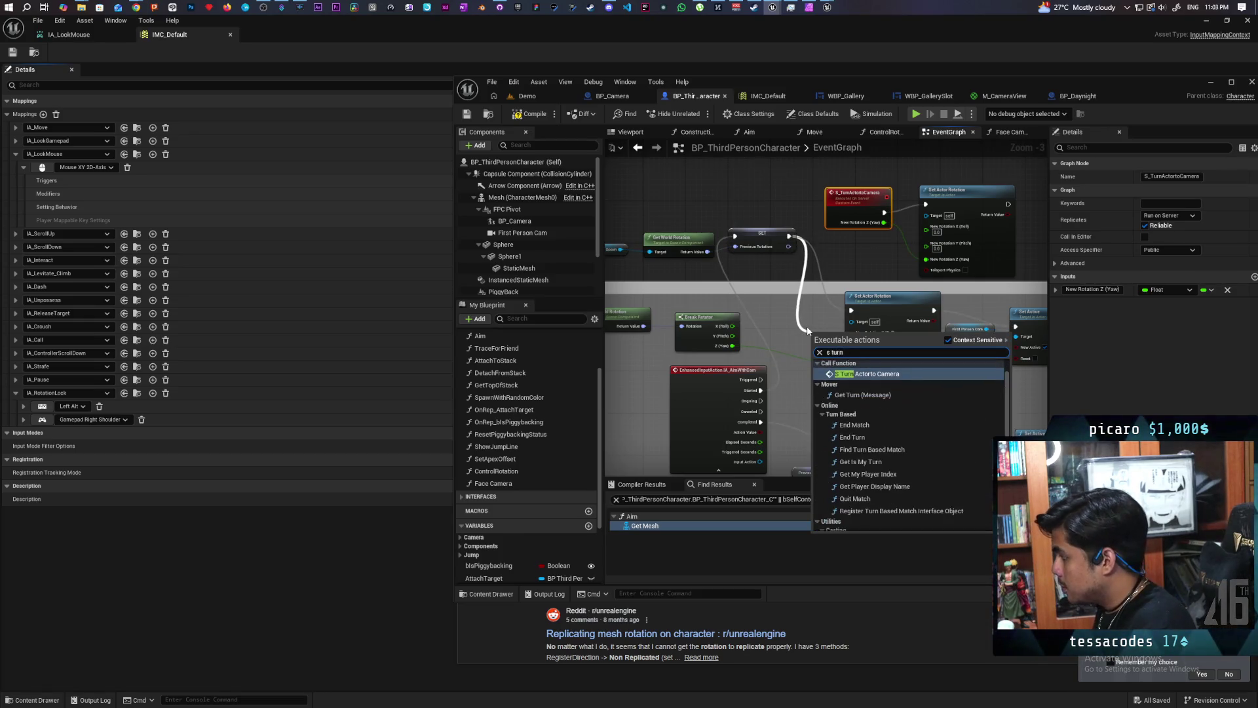
pyautogui.press('Return')
pyautogui.moveTo(836, 343)
pyautogui.mouseDown()
pyautogui.moveTo(780, 301)
pyautogui.moveTo(747, 295)
pyautogui.mouseUp()
pyautogui.moveTo(823, 310); pyautogui.dragTo(858, 319)
pyautogui.moveTo(1015, 329); pyautogui.dragTo(1015, 329)
# Delete the old Set Actor Rotation, feed Break Rotator's Z (Yaw) into the call, and compile.
pyautogui.click(898, 367)
pyautogui.press('Delete')
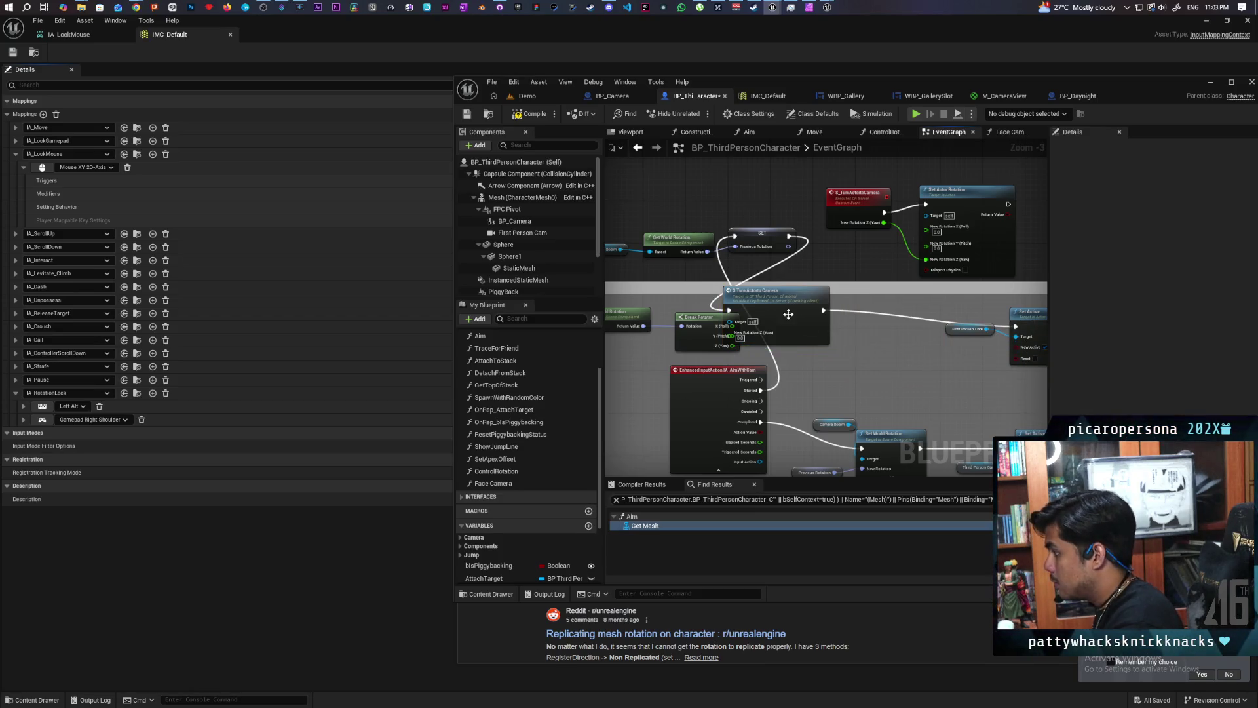
pyautogui.moveTo(789, 314); pyautogui.dragTo(874, 317)
pyautogui.moveTo(732, 346); pyautogui.dragTo(815, 341)
pyautogui.click(532, 115)
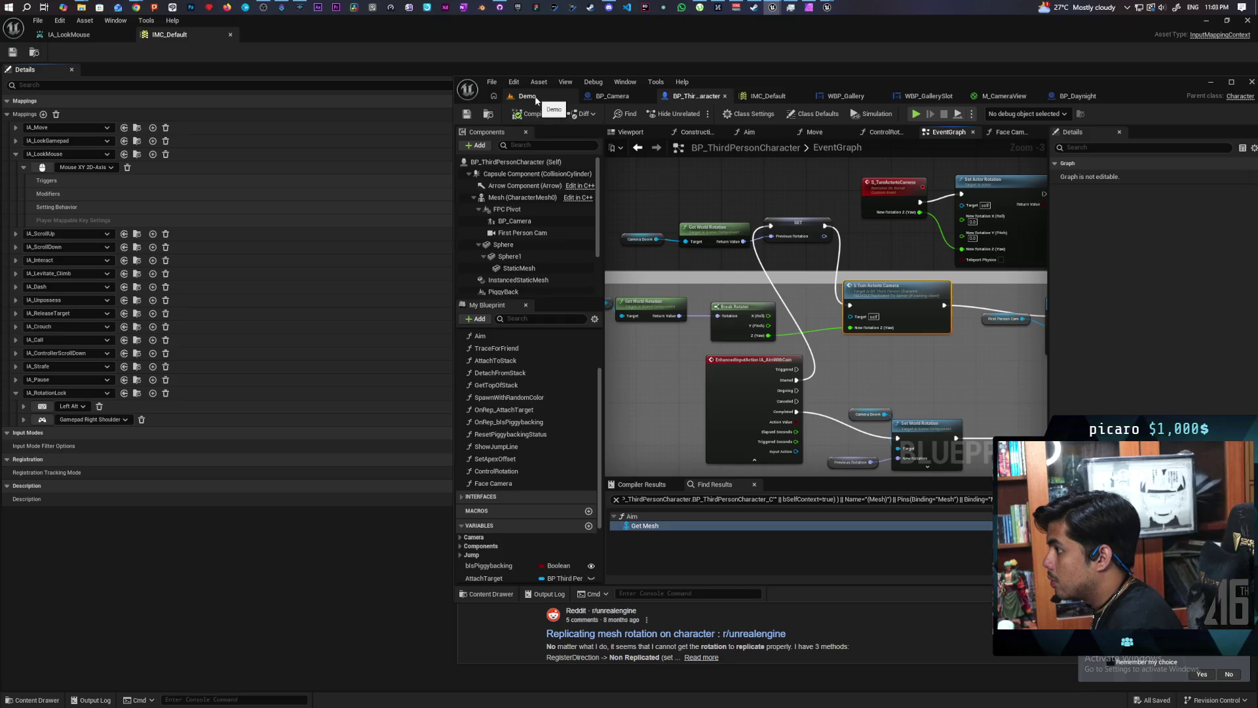
pyautogui.click(529, 96)
pyautogui.click(699, 115)
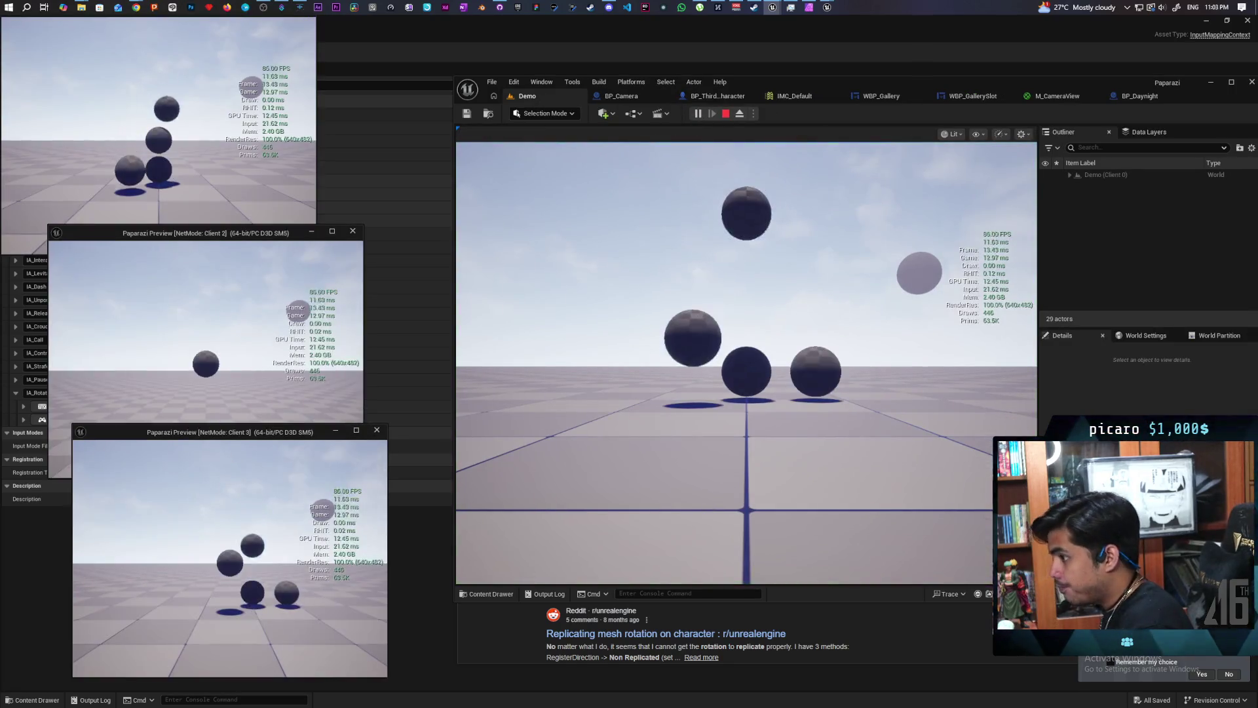
pyautogui.click(211, 395)
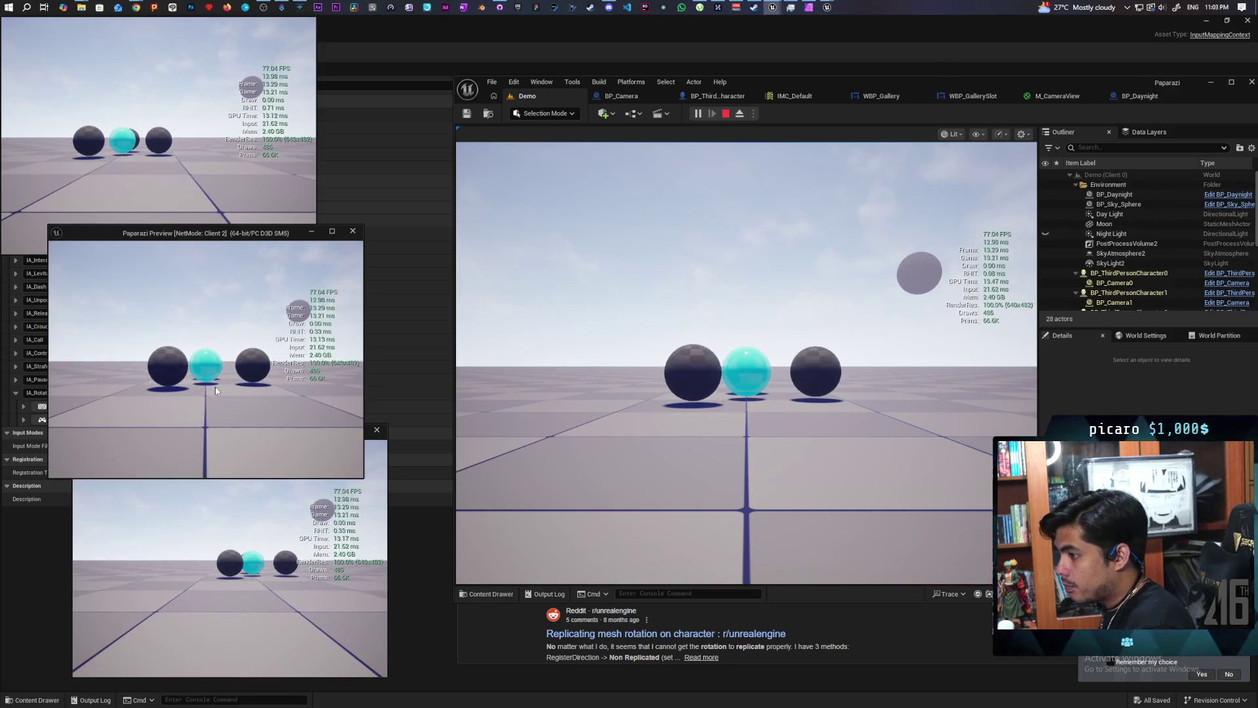
pyautogui.press('d')
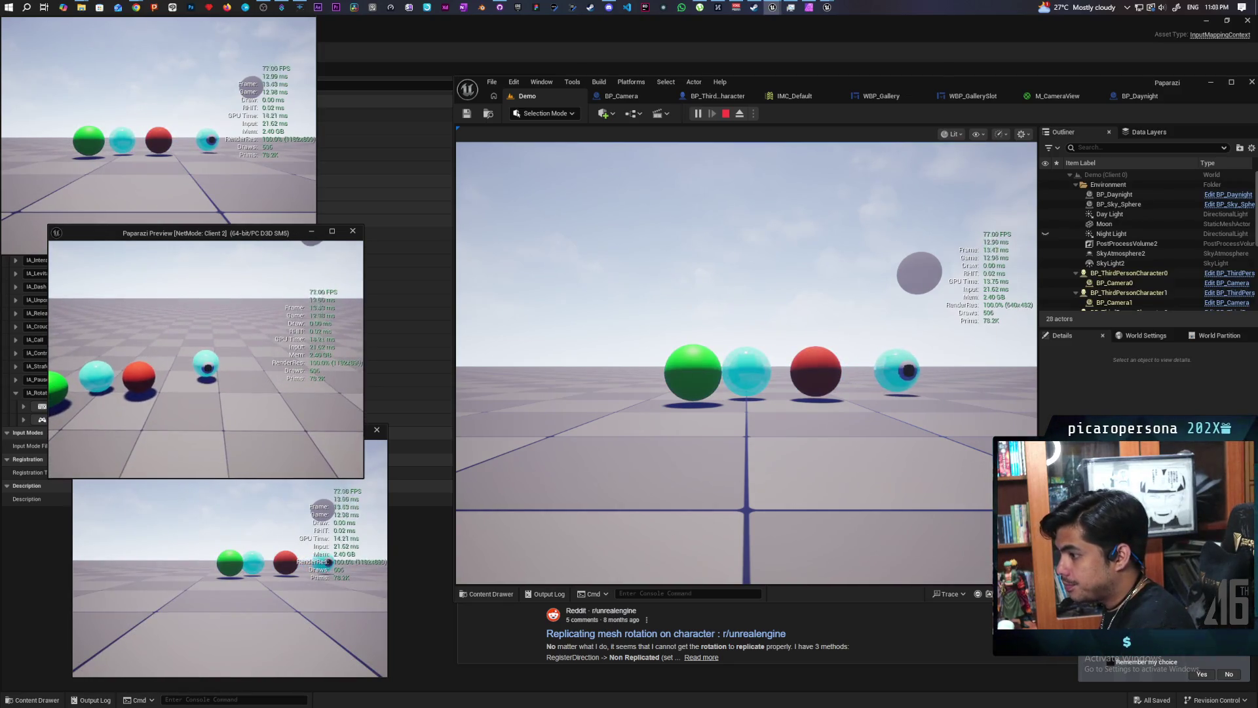
pyautogui.press('d')
pyautogui.press('c')
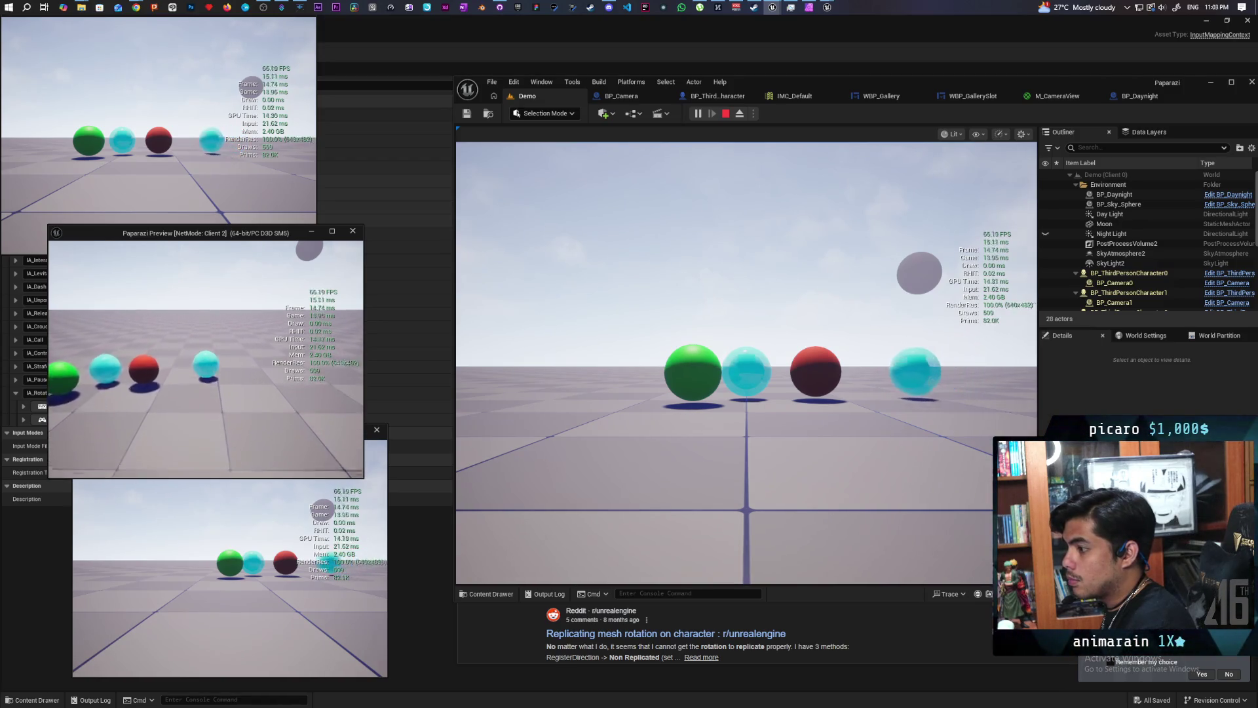
pyautogui.press('Escape')
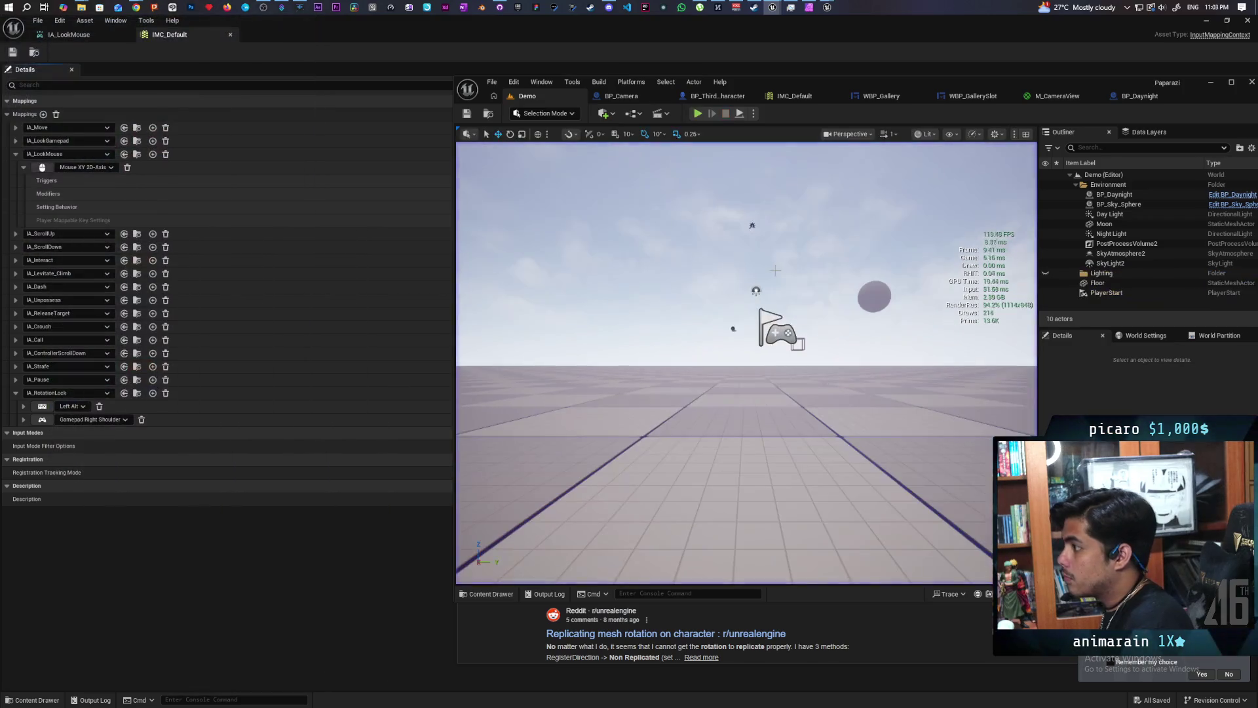
# Return from BP_Camera to the BP_ThirdPersonCharacter blueprint graph.
pyautogui.click(637, 99)
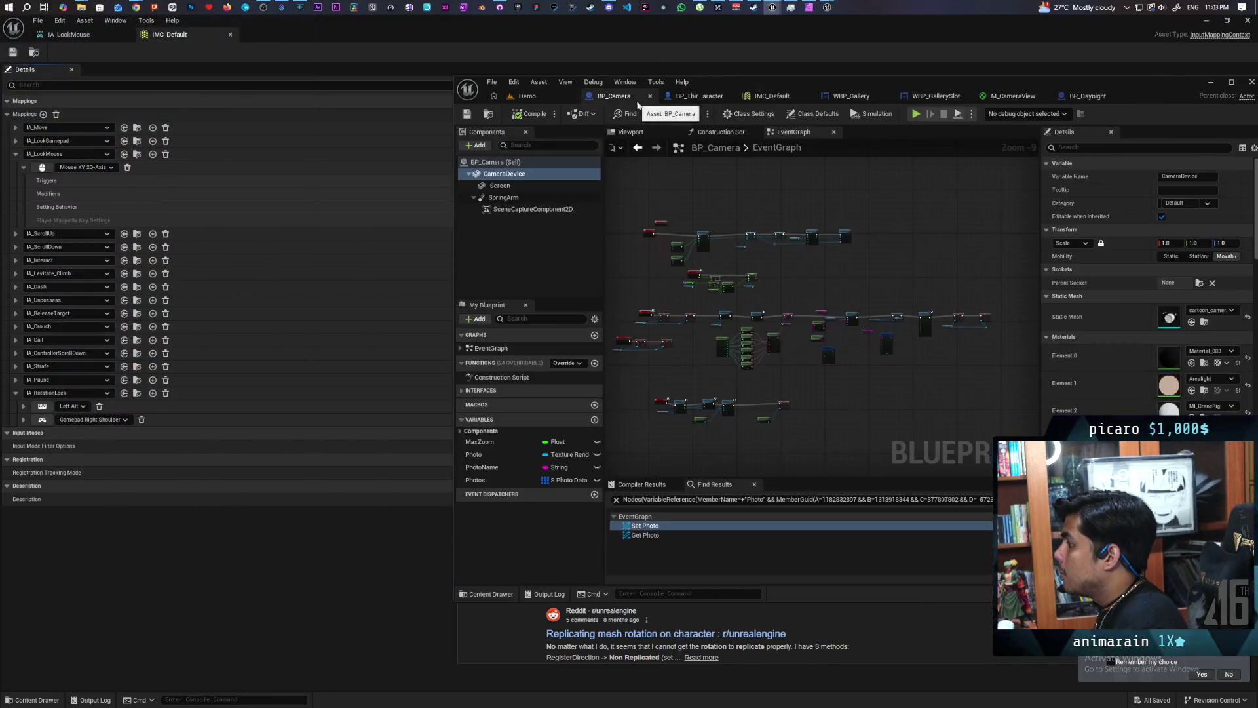
pyautogui.click(689, 96)
pyautogui.click(630, 96)
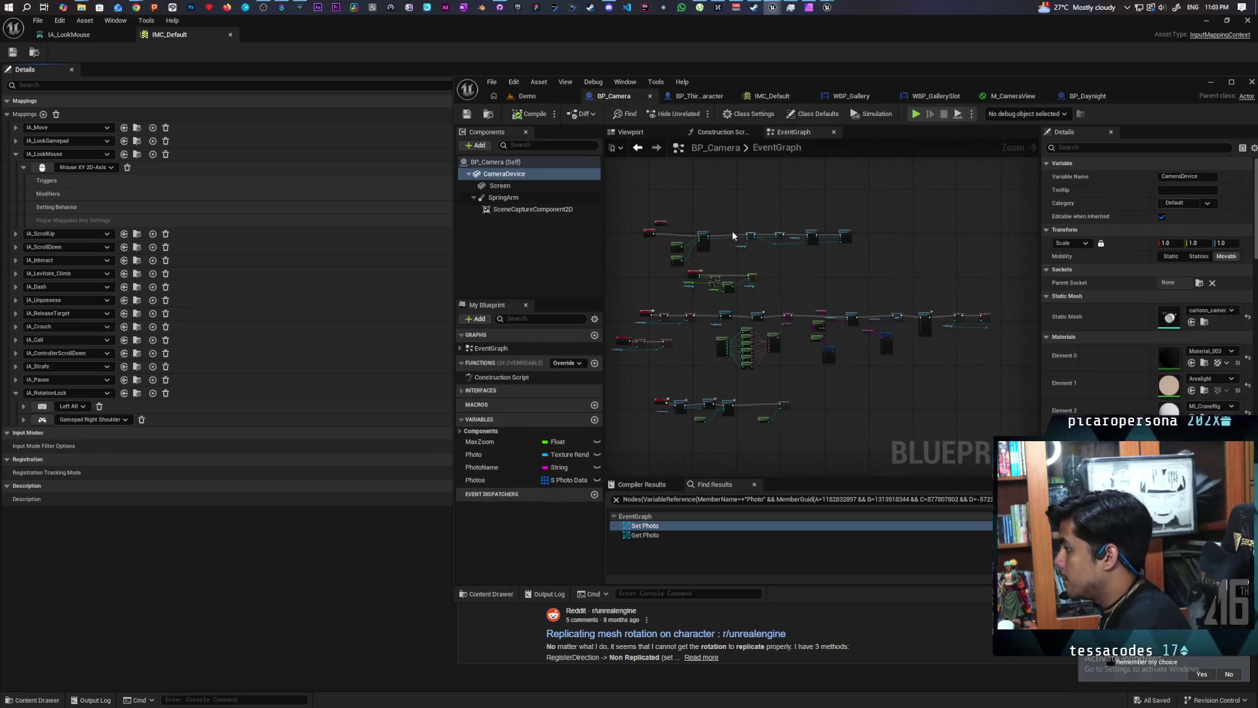
pyautogui.click(698, 97)
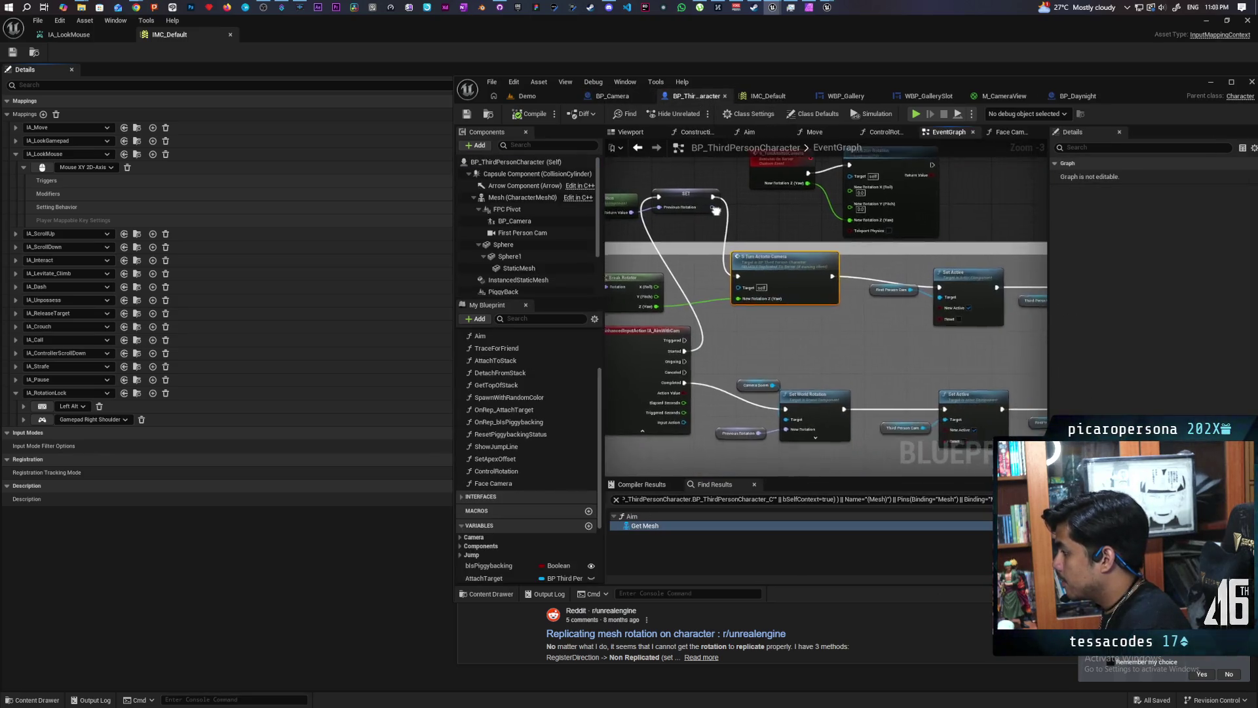
# Add a Switch Has Authority node via 'has auth' and place it beside the IA_AimWithCam event.
pyautogui.rightClick(837, 320)
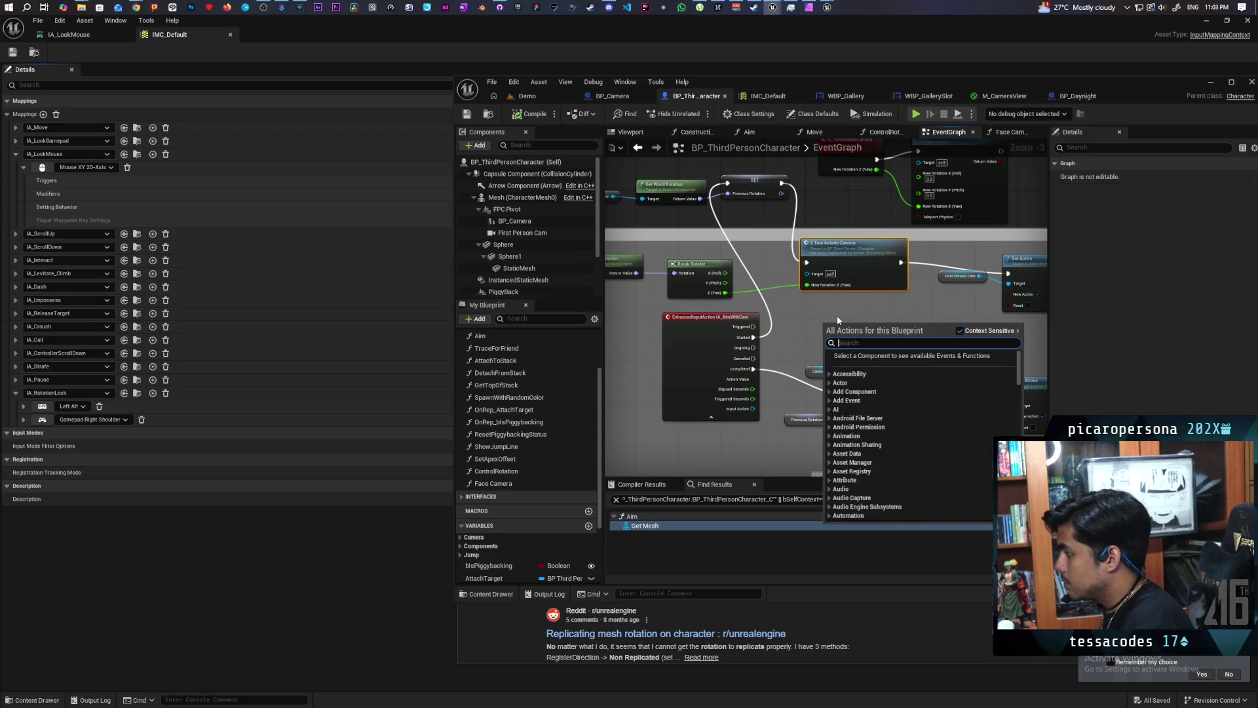
pyautogui.write('has auth')
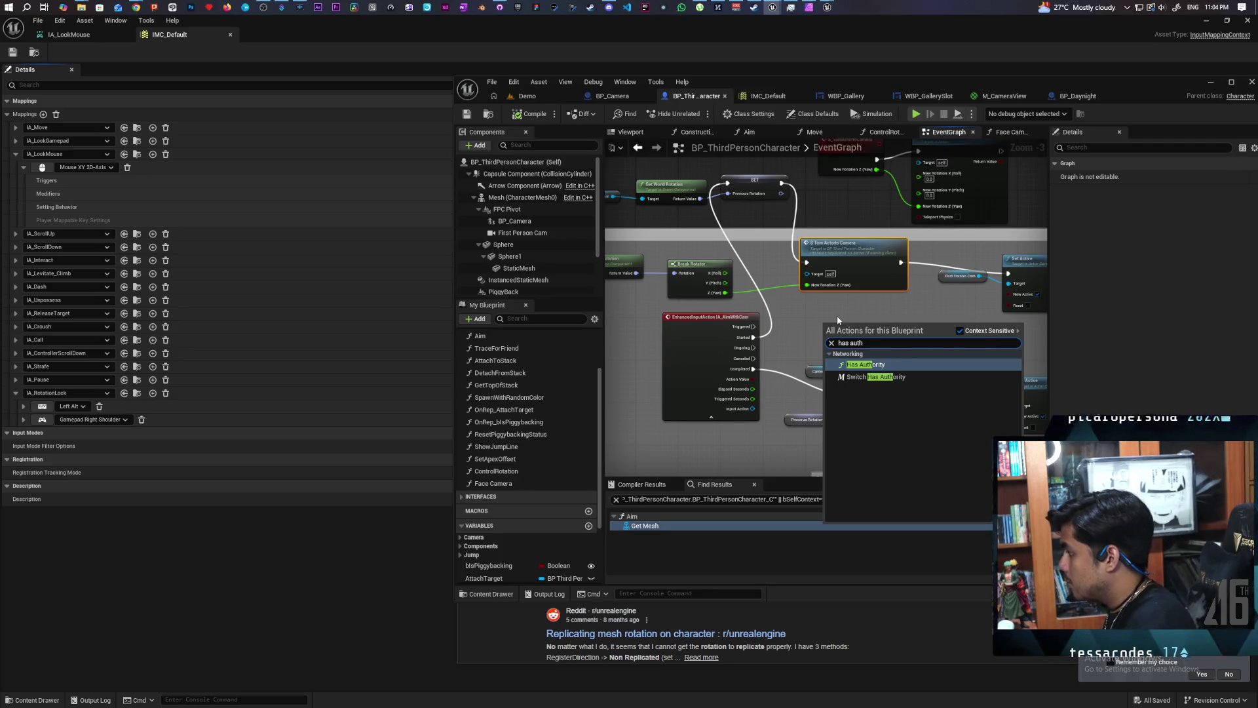
pyautogui.press('Down')
pyautogui.press('Return')
pyautogui.moveTo(841, 322)
pyautogui.mouseDown()
pyautogui.moveTo(818, 302)
pyautogui.moveTo(843, 349)
pyautogui.mouseUp()
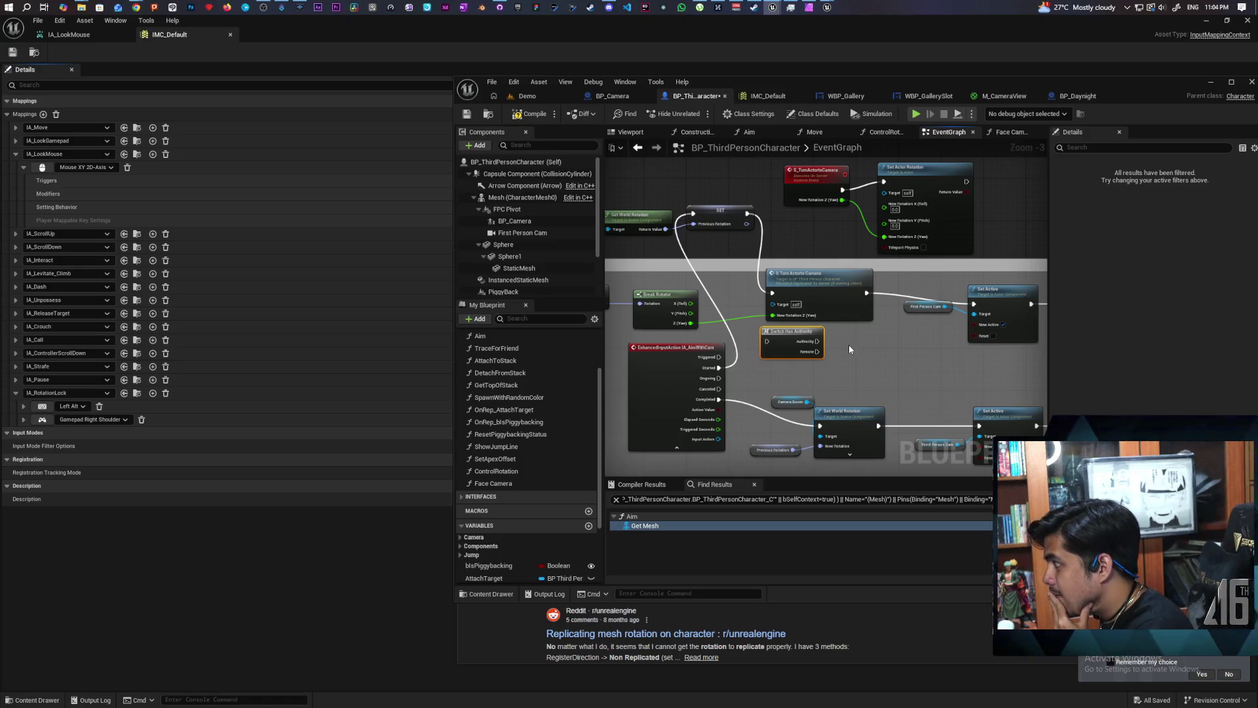
pyautogui.moveTo(849, 349); pyautogui.dragTo(913, 346)
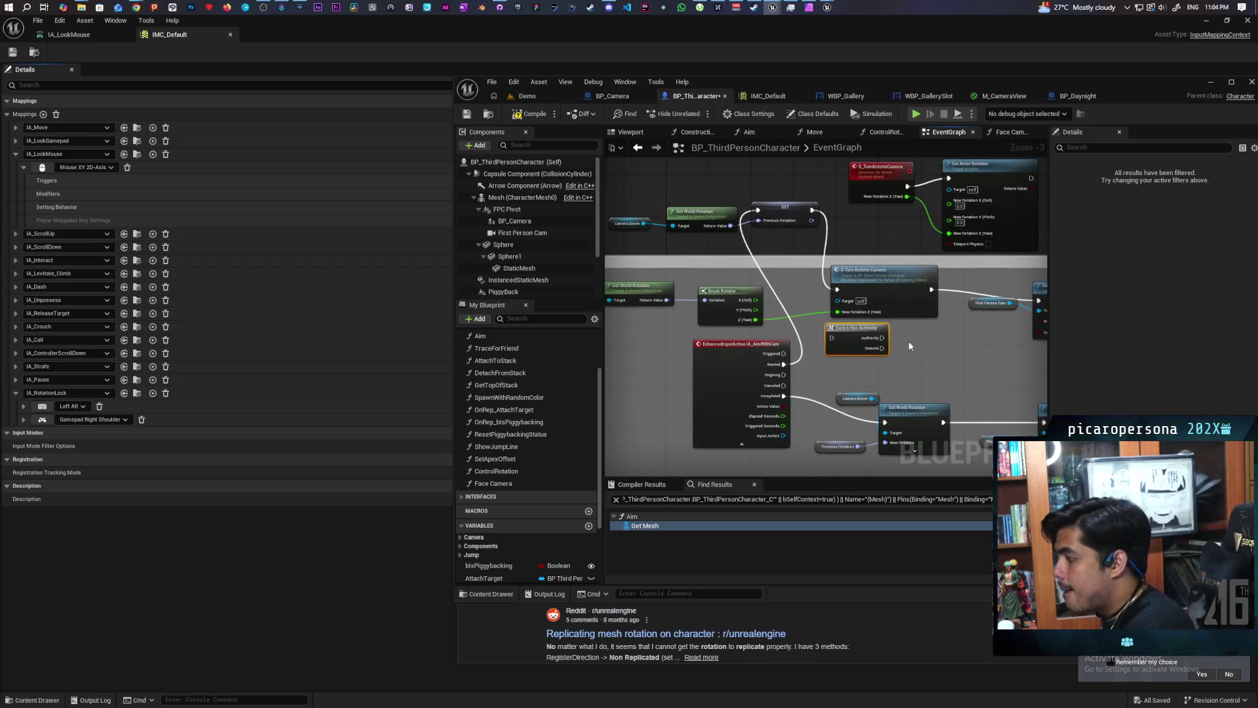
pyautogui.moveTo(907, 340)
pyautogui.mouseDown()
pyautogui.moveTo(894, 376)
pyautogui.moveTo(914, 372)
pyautogui.moveTo(885, 386)
pyautogui.moveTo(904, 386)
pyautogui.moveTo(861, 377)
pyautogui.mouseUp()
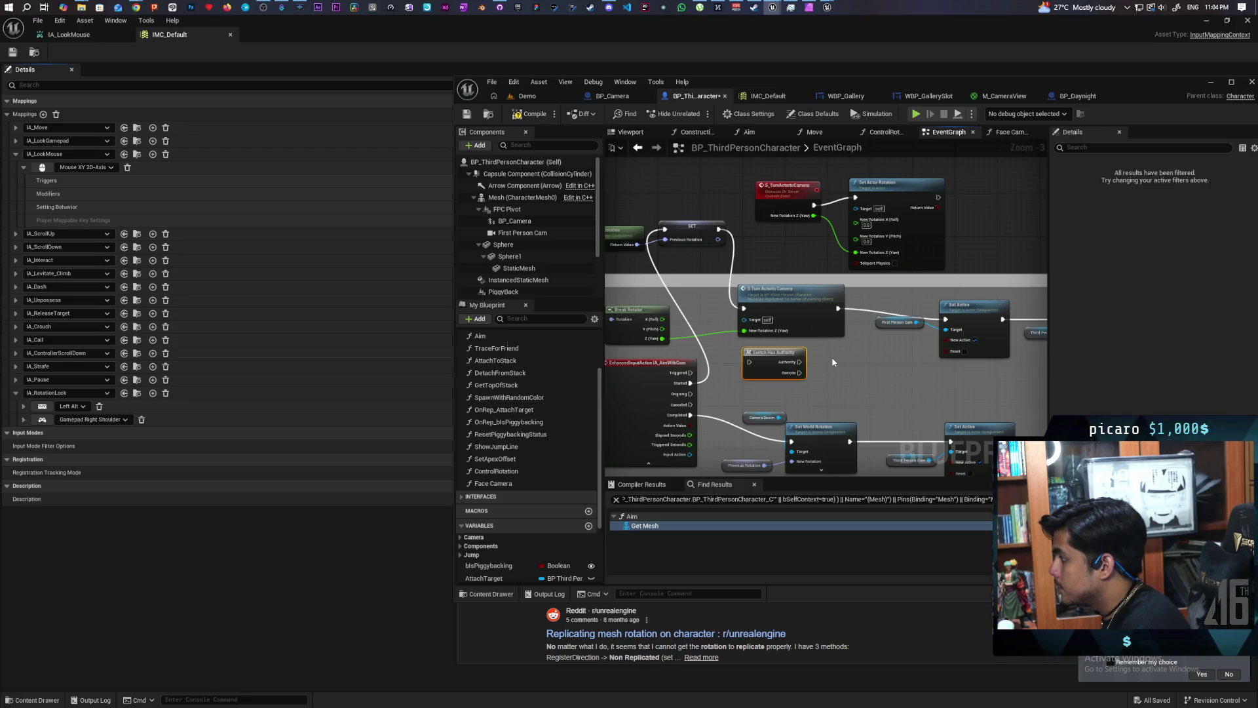
pyautogui.scroll(-1, 832, 356)
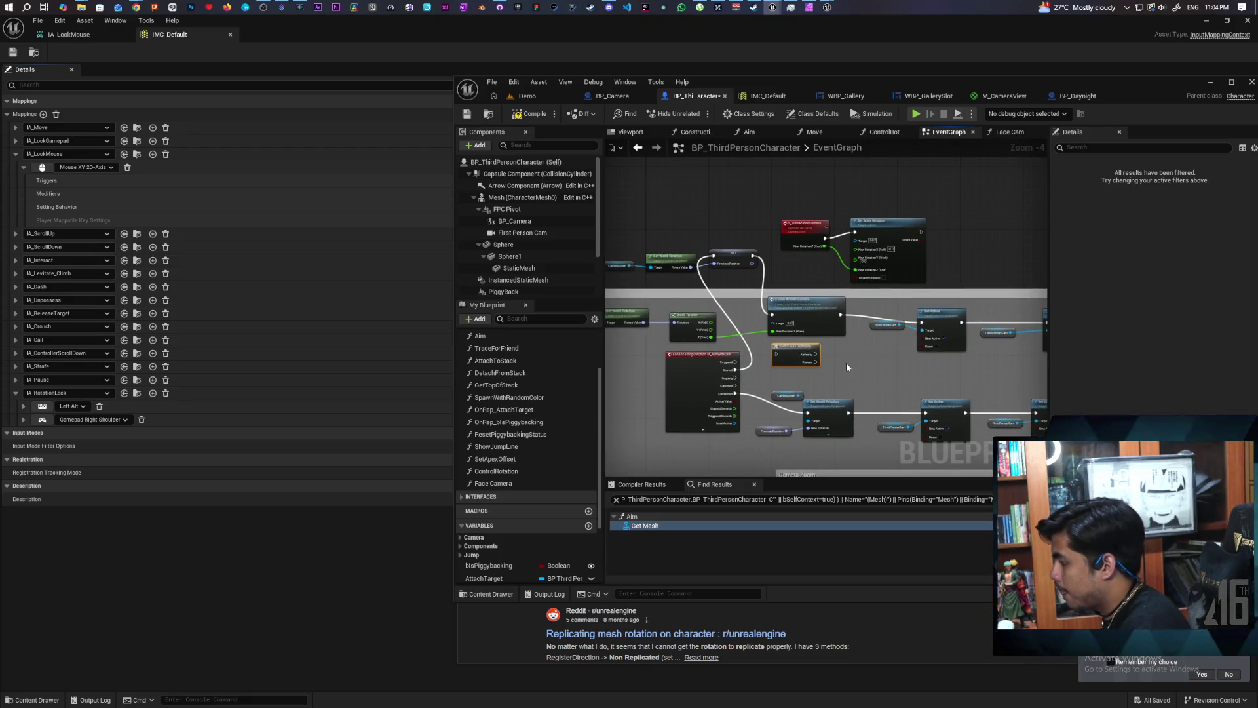
# Wire the aim event's Started into a Sequence whose Then 0 feeds Switch Has Authority.
pyautogui.scroll(1, 839, 365)
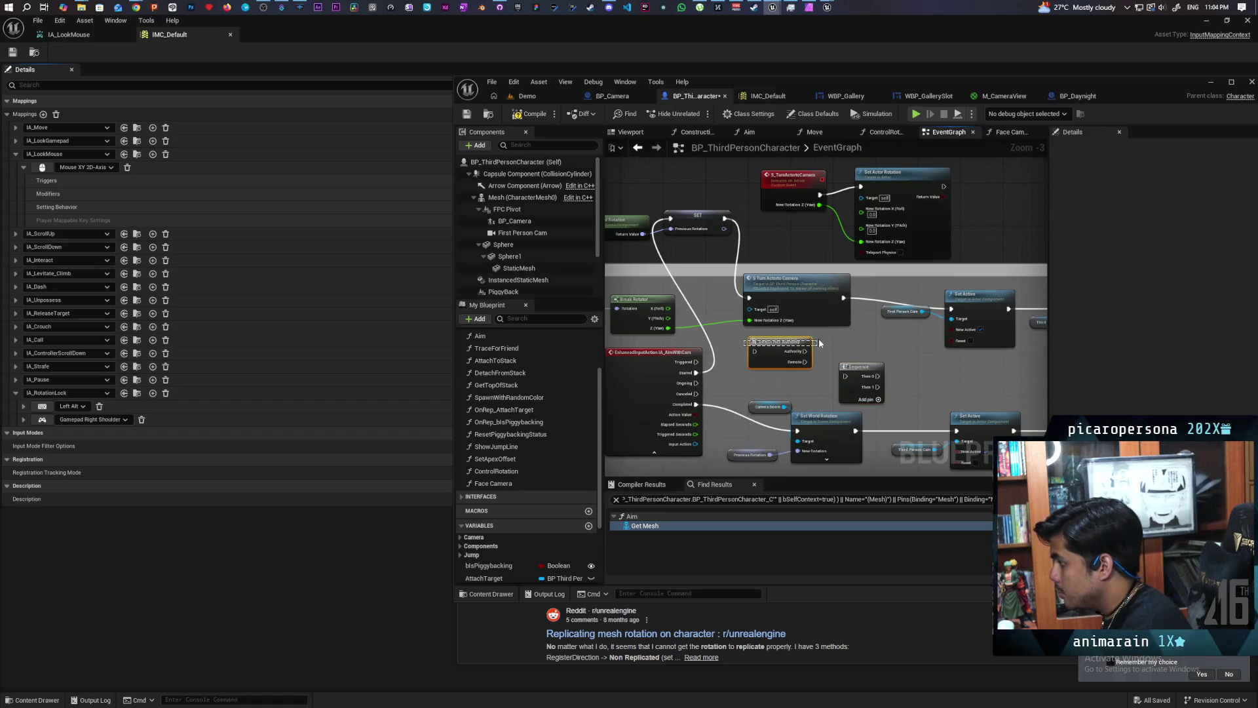
pyautogui.moveTo(781, 346); pyautogui.dragTo(850, 334)
pyautogui.moveTo(878, 376)
pyautogui.mouseDown()
pyautogui.moveTo(748, 369)
pyautogui.moveTo(770, 362)
pyautogui.mouseUp()
pyautogui.moveTo(856, 367); pyautogui.dragTo(759, 348)
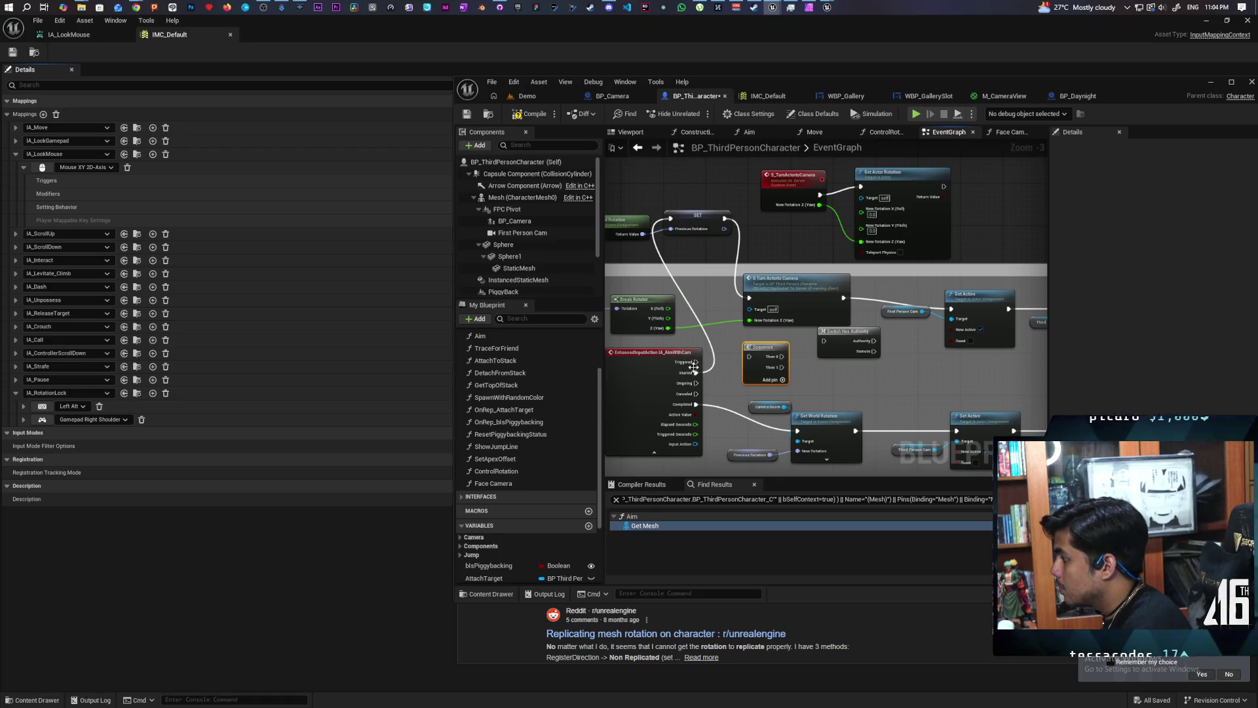
pyautogui.moveTo(696, 373)
pyautogui.mouseDown()
pyautogui.moveTo(825, 341)
pyautogui.moveTo(828, 355)
pyautogui.moveTo(864, 360)
pyautogui.moveTo(781, 365)
pyautogui.moveTo(825, 377)
pyautogui.mouseUp()
pyautogui.scroll(-1, 831, 376)
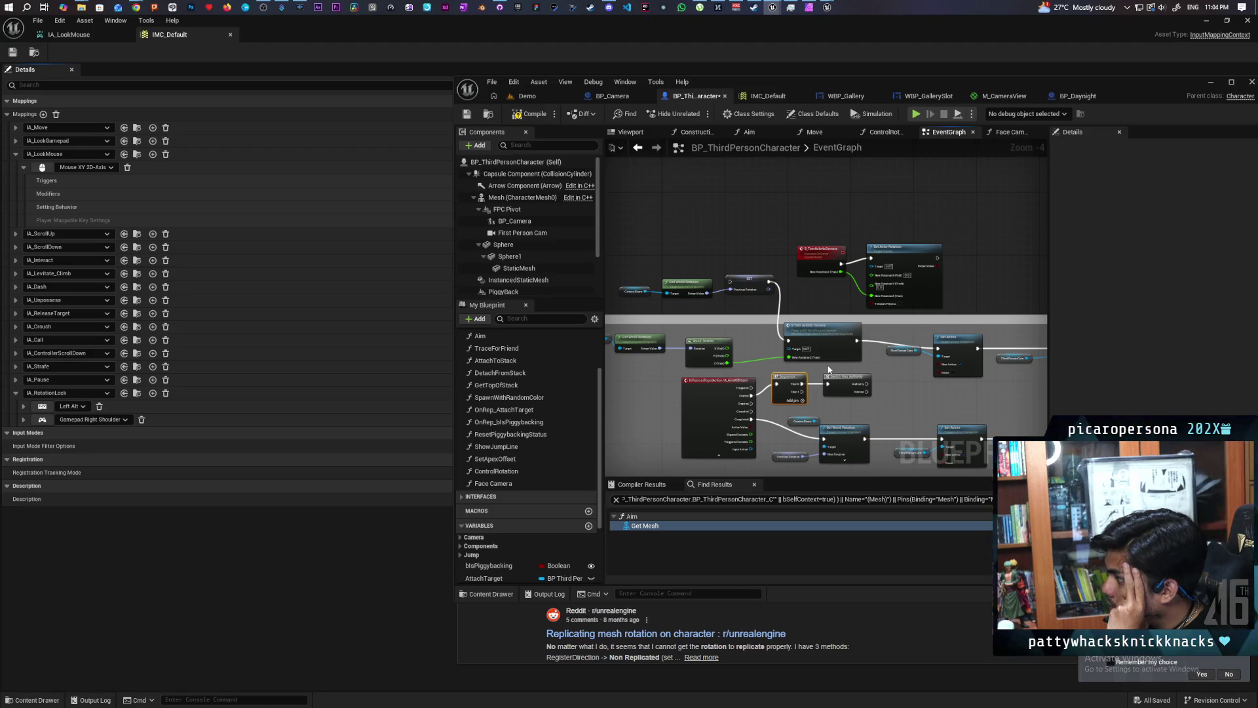
pyautogui.scroll(2, 829, 369)
pyautogui.scroll(2, 735, 329)
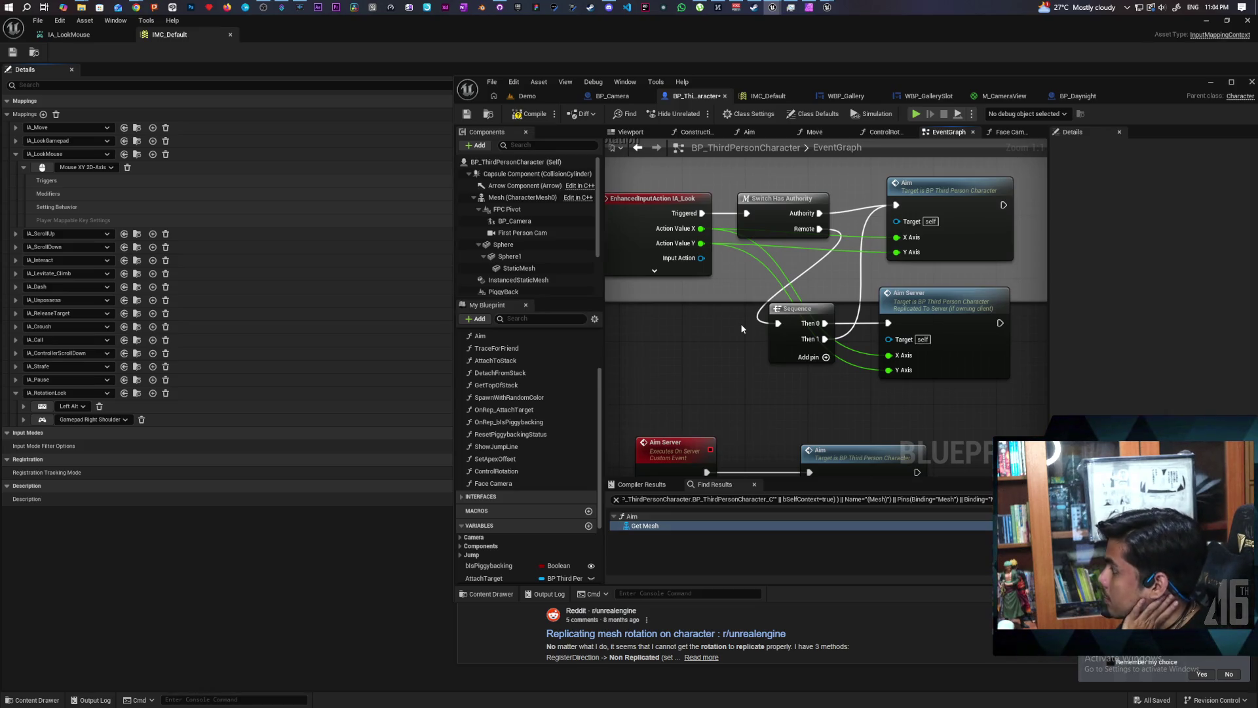
# Bring the aim nodes into view and select the existing Set Actor Rotation node.
pyautogui.scroll(-4, 741, 324)
pyautogui.scroll(4, 910, 269)
pyautogui.scroll(-5, 828, 261)
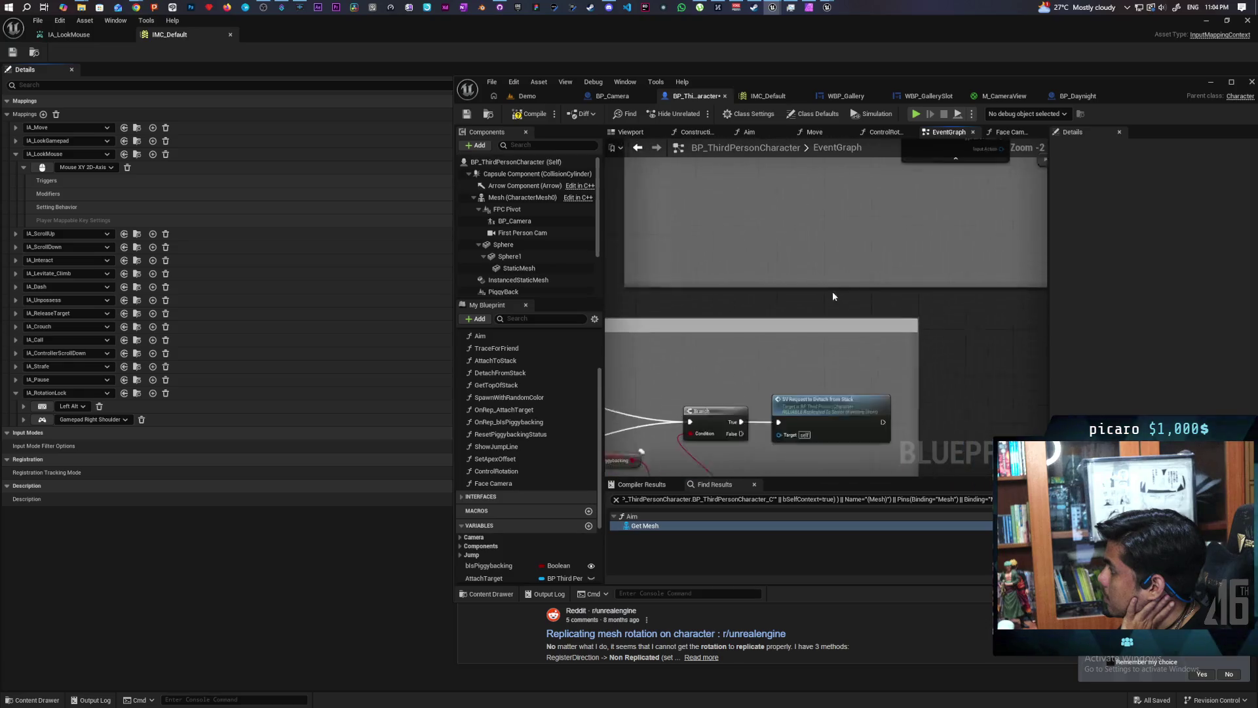
pyautogui.scroll(3, 753, 279)
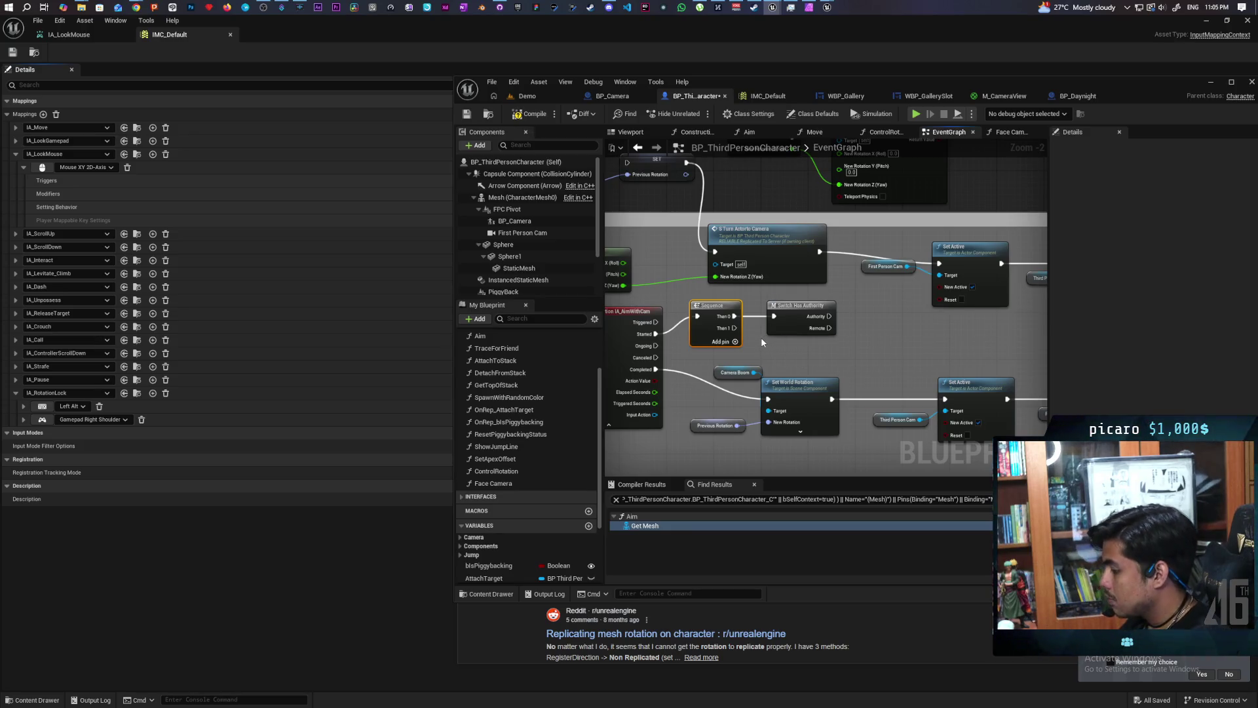
pyautogui.moveTo(764, 338)
pyautogui.mouseDown()
pyautogui.moveTo(872, 372)
pyautogui.moveTo(883, 394)
pyautogui.moveTo(831, 388)
pyautogui.moveTo(835, 370)
pyautogui.moveTo(844, 388)
pyautogui.moveTo(870, 373)
pyautogui.mouseUp()
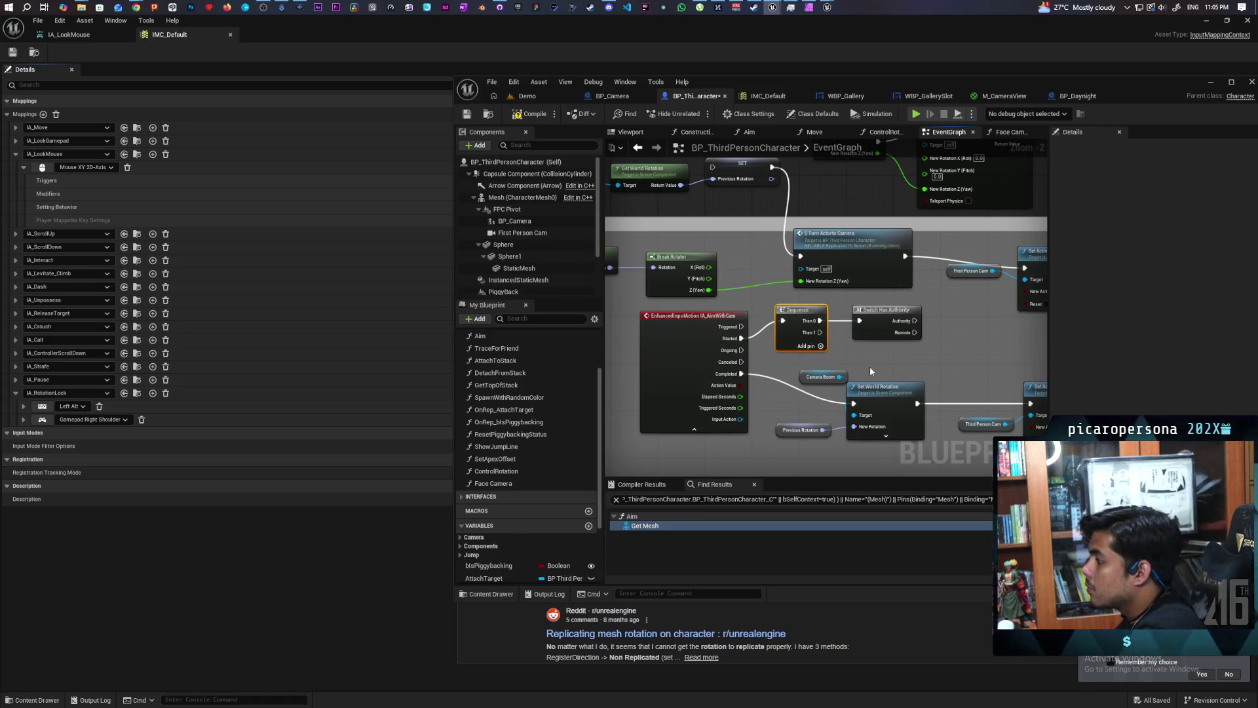
pyautogui.click(867, 328)
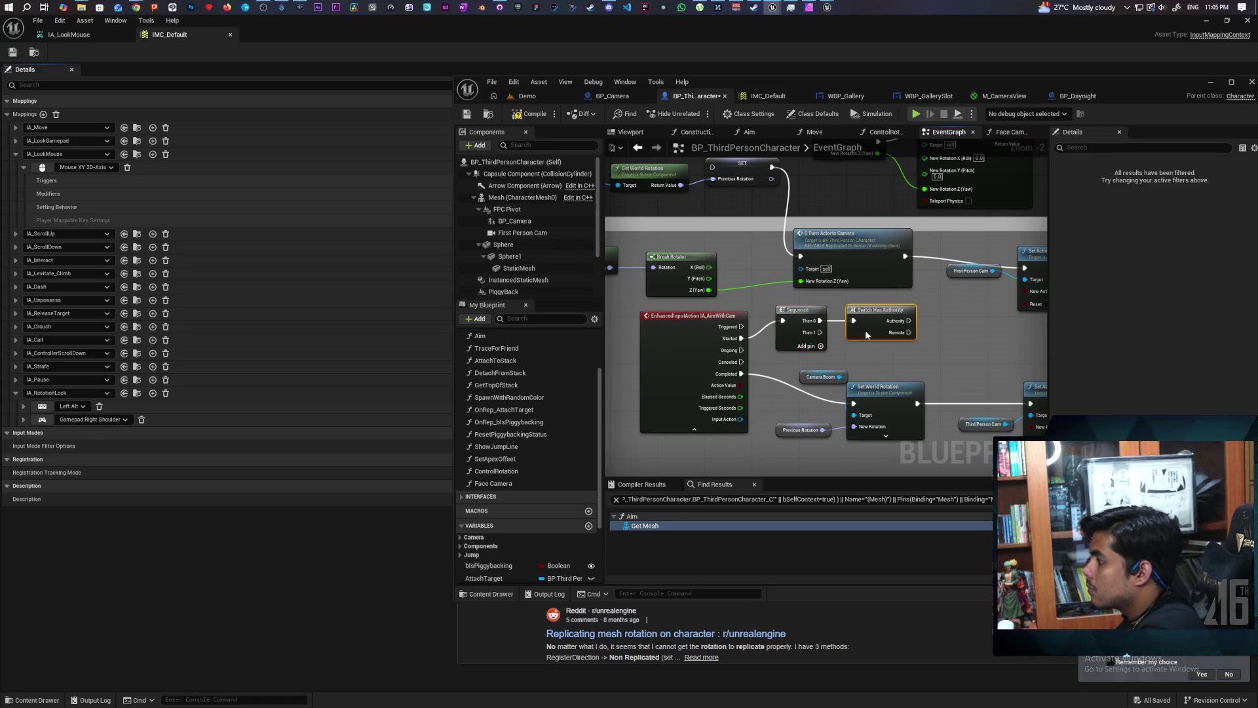
pyautogui.moveTo(917, 345); pyautogui.dragTo(841, 418)
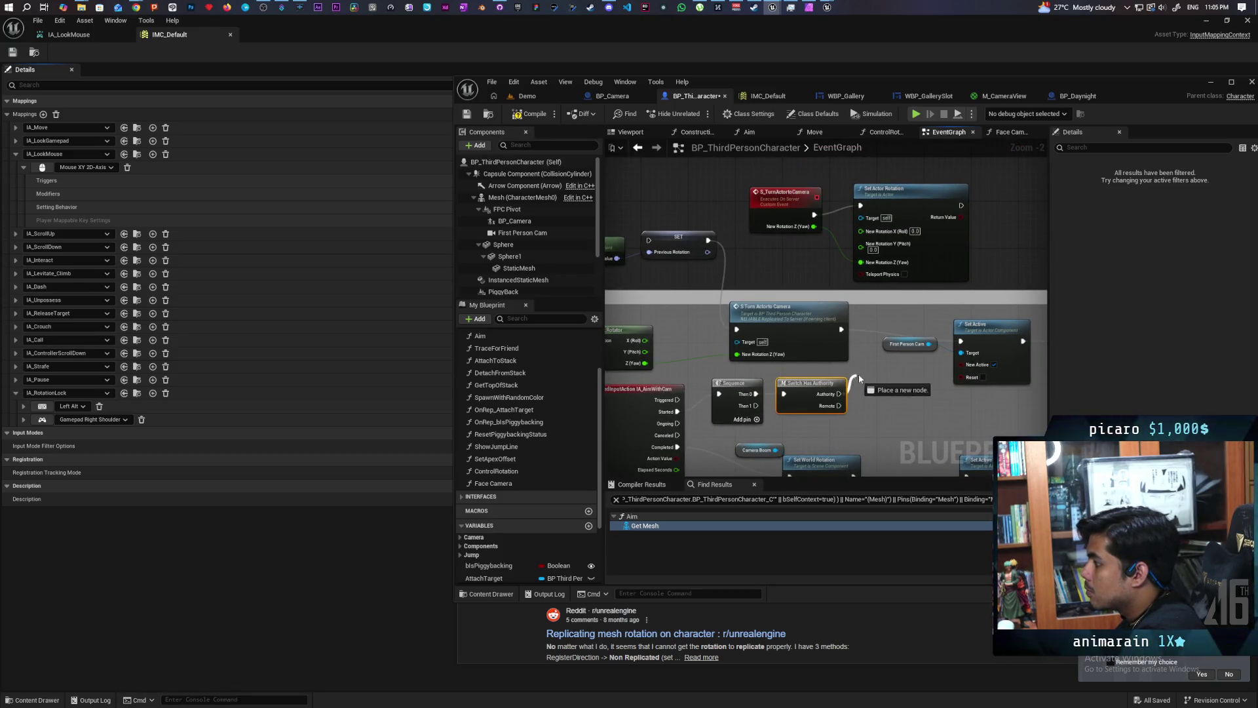
pyautogui.moveTo(879, 364)
pyautogui.mouseDown()
pyautogui.moveTo(876, 392)
pyautogui.moveTo(842, 394)
pyautogui.mouseUp()
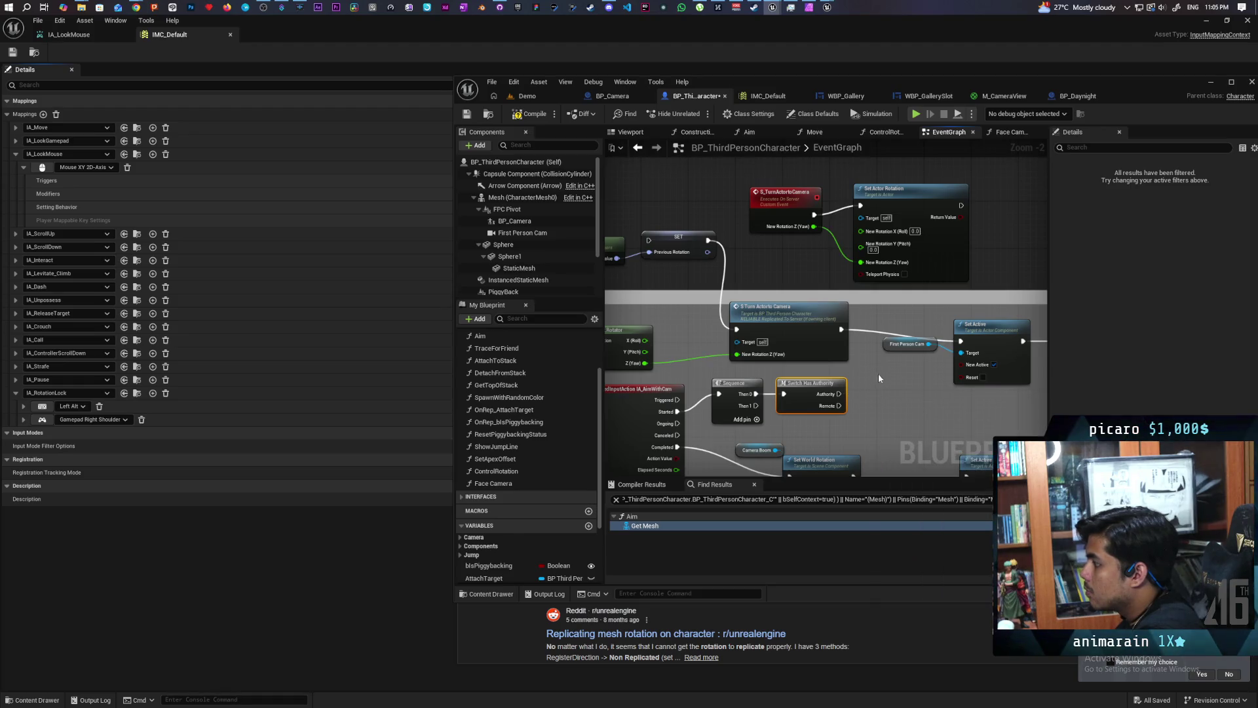
pyautogui.click(911, 199)
pyautogui.moveTo(891, 427)
pyautogui.mouseDown()
pyautogui.moveTo(932, 425)
pyautogui.moveTo(922, 344)
pyautogui.moveTo(937, 353)
pyautogui.moveTo(1008, 198)
pyautogui.moveTo(939, 278)
pyautogui.mouseUp()
# Paste a copy of Set Actor Rotation and wire Break Rotator's Z (Yaw) into its New Rotation Z.
pyautogui.hotkey('ctrl', 'v')
pyautogui.moveTo(771, 447)
pyautogui.mouseDown()
pyautogui.moveTo(784, 296)
pyautogui.moveTo(786, 340)
pyautogui.moveTo(815, 350)
pyautogui.moveTo(823, 457)
pyautogui.mouseUp()
pyautogui.moveTo(1023, 272); pyautogui.dragTo(833, 190)
pyautogui.moveTo(764, 267); pyautogui.dragTo(850, 204)
pyautogui.moveTo(708, 428)
pyautogui.mouseDown()
pyautogui.moveTo(819, 276)
pyautogui.moveTo(896, 201)
pyautogui.mouseUp()
pyautogui.moveTo(920, 286)
pyautogui.mouseDown()
pyautogui.moveTo(867, 291)
pyautogui.moveTo(848, 205)
pyautogui.mouseUp()
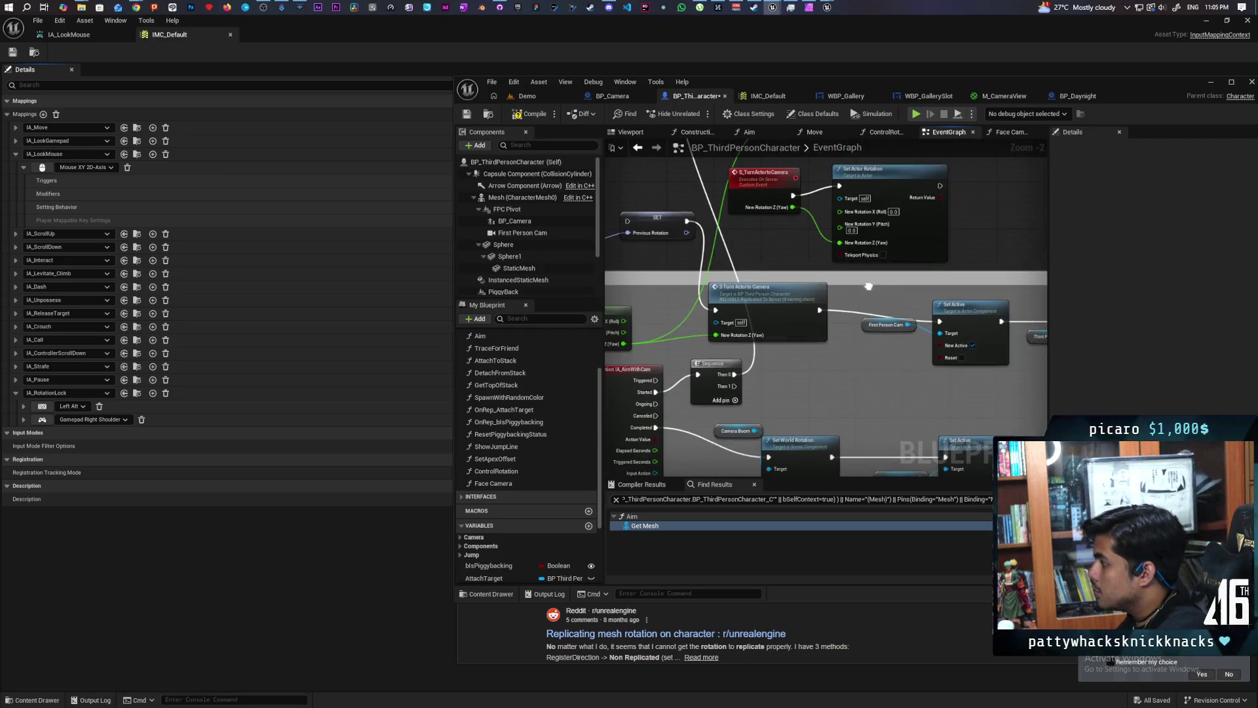
pyautogui.moveTo(793, 376)
pyautogui.mouseDown()
pyautogui.moveTo(840, 429)
pyautogui.moveTo(844, 366)
pyautogui.mouseUp()
pyautogui.click(824, 414)
# Duplicate the S Turn Actorto Camera call and position Switch Has Authority above the turn nodes.
pyautogui.hotkey('ctrl', 'c')
pyautogui.hotkey('ctrl', 'v')
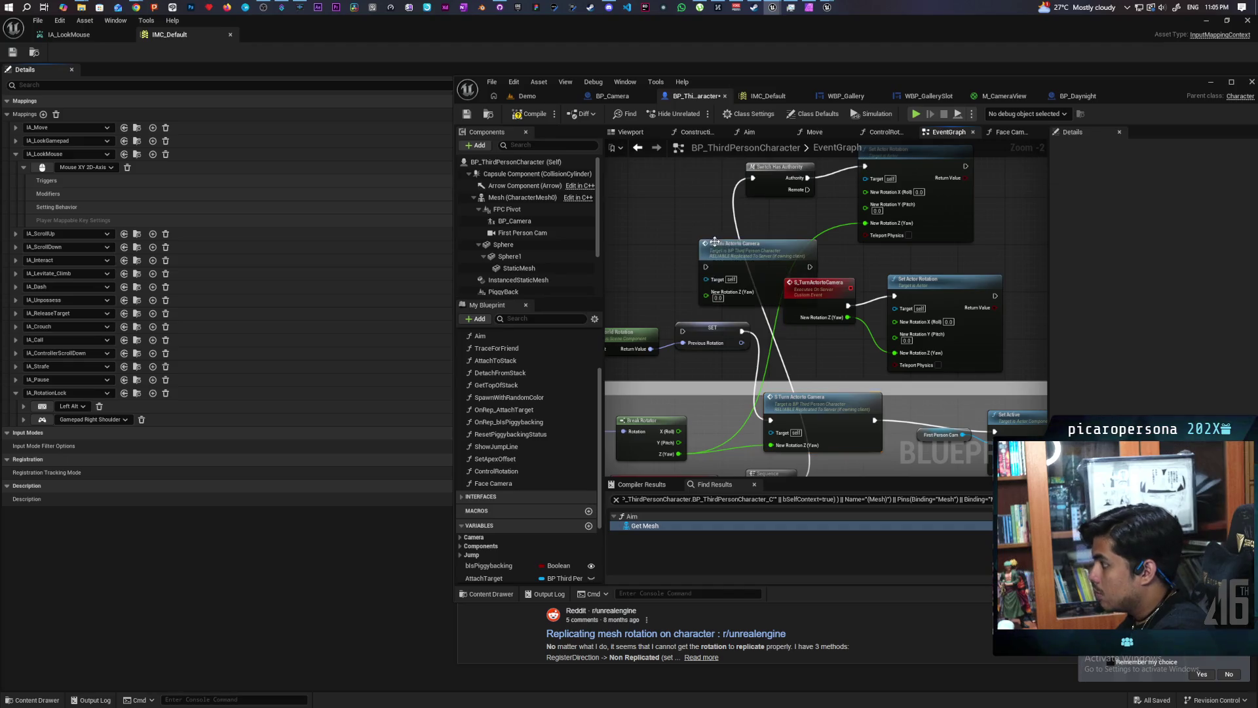
pyautogui.moveTo(745, 256); pyautogui.dragTo(751, 226)
pyautogui.moveTo(768, 185)
pyautogui.mouseDown()
pyautogui.moveTo(655, 179)
pyautogui.moveTo(712, 237)
pyautogui.mouseUp()
pyautogui.moveTo(723, 382); pyautogui.dragTo(777, 321)
pyautogui.moveTo(796, 270)
pyautogui.mouseDown()
pyautogui.moveTo(820, 341)
pyautogui.moveTo(806, 435)
pyautogui.moveTo(765, 441)
pyautogui.mouseUp()
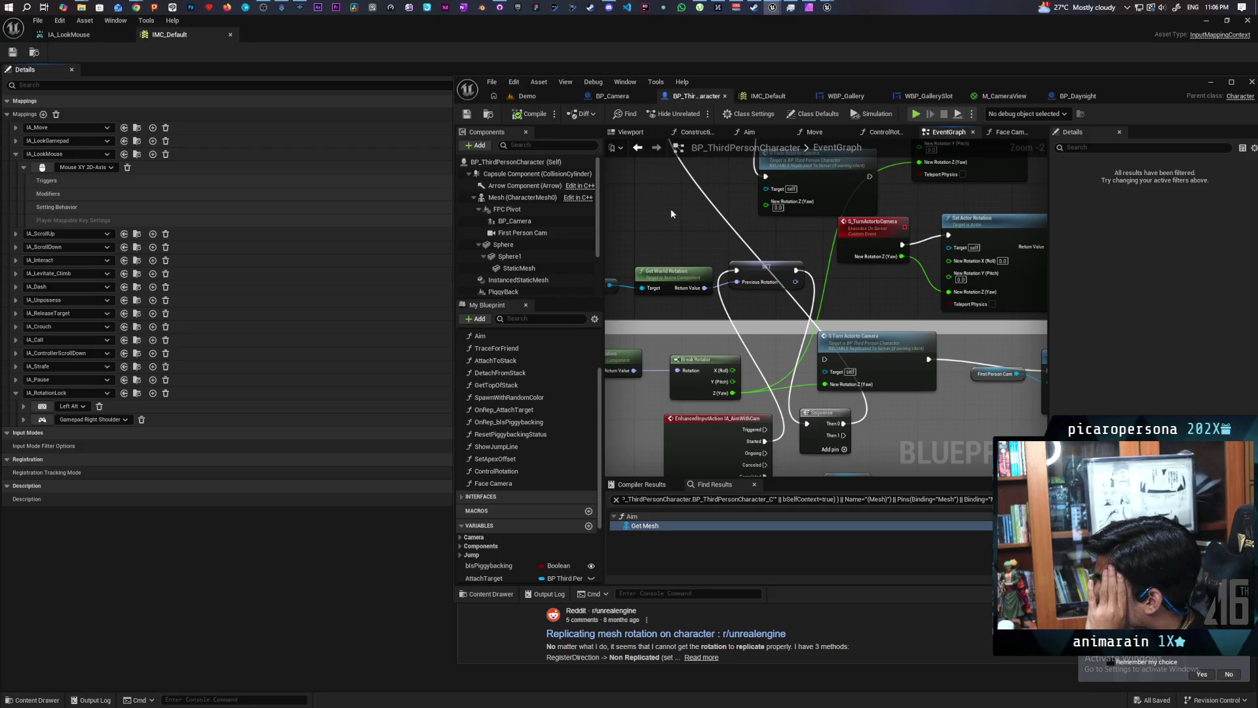
# Wire the Sequence's Then 1 output into Set Active.
pyautogui.scroll(-1, 671, 212)
pyautogui.moveTo(670, 215); pyautogui.dragTo(789, 217)
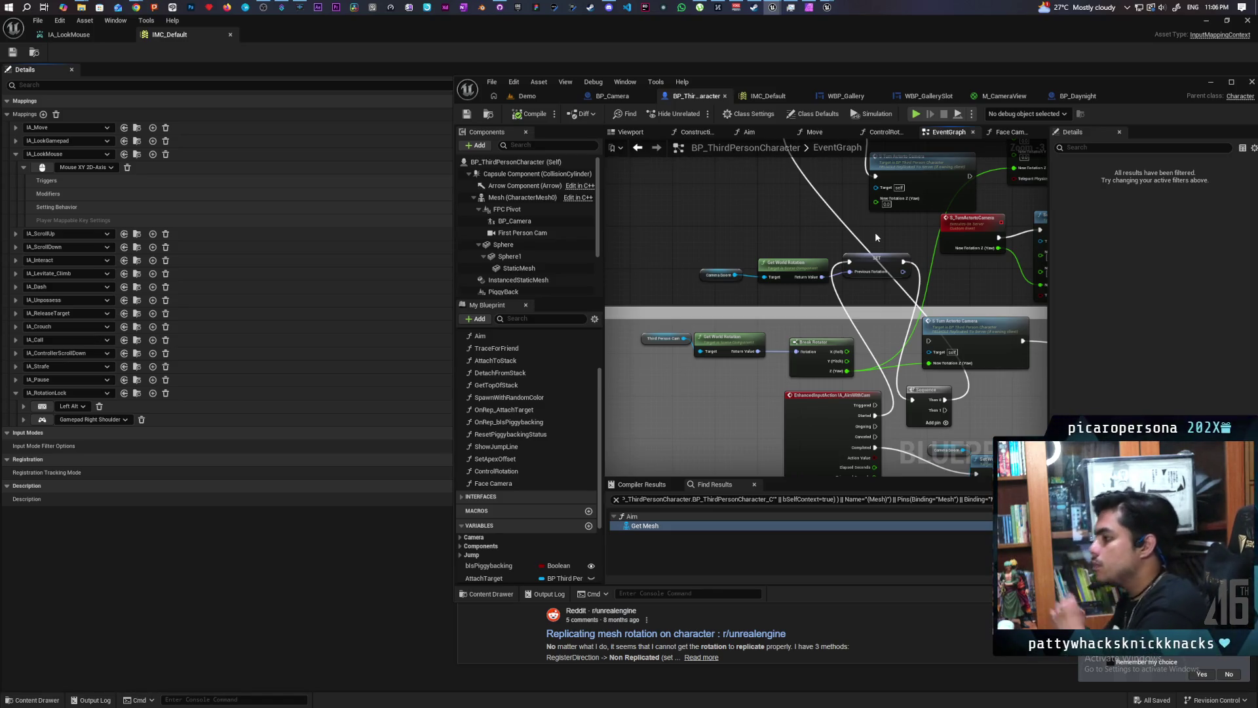
pyautogui.moveTo(835, 333); pyautogui.dragTo(740, 228)
pyautogui.moveTo(827, 413)
pyautogui.mouseDown()
pyautogui.moveTo(919, 342)
pyautogui.moveTo(875, 411)
pyautogui.mouseUp()
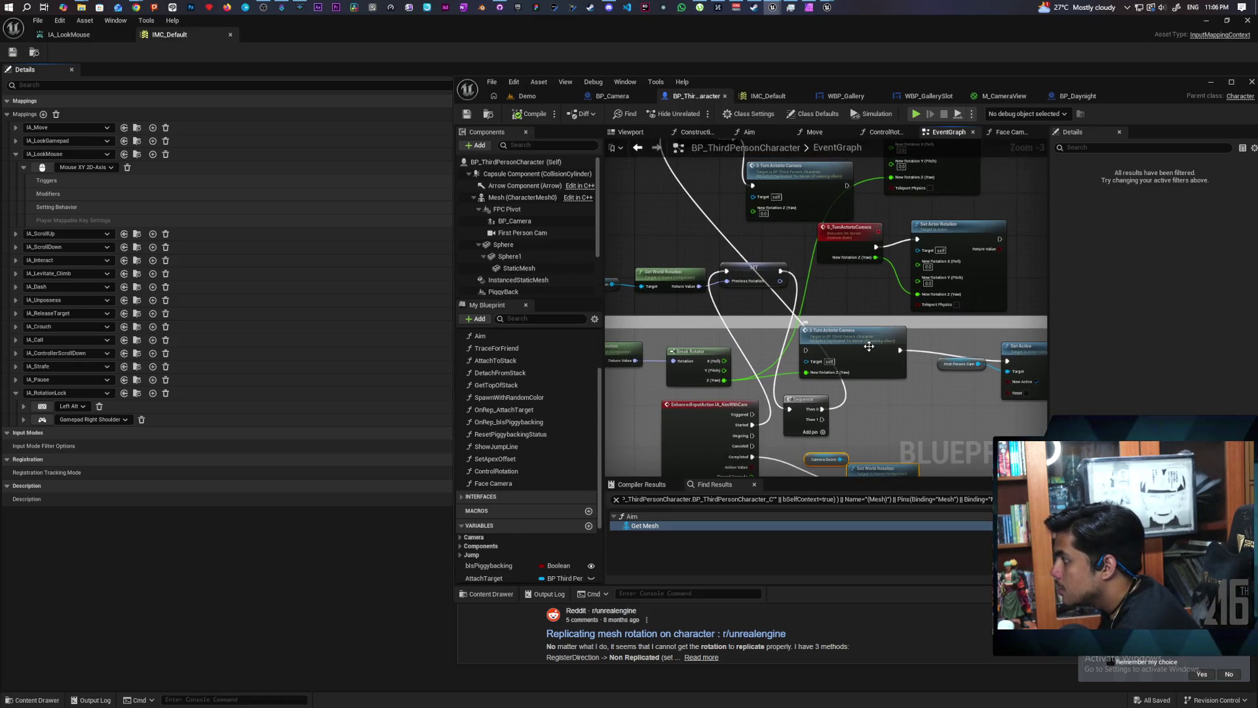
pyautogui.moveTo(869, 386)
pyautogui.mouseDown()
pyautogui.moveTo(888, 389)
pyautogui.moveTo(875, 335)
pyautogui.mouseUp()
pyautogui.moveTo(828, 409); pyautogui.dragTo(1013, 350)
# Feed Break Rotator's Z (Yaw) into the upper turn call and delete the duplicate lower one.
pyautogui.moveTo(891, 375); pyautogui.dragTo(910, 401)
pyautogui.moveTo(749, 397)
pyautogui.mouseDown()
pyautogui.moveTo(756, 268)
pyautogui.moveTo(778, 225)
pyautogui.mouseUp()
pyautogui.click(898, 389)
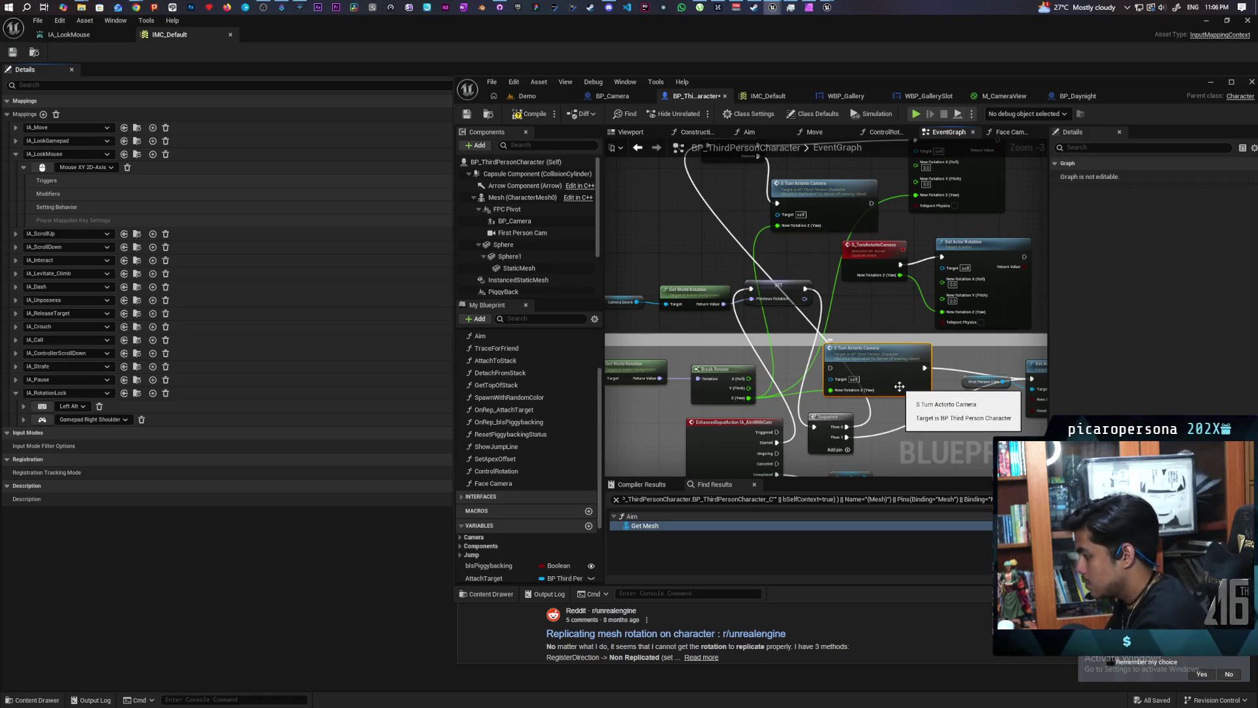
pyautogui.press('Delete')
pyautogui.moveTo(898, 386); pyautogui.dragTo(885, 350)
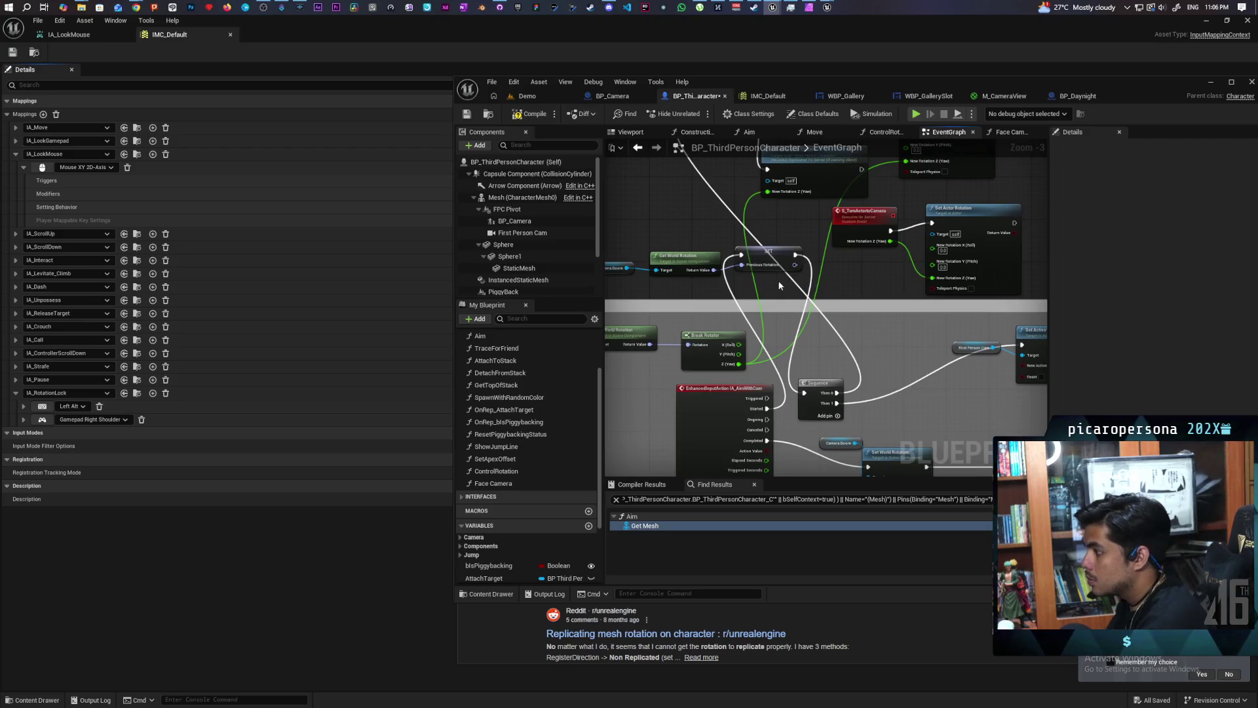
pyautogui.moveTo(762, 252)
pyautogui.mouseDown()
pyautogui.moveTo(815, 398)
pyautogui.moveTo(878, 378)
pyautogui.moveTo(818, 413)
pyautogui.mouseUp()
pyautogui.click(818, 403)
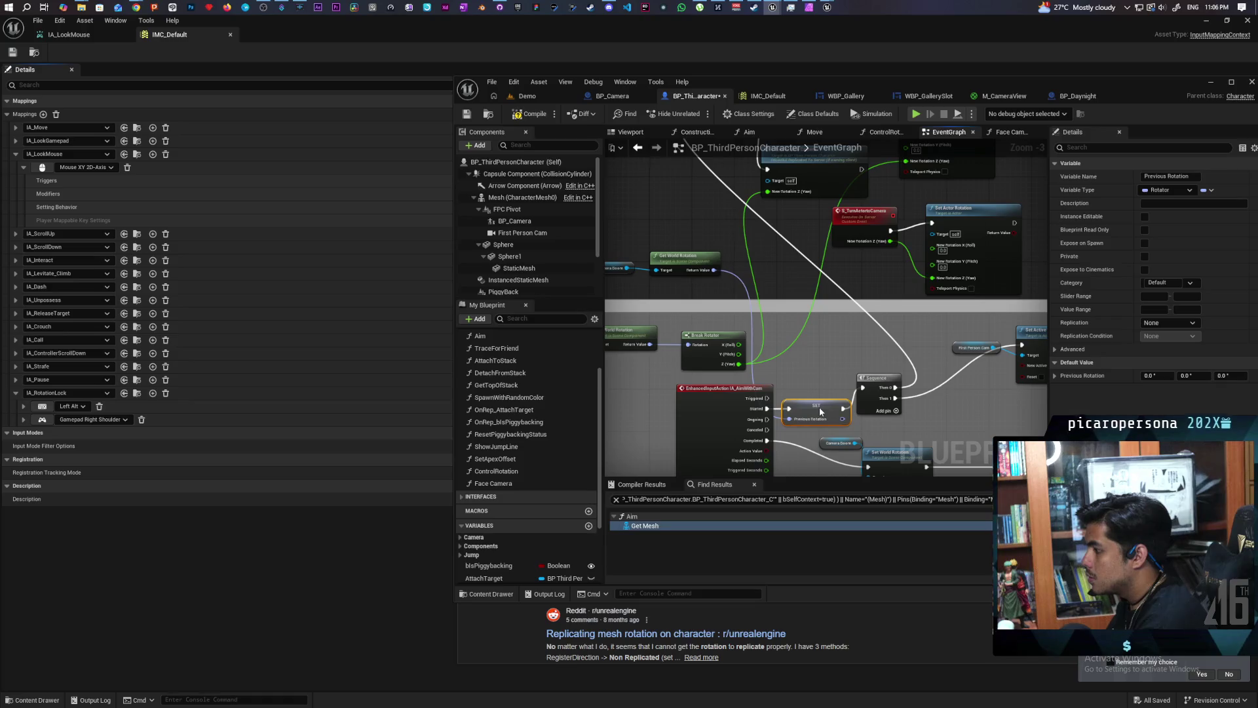
# Chain the turn call's execution into Set Actor Rotation, tidy the nodes, and compile.
pyautogui.moveTo(870, 379); pyautogui.dragTo(871, 399)
pyautogui.scroll(-1, 861, 401)
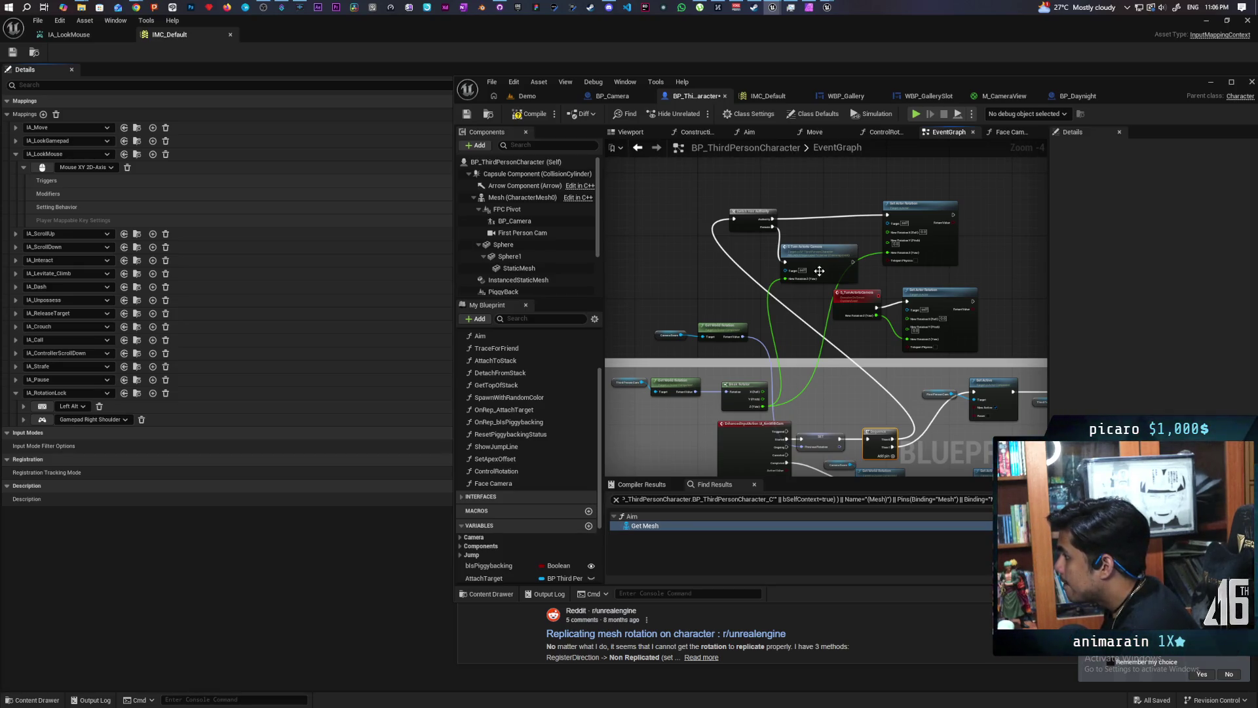
pyautogui.scroll(2, 831, 274)
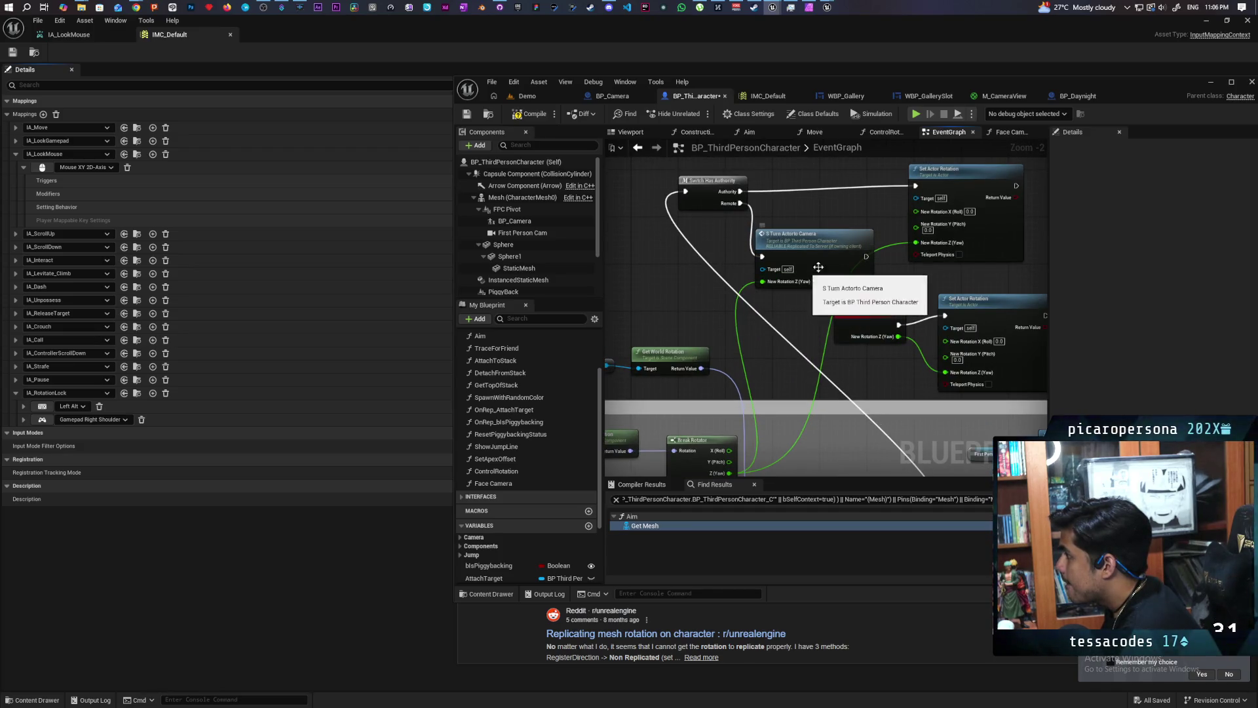
pyautogui.moveTo(866, 256); pyautogui.dragTo(915, 186)
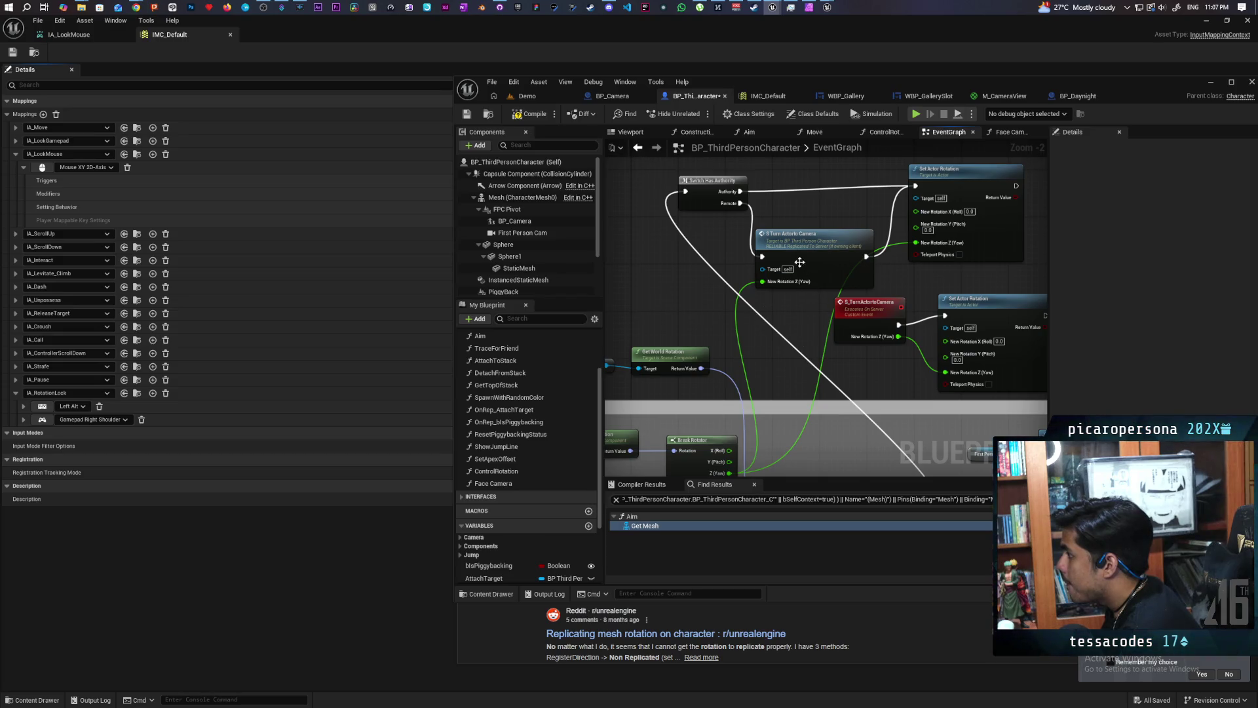
pyautogui.moveTo(713, 188); pyautogui.dragTo(713, 185)
pyautogui.click(529, 112)
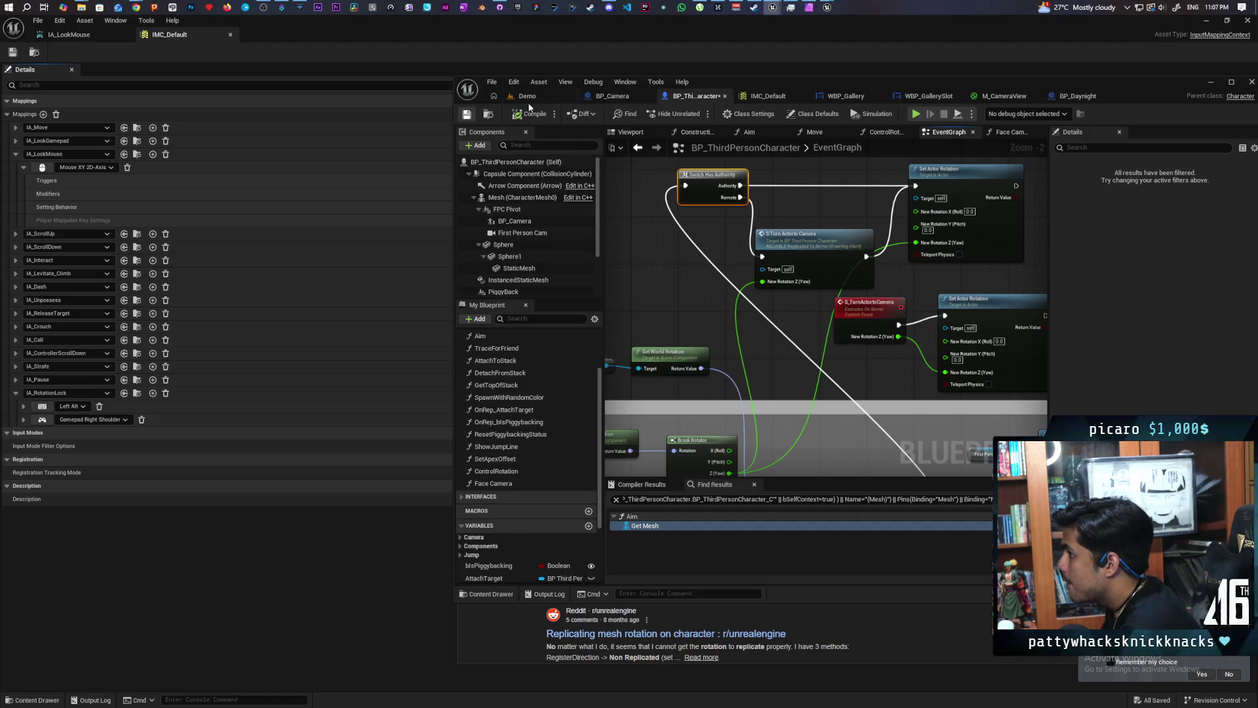
# Play with multiple clients, move and raise the camera to check the sphere turns in other windows.
pyautogui.hotkey('alt', 'p')
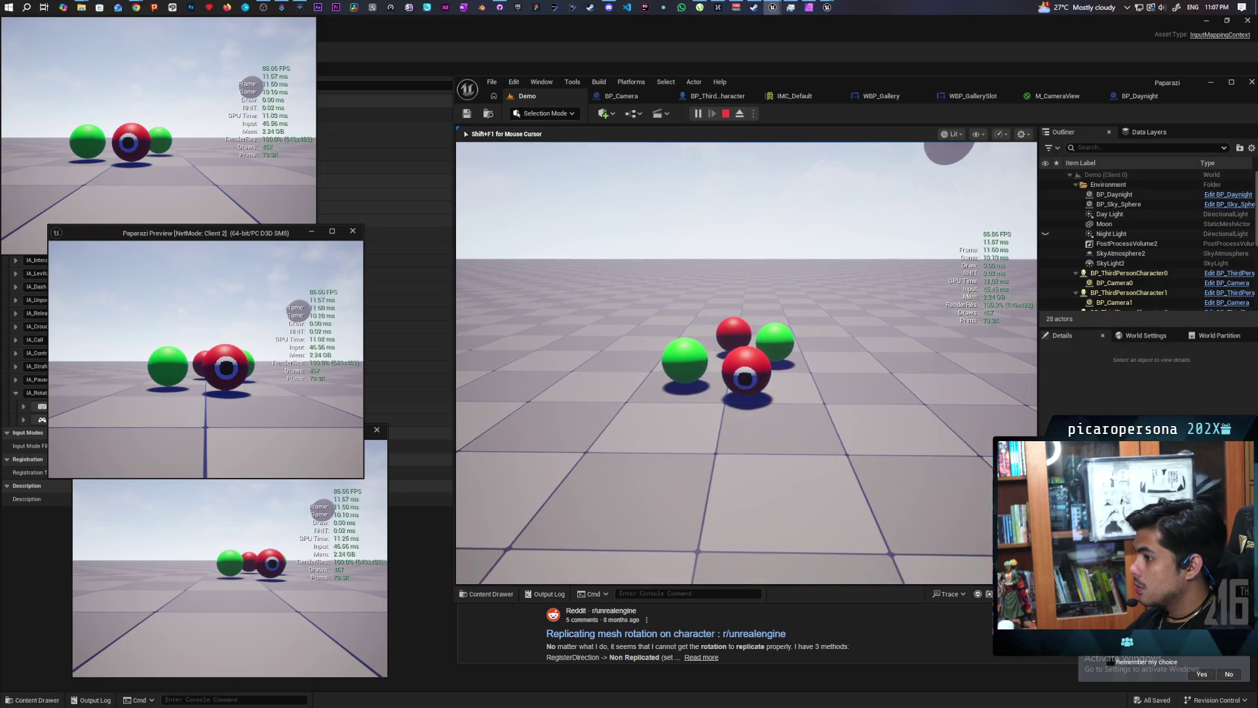
pyautogui.press('e')
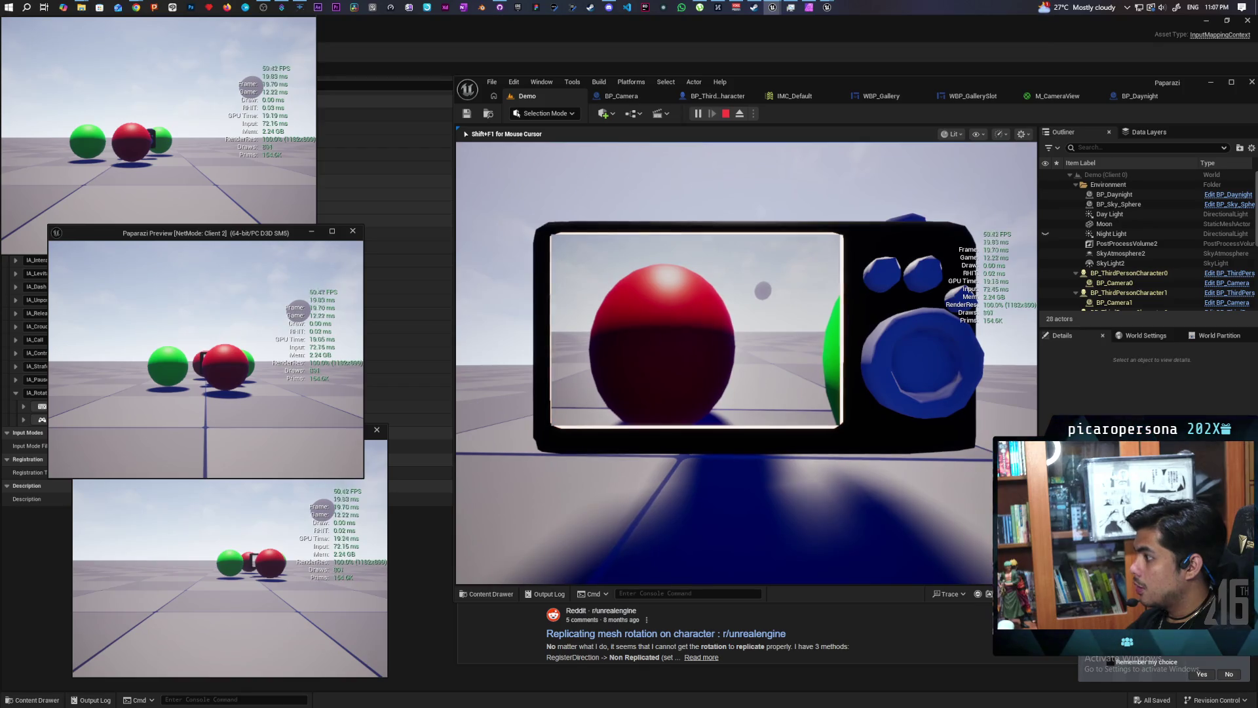
pyautogui.press('e')
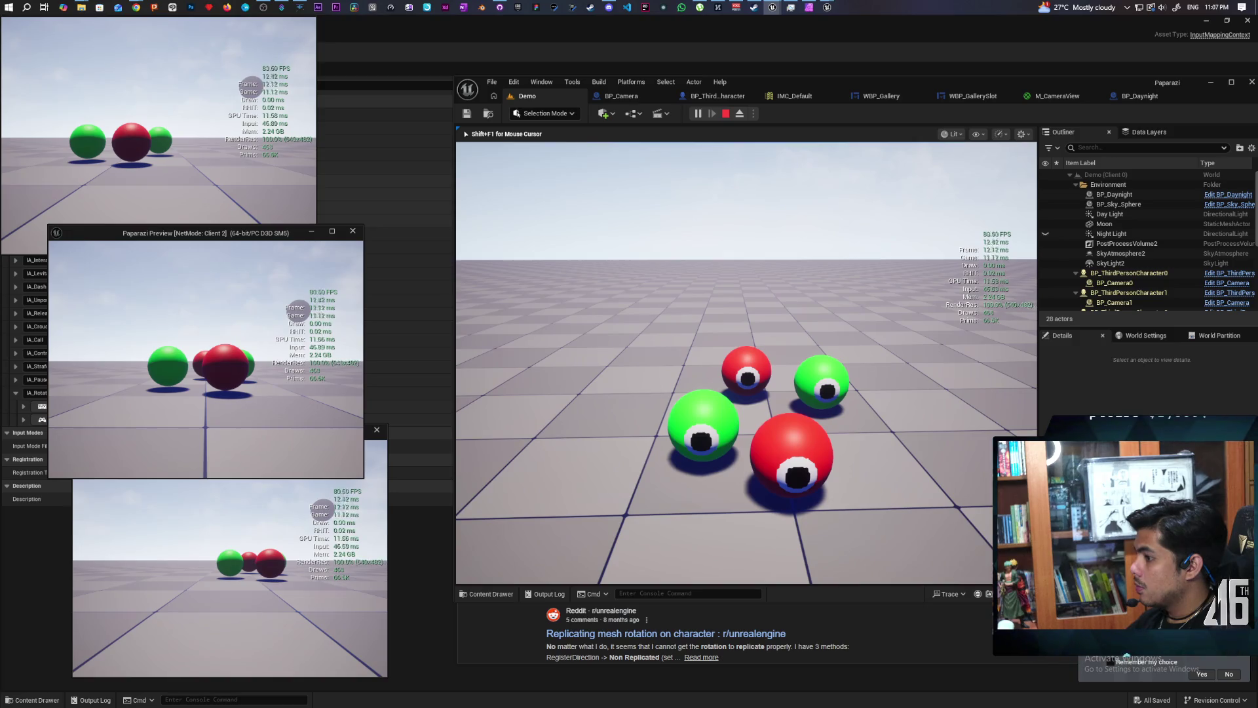
pyautogui.press('d')
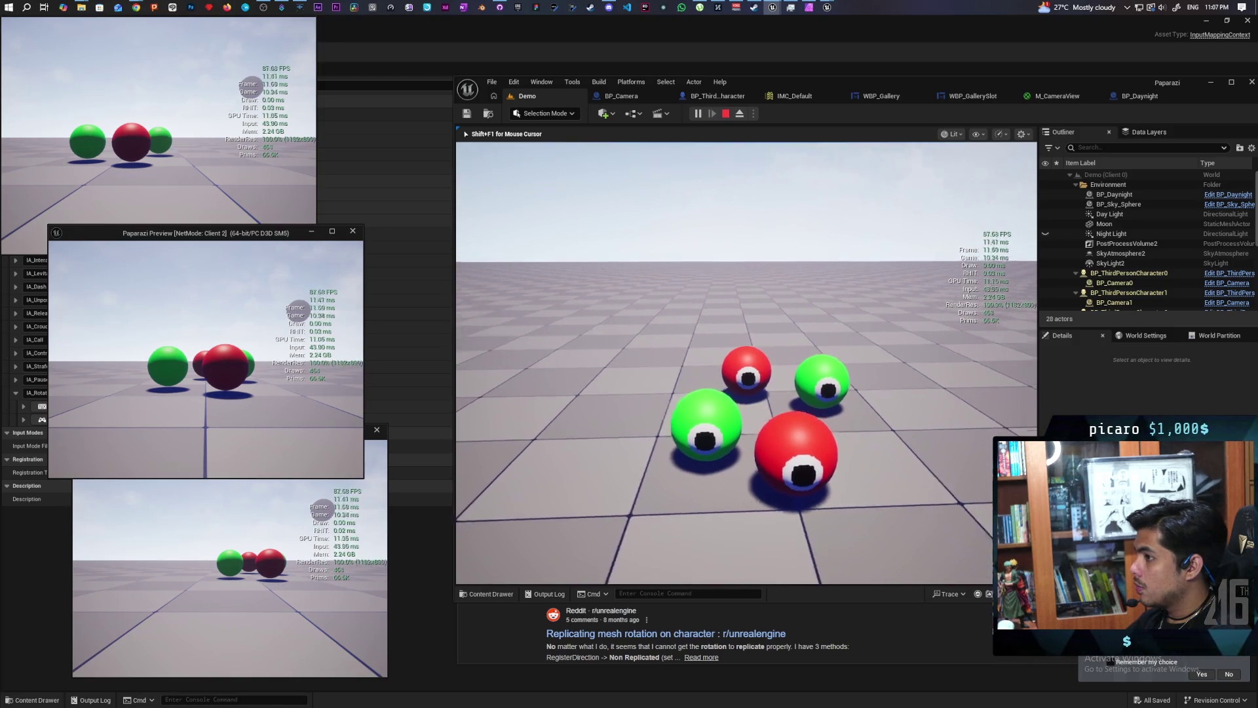
pyautogui.press('w')
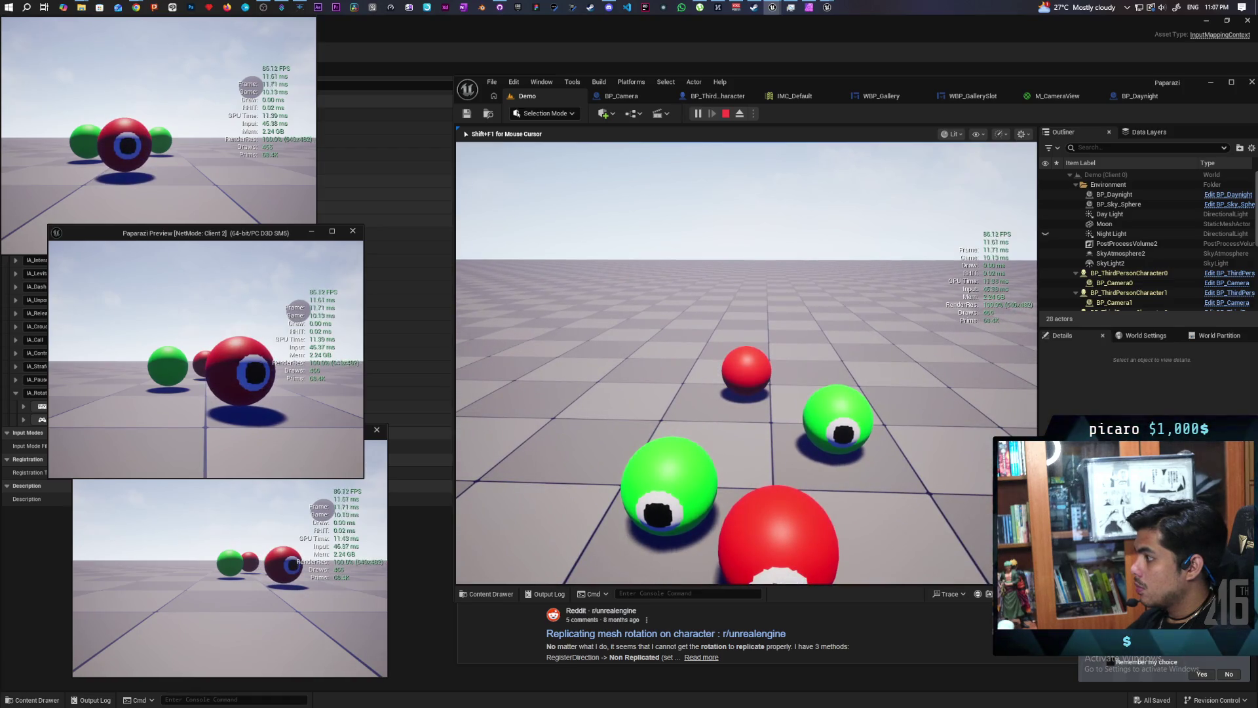
pyautogui.press('s')
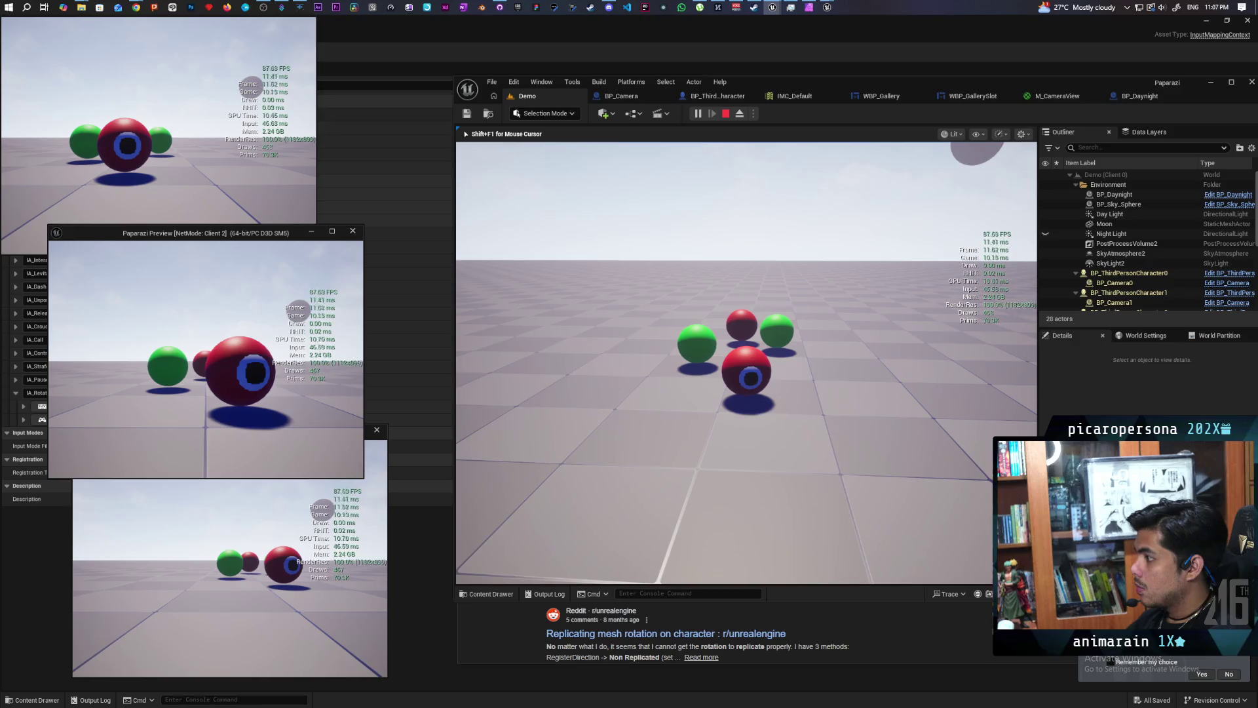
pyautogui.press('c')
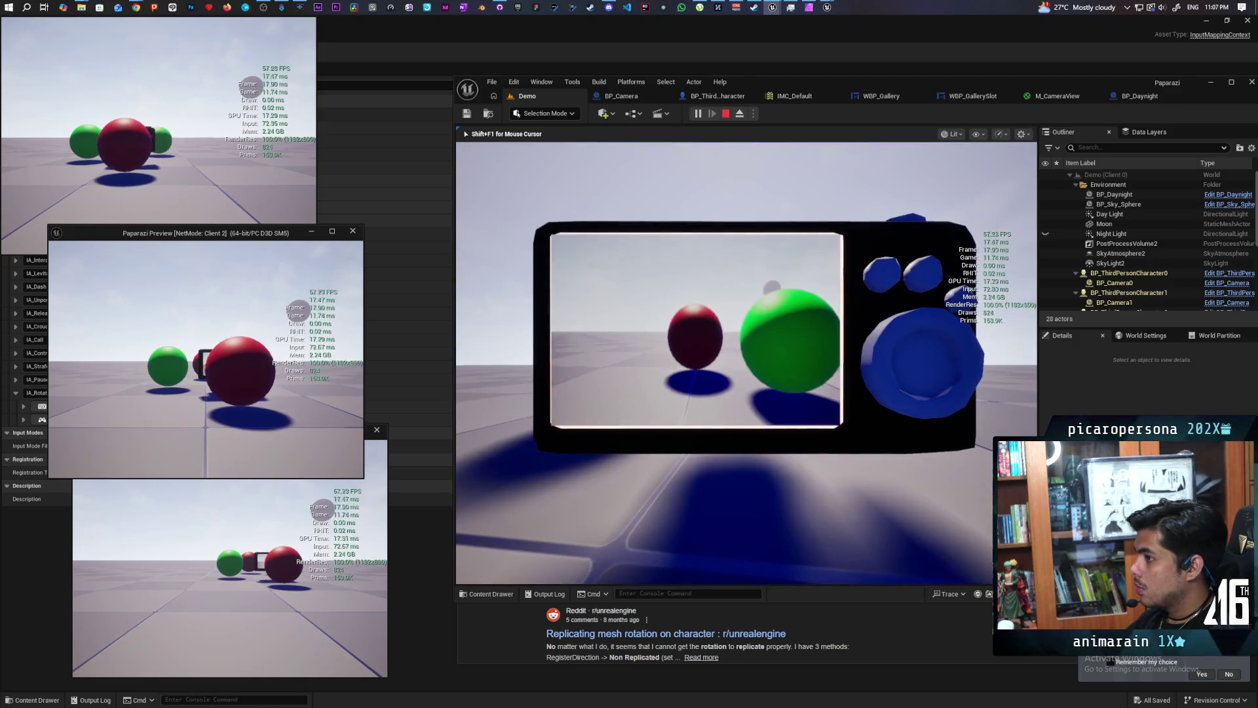
pyautogui.press('c')
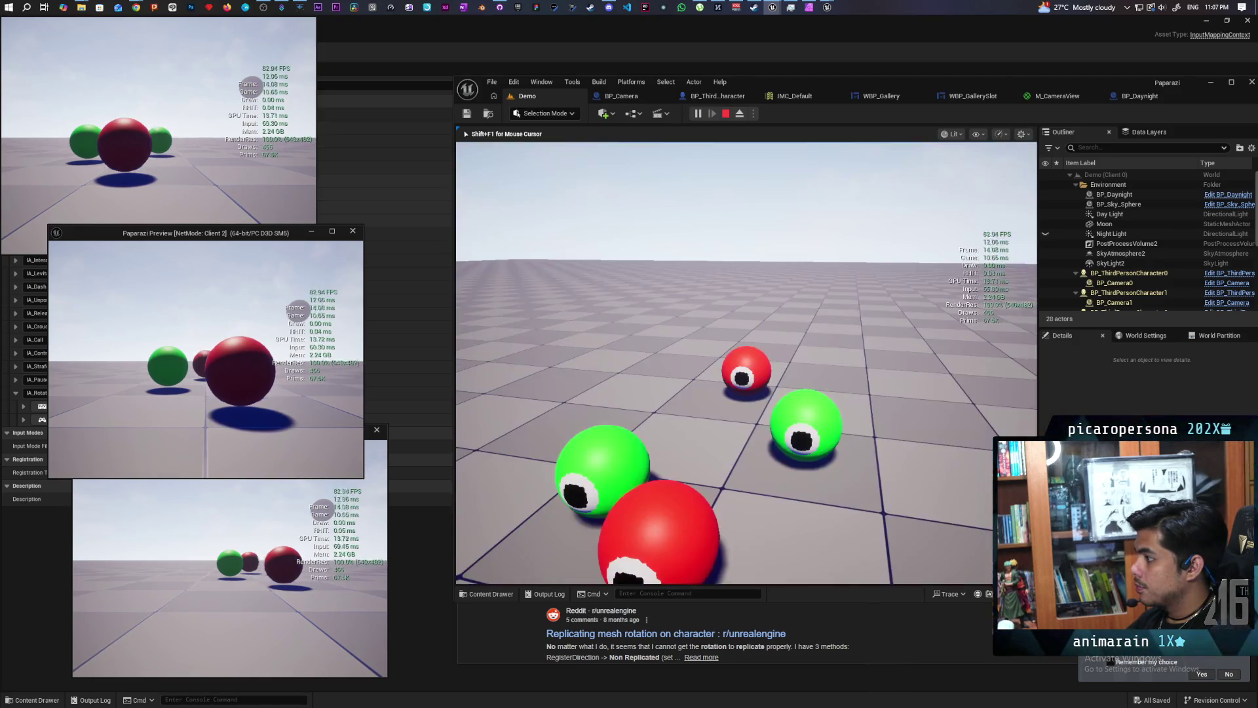
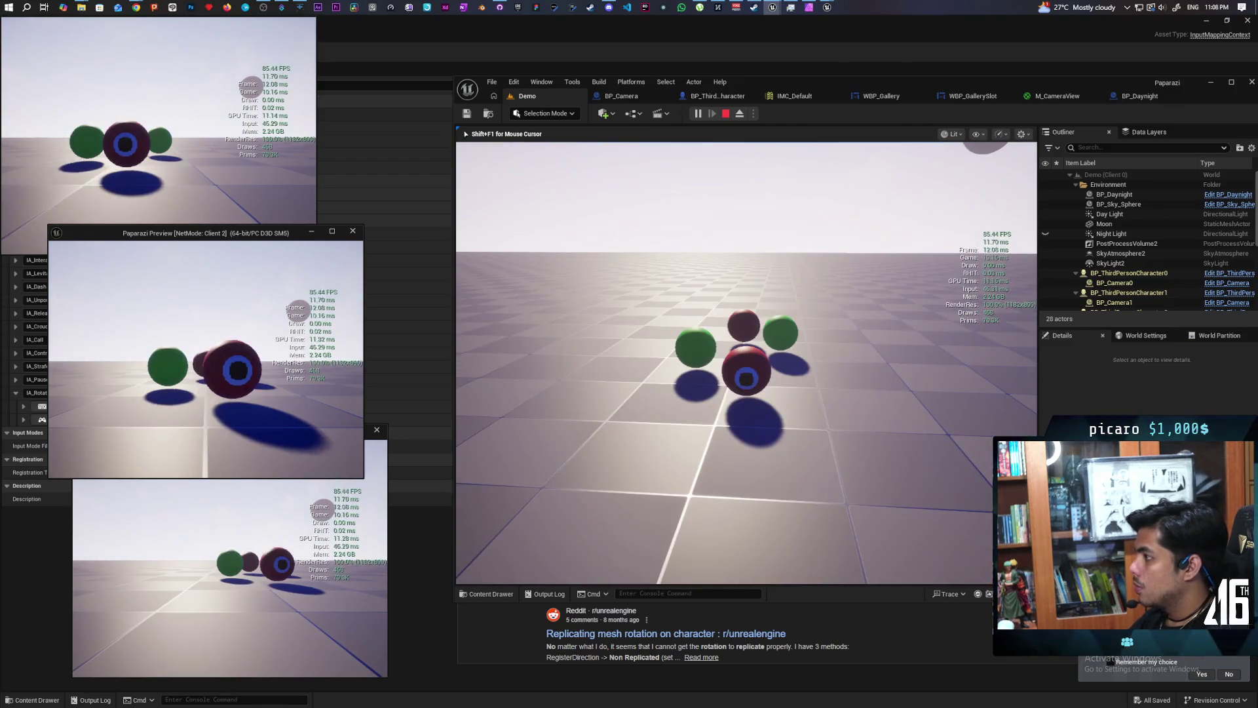
# Stop the multiplayer test and return to the AimWithCam nodes in the character's event graph.
pyautogui.press('Escape')
pyautogui.click(705, 97)
pyautogui.scroll(-1, 734, 378)
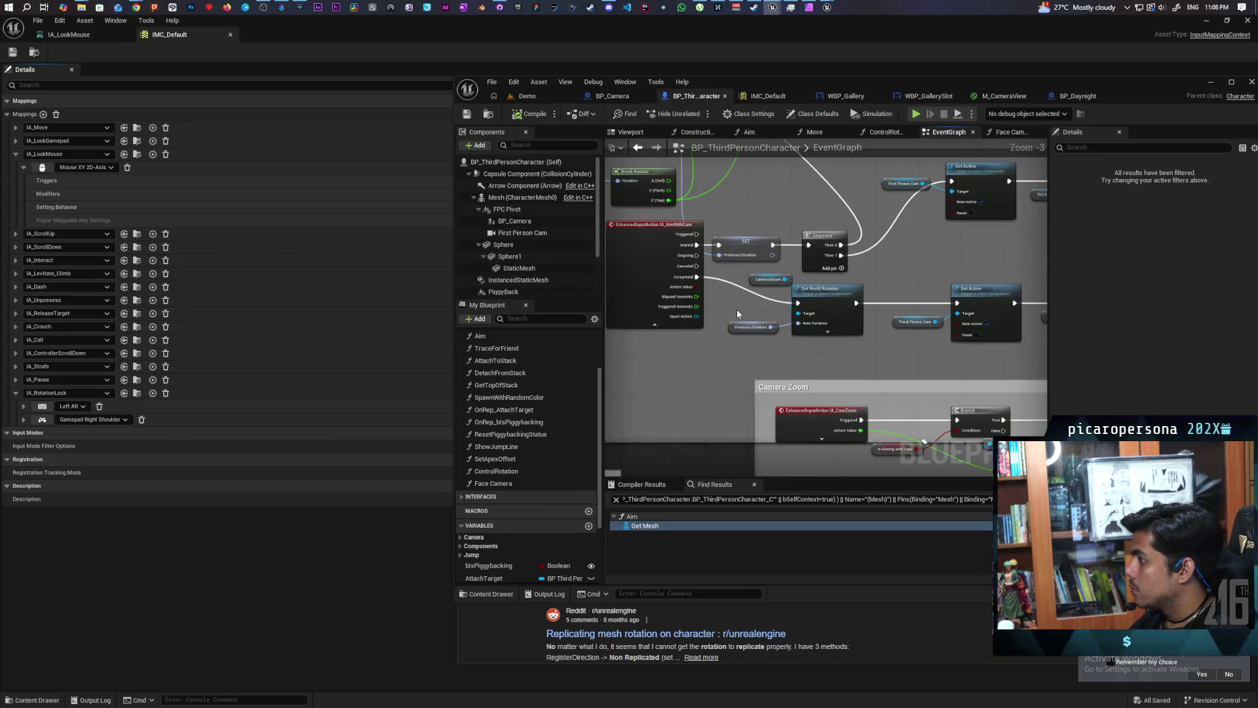
pyautogui.moveTo(737, 313)
pyautogui.mouseDown()
pyautogui.moveTo(752, 389)
pyautogui.moveTo(844, 390)
pyautogui.mouseUp()
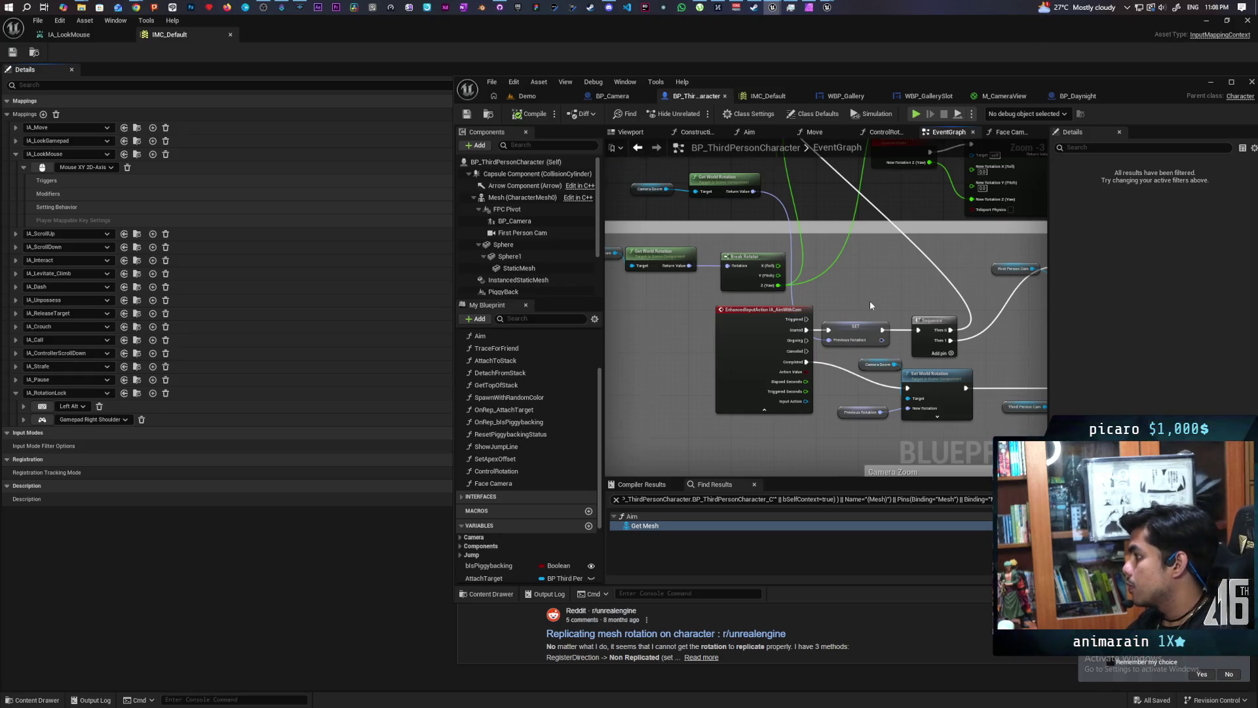
pyautogui.scroll(1, 870, 300)
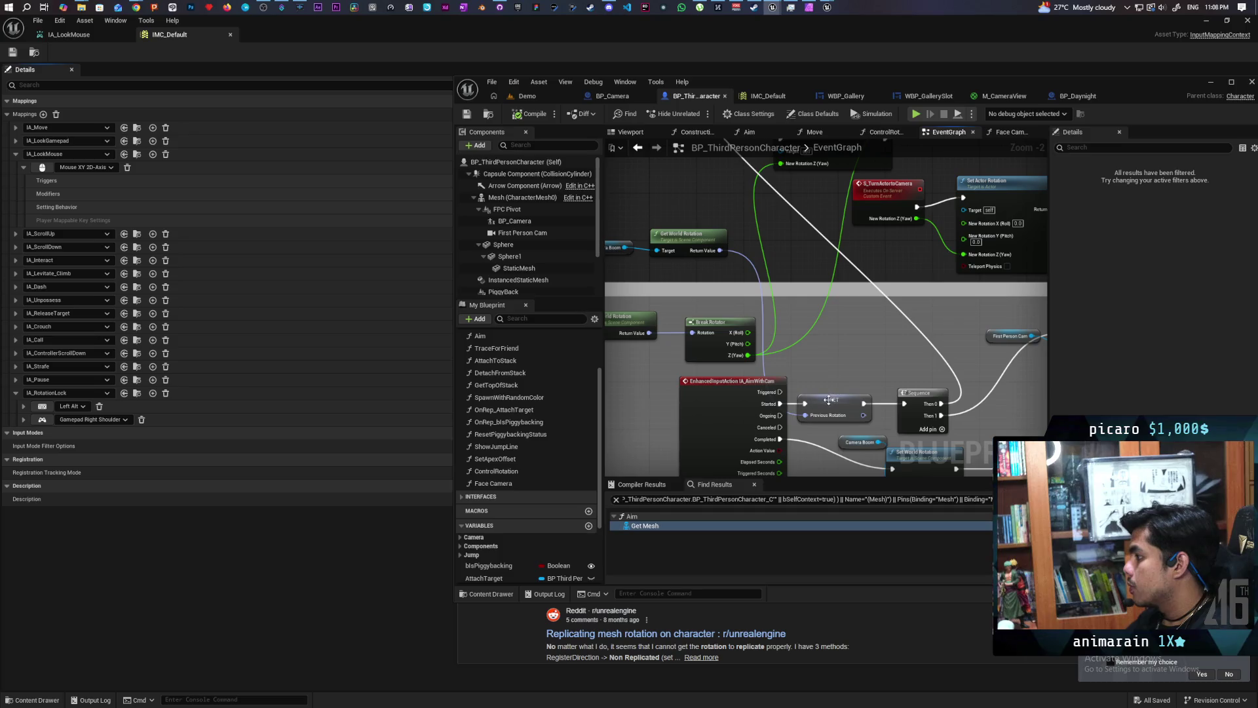
pyautogui.moveTo(829, 399)
pyautogui.mouseDown()
pyautogui.moveTo(809, 278)
pyautogui.moveTo(807, 329)
pyautogui.moveTo(831, 338)
pyautogui.moveTo(821, 344)
pyautogui.moveTo(817, 325)
pyautogui.mouseUp()
# Select the camera's Get World Rotation and Break Rotator nodes and move them up beside Set Actor Rotation.
pyautogui.scroll(-1, 823, 297)
pyautogui.scroll(-2, 823, 301)
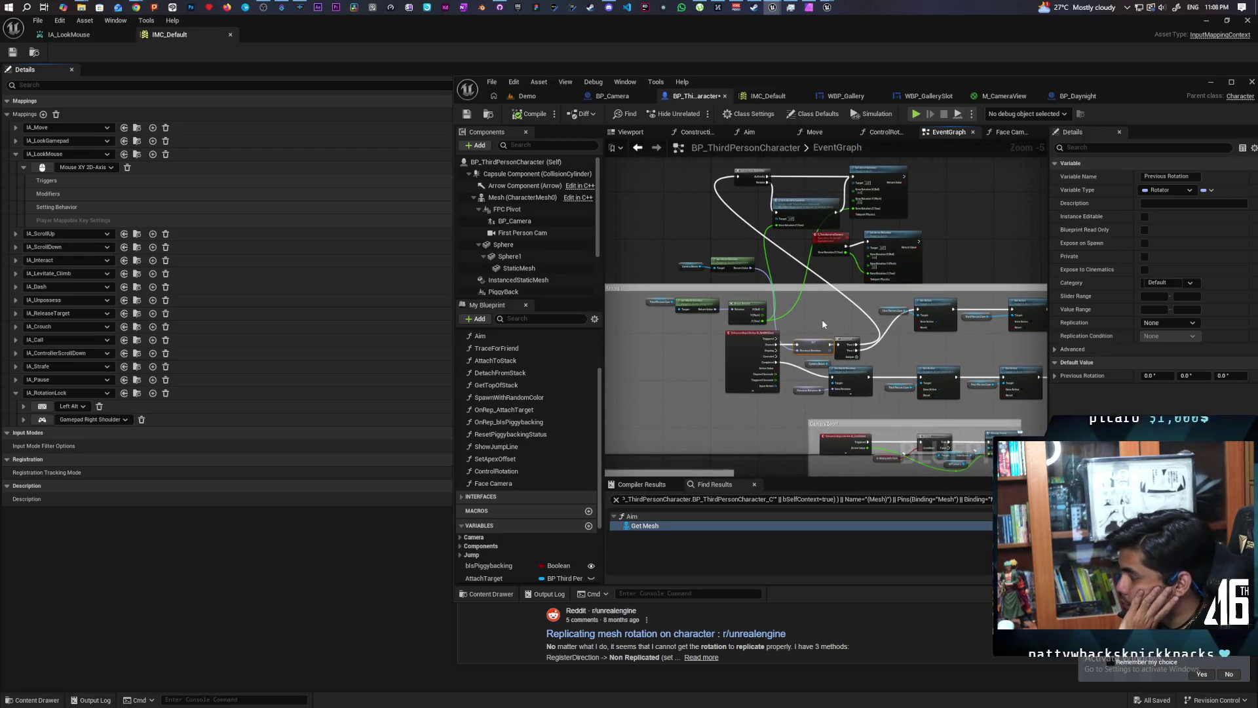
pyautogui.scroll(2, 816, 333)
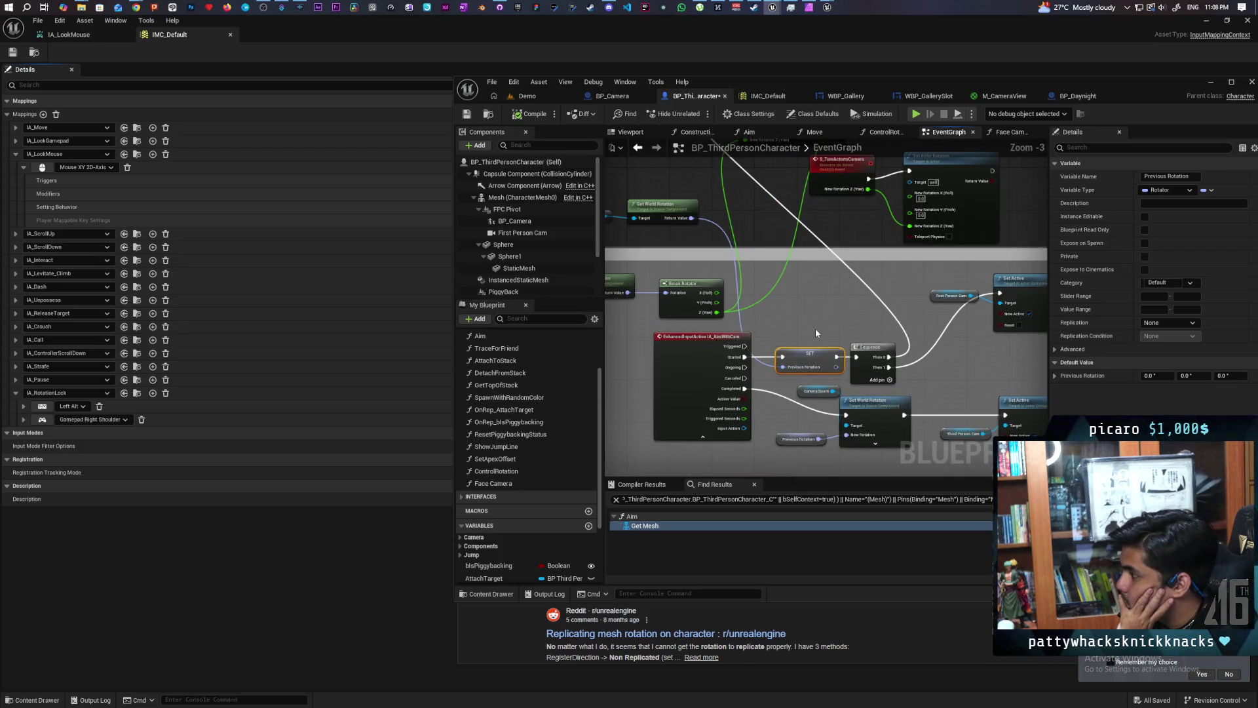
pyautogui.scroll(-1, 815, 328)
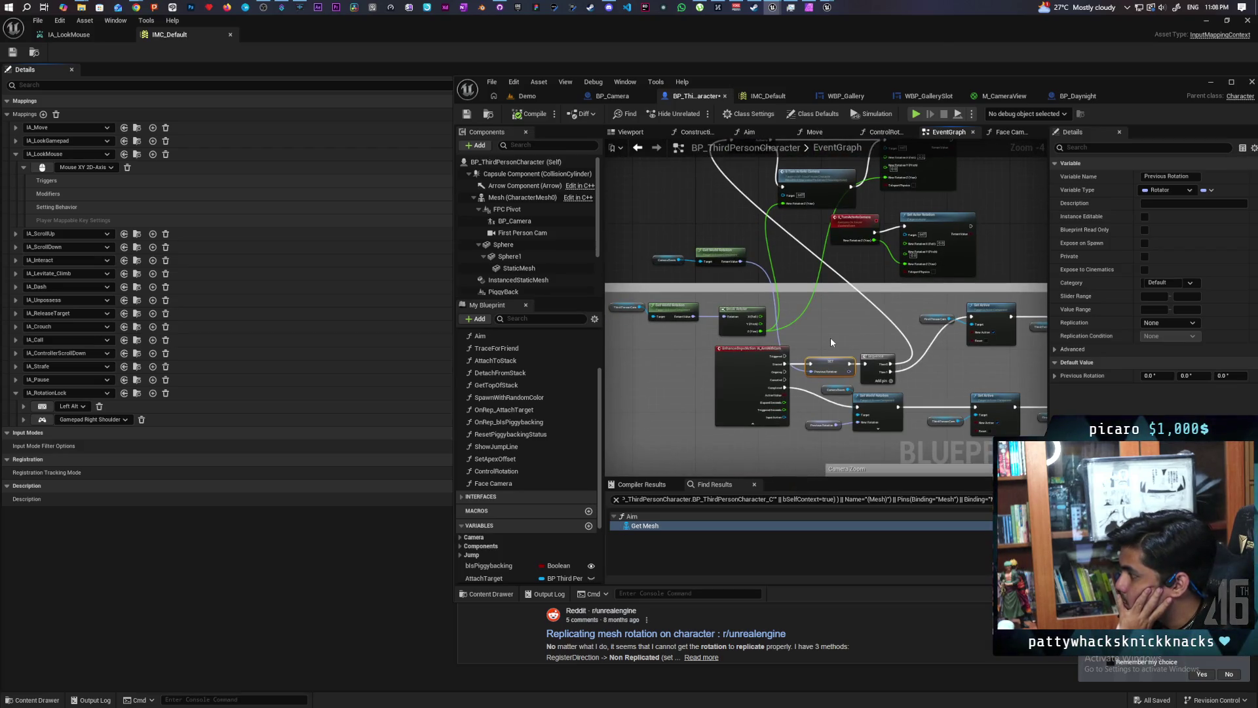
pyautogui.scroll(1, 831, 342)
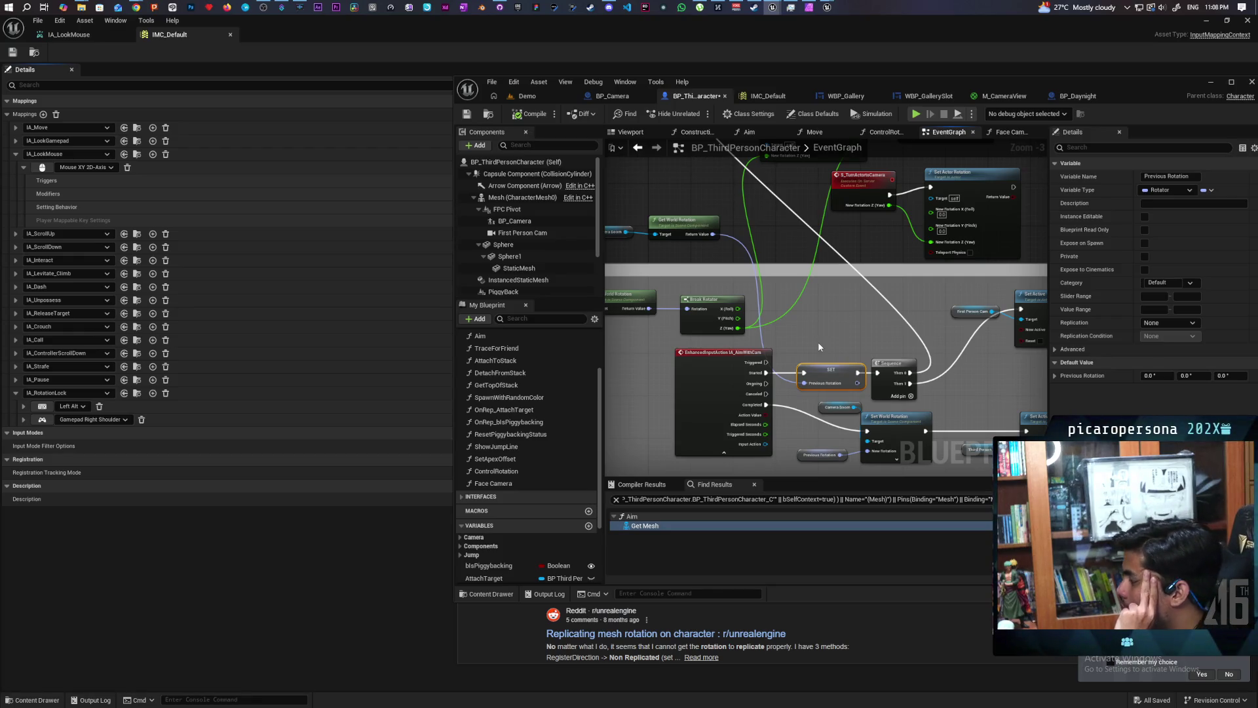
pyautogui.moveTo(820, 347)
pyautogui.mouseDown()
pyautogui.moveTo(815, 418)
pyautogui.moveTo(818, 380)
pyautogui.moveTo(778, 435)
pyautogui.moveTo(786, 477)
pyautogui.mouseUp()
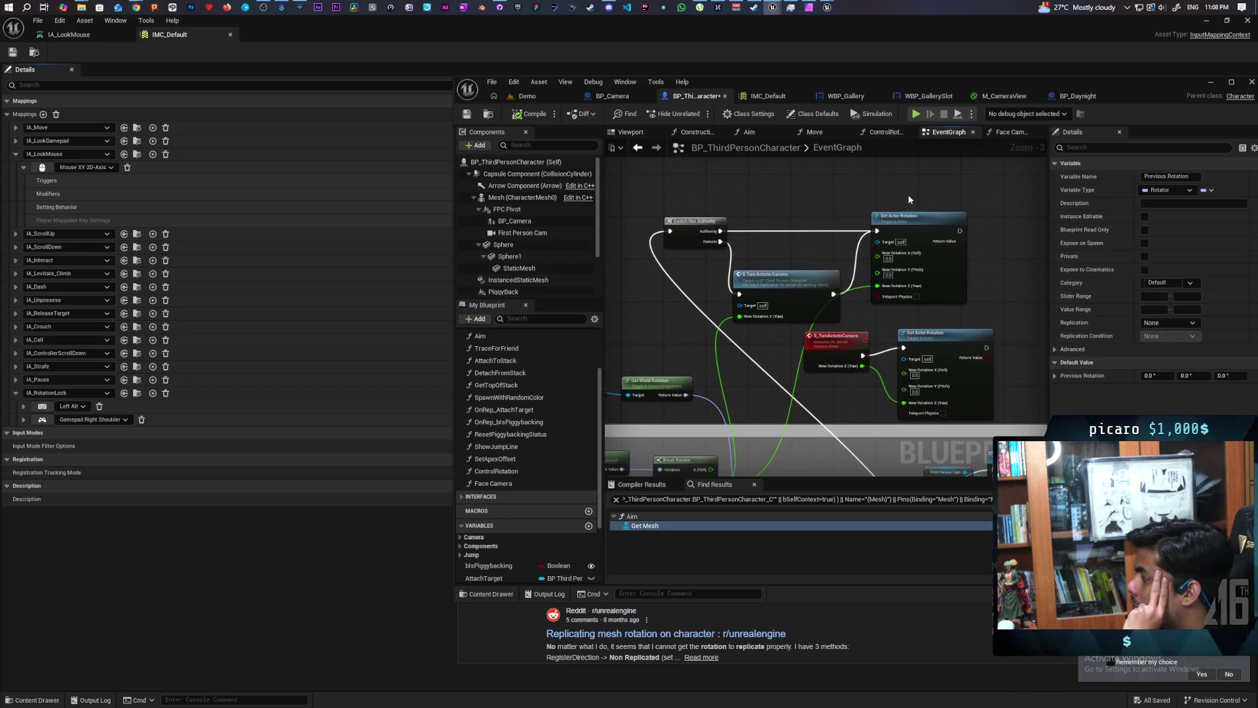
pyautogui.moveTo(926, 306)
pyautogui.mouseDown()
pyautogui.moveTo(952, 306)
pyautogui.moveTo(992, 231)
pyautogui.moveTo(914, 315)
pyautogui.mouseUp()
pyautogui.moveTo(646, 394)
pyautogui.mouseDown()
pyautogui.moveTo(826, 333)
pyautogui.moveTo(740, 190)
pyautogui.moveTo(749, 198)
pyautogui.mouseUp()
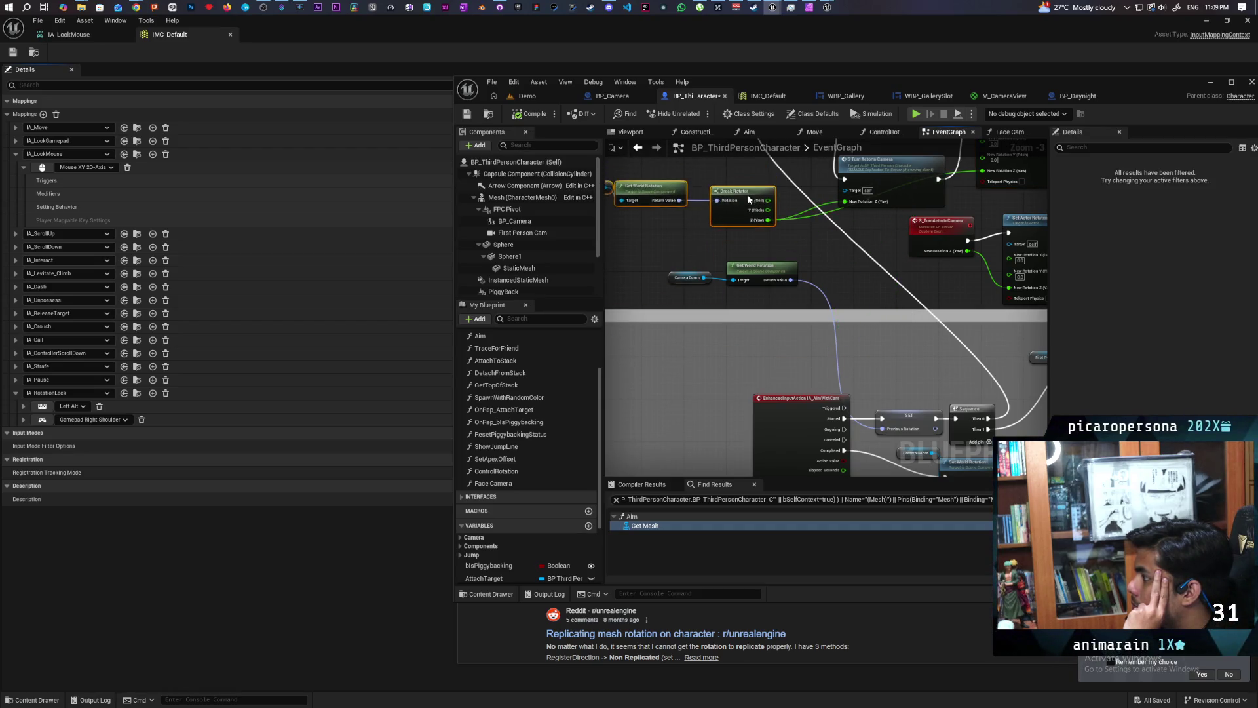
pyautogui.moveTo(867, 157)
pyautogui.mouseDown()
pyautogui.moveTo(849, 210)
pyautogui.moveTo(789, 200)
pyautogui.moveTo(817, 245)
pyautogui.moveTo(811, 298)
pyautogui.mouseUp()
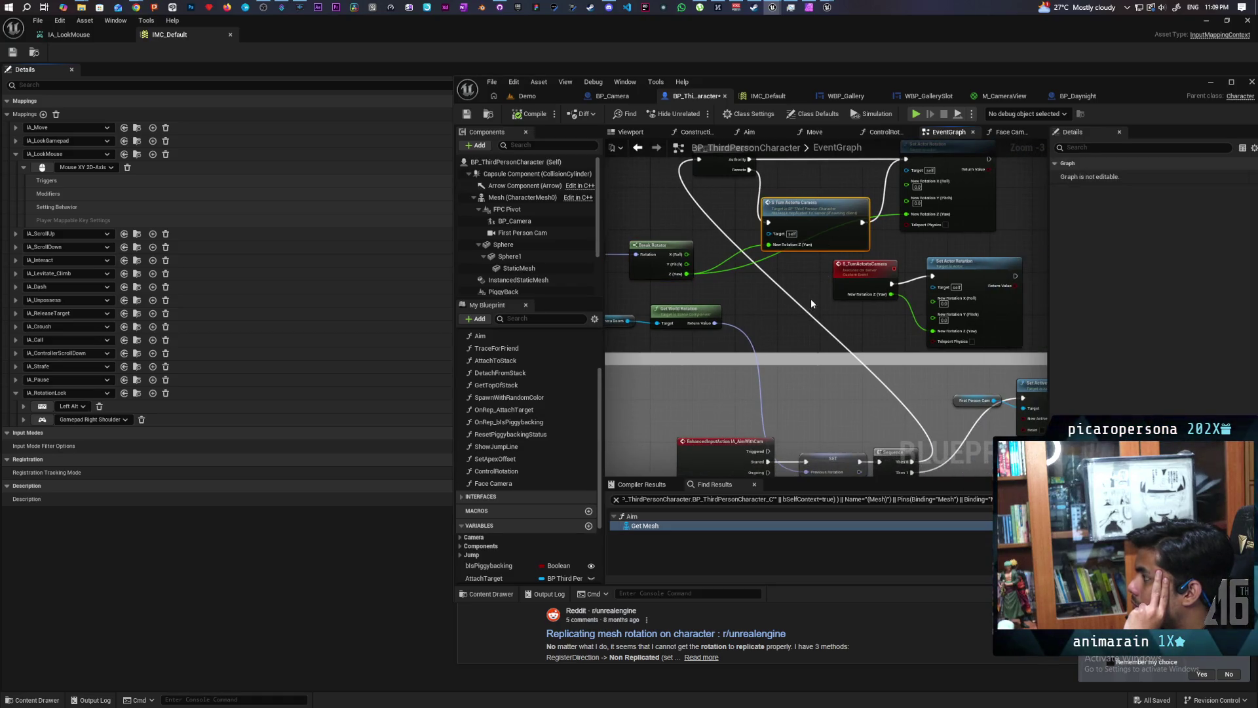
# Pan the event graph from Set Actor Rotation to the Camera Boom and Get World Rotation nodes.
pyautogui.click(990, 197)
pyautogui.moveTo(830, 342); pyautogui.dragTo(882, 323)
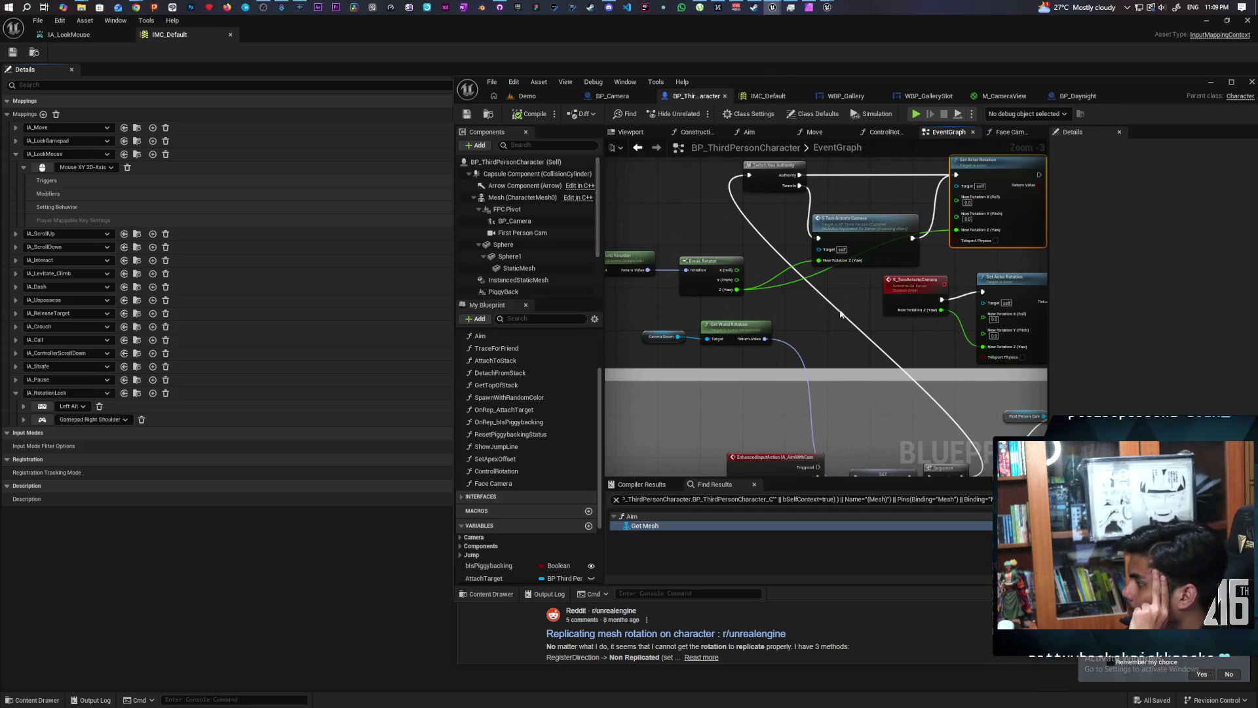
pyautogui.scroll(-1, 842, 314)
pyautogui.moveTo(734, 272); pyautogui.dragTo(791, 256)
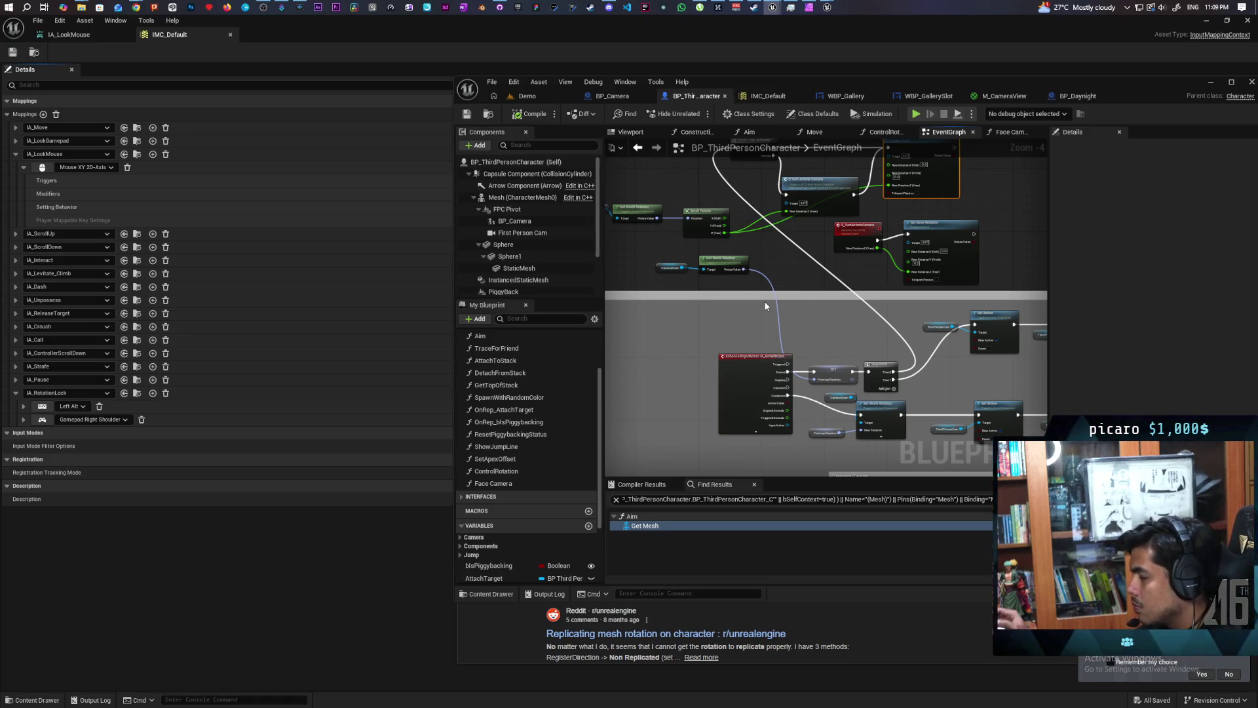
pyautogui.scroll(1, 776, 305)
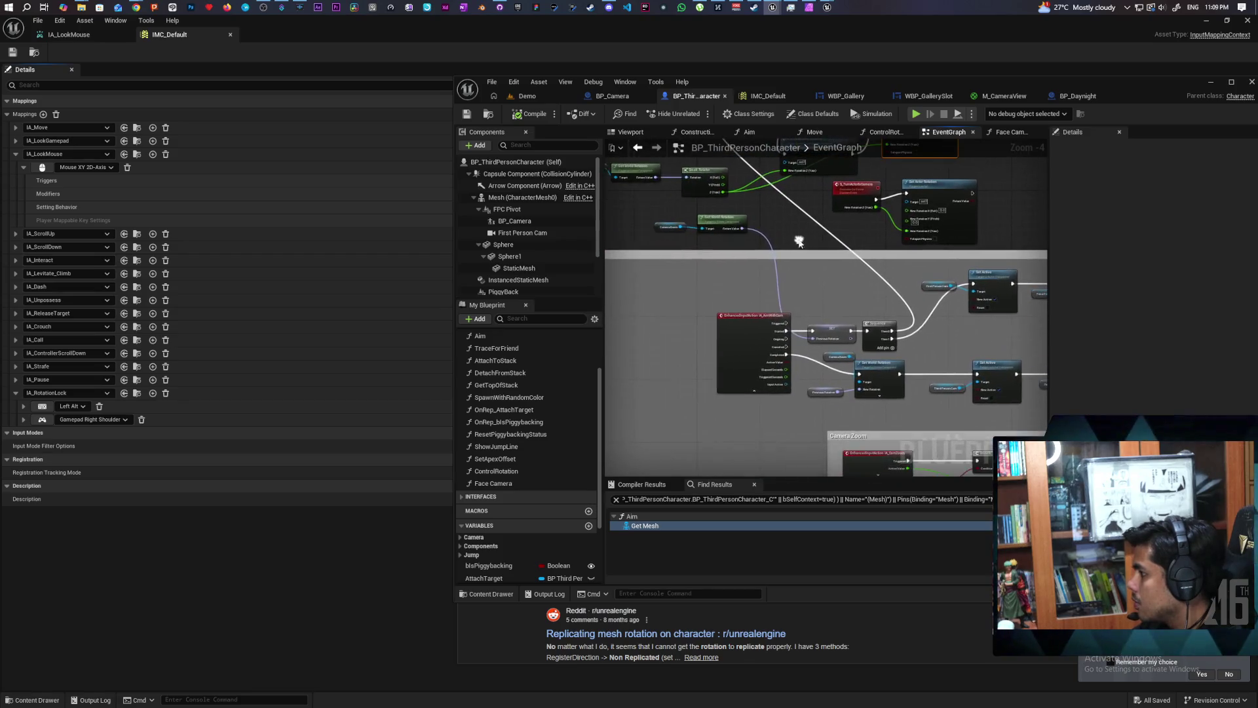
pyautogui.moveTo(716, 216); pyautogui.dragTo(818, 255)
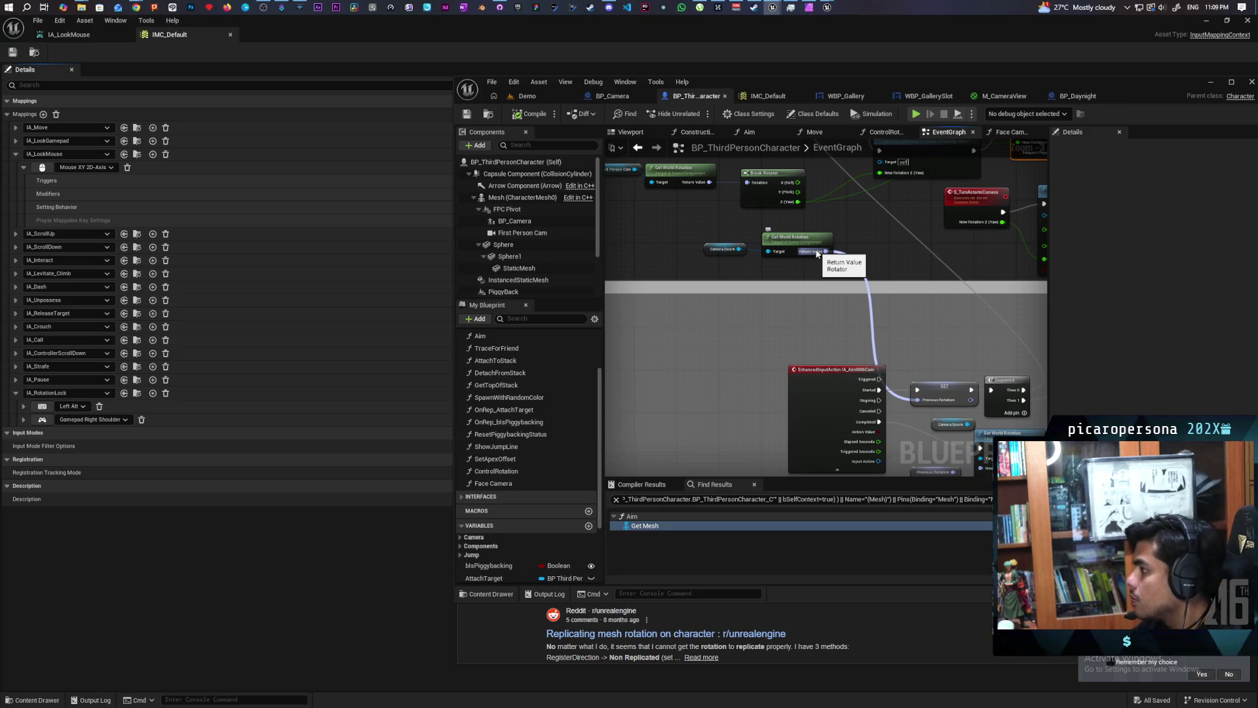
pyautogui.moveTo(817, 254)
pyautogui.mouseDown()
pyautogui.moveTo(793, 317)
pyautogui.moveTo(806, 297)
pyautogui.moveTo(830, 387)
pyautogui.mouseUp()
# Move Camera Boom and Get World Rotation beside IA_AimWithCam, then start a multiplayer test in Demo.
pyautogui.moveTo(645, 244); pyautogui.dragTo(777, 352)
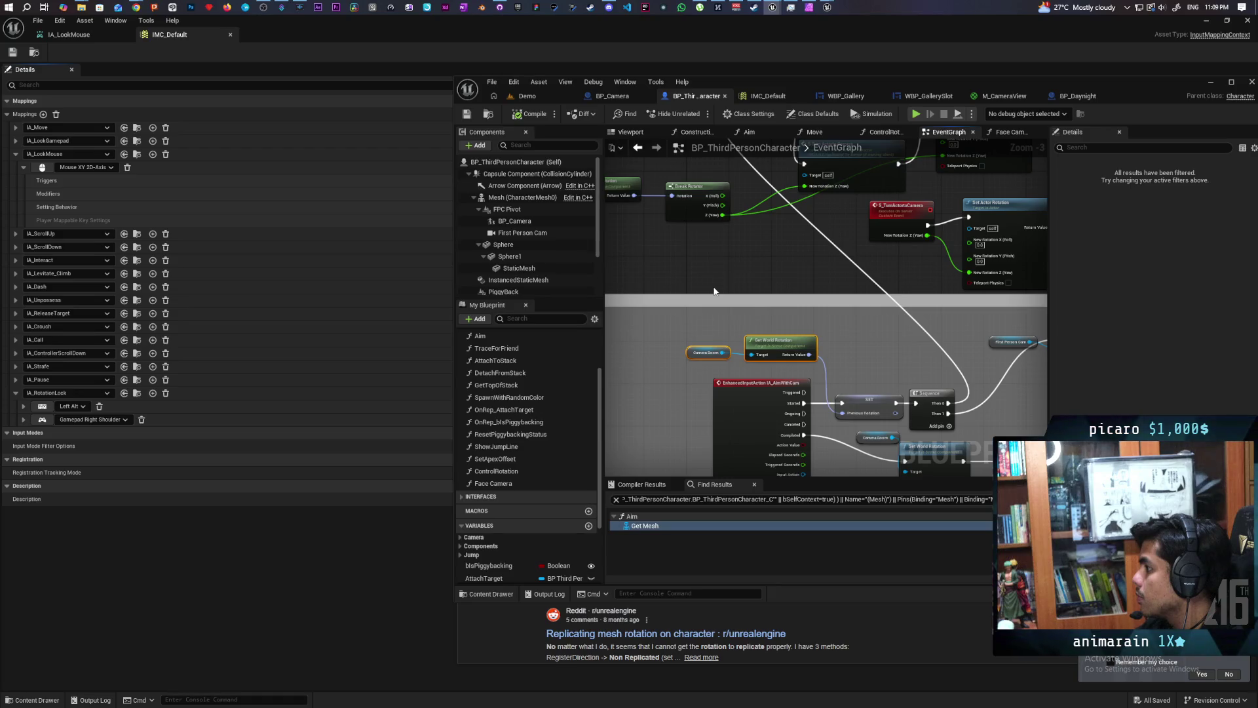
pyautogui.click(531, 97)
pyautogui.click(698, 116)
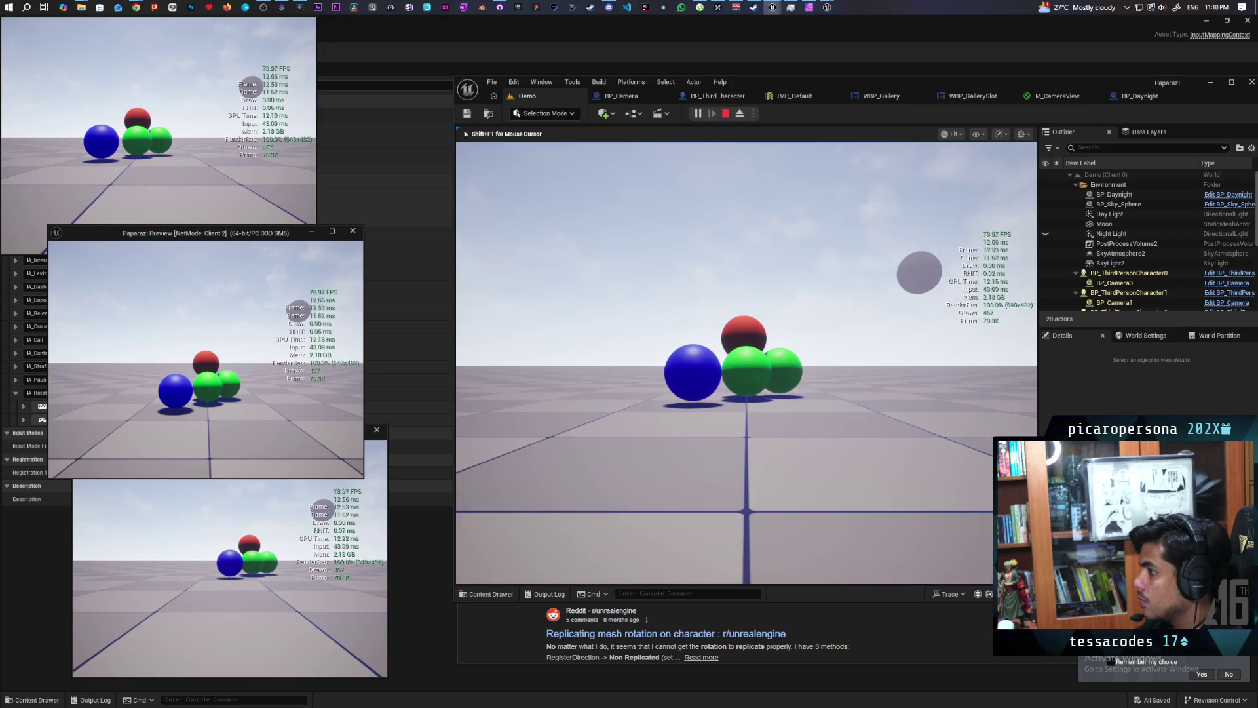
# Walk forward with W, raise the handheld camera with E twice, then stop the session.
pyautogui.press('w')
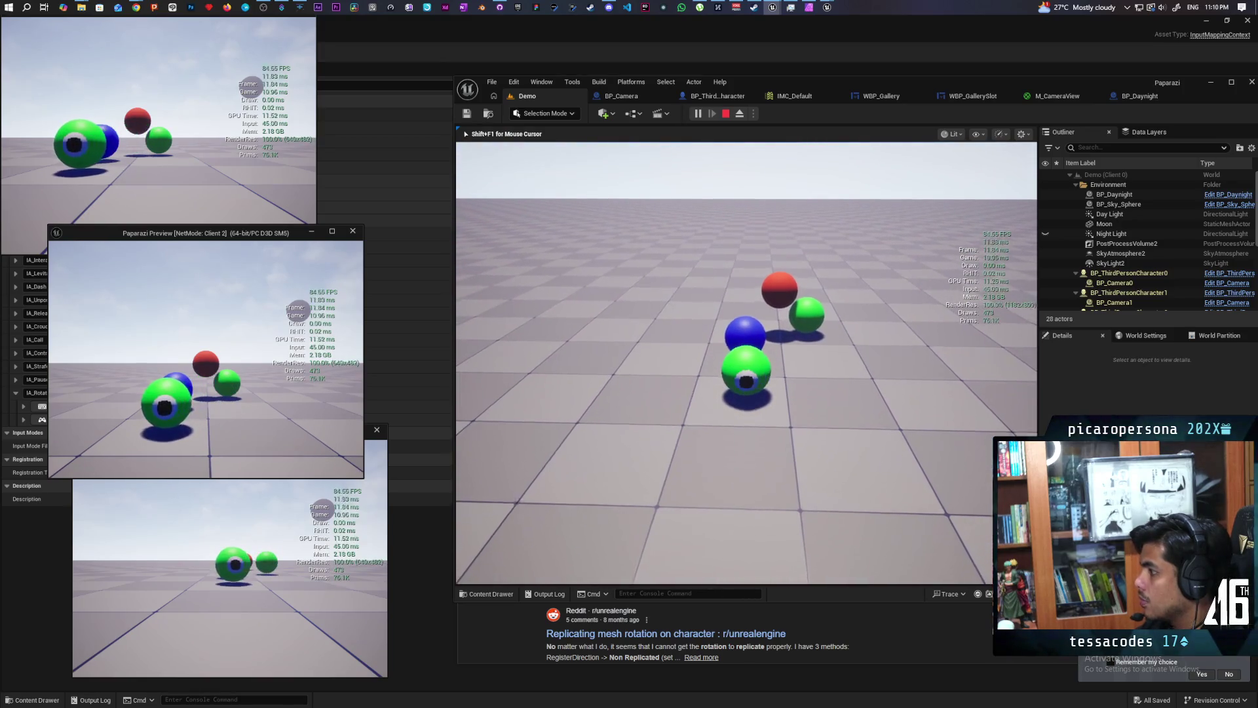
pyautogui.press('w')
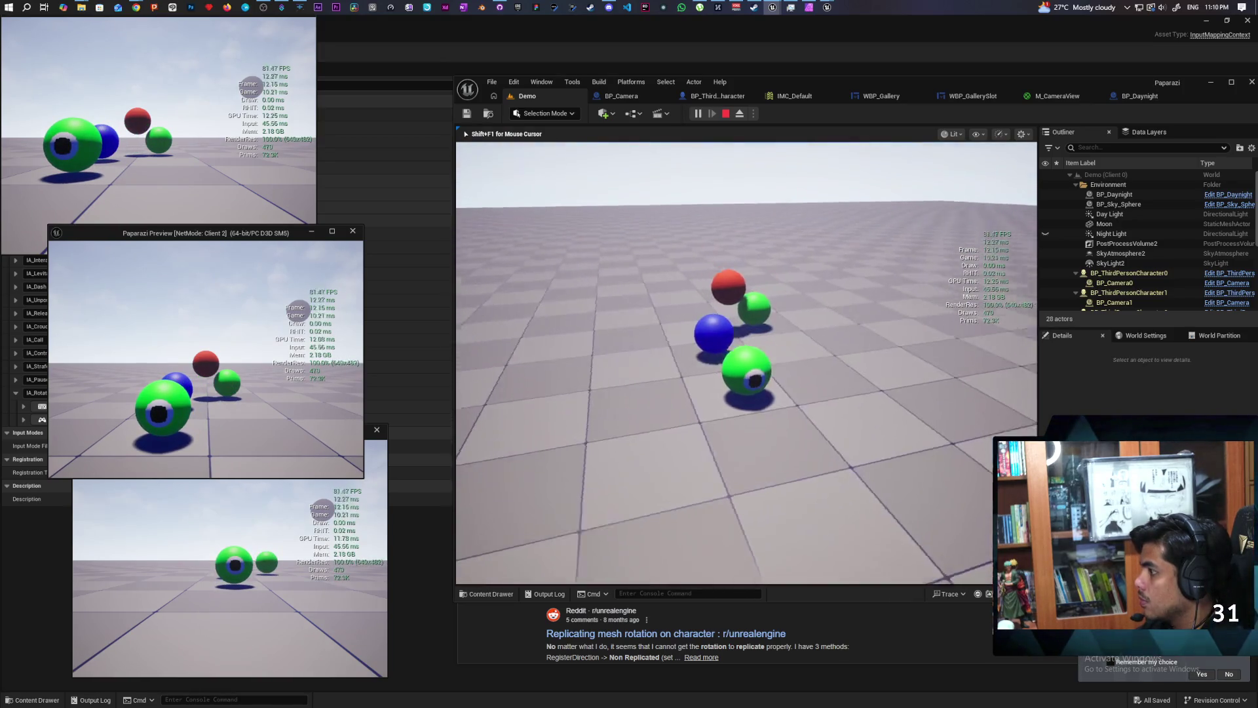
pyautogui.press('w')
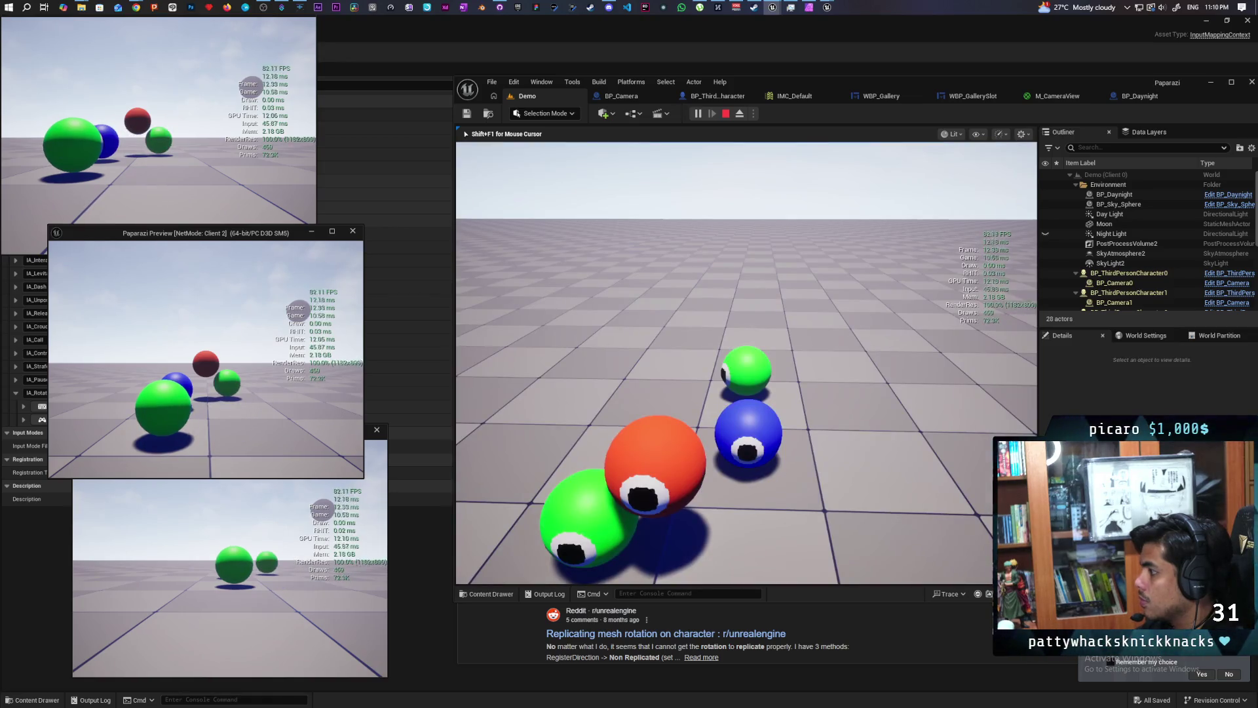
pyautogui.press('e')
pyautogui.press('e')
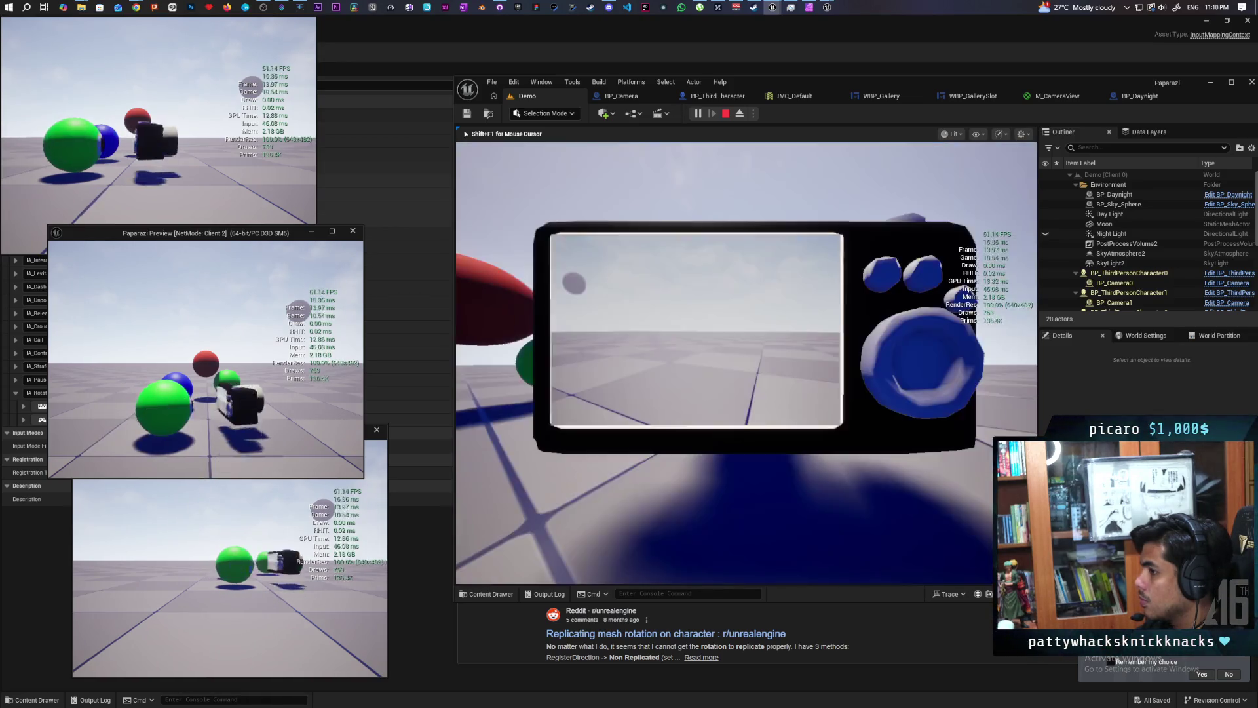
pyautogui.press('e')
pyautogui.press('e')
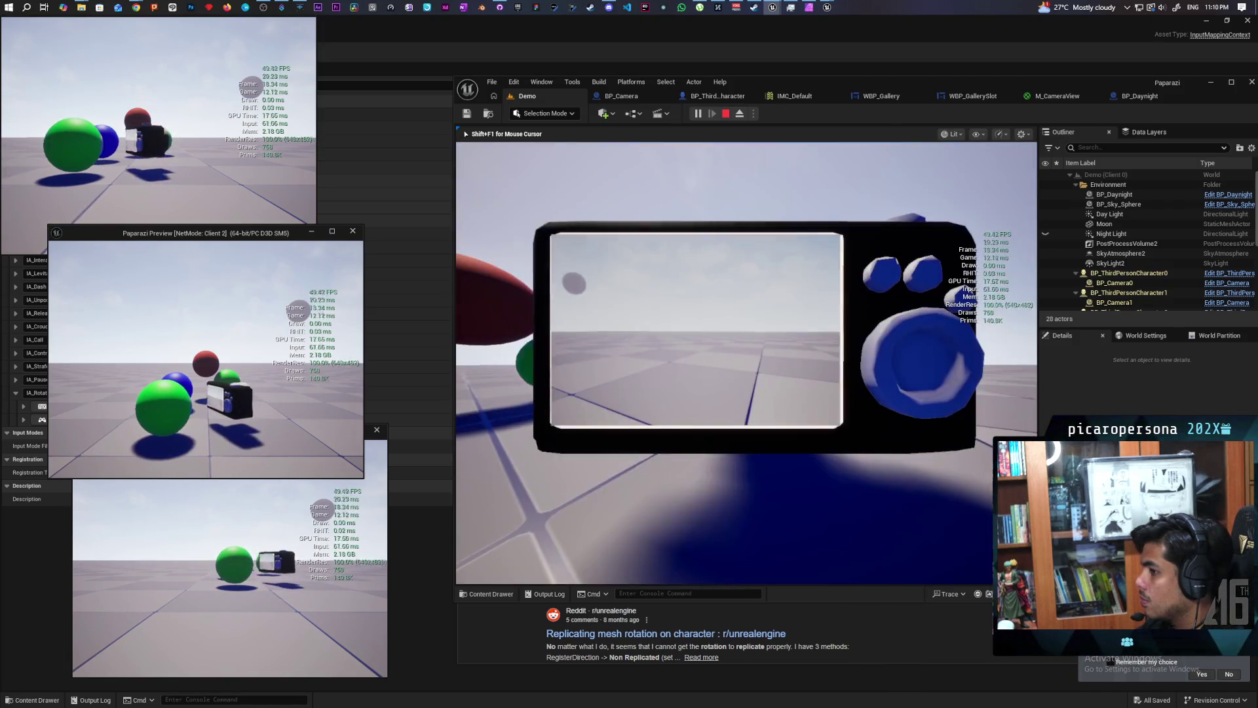
pyautogui.press('Escape')
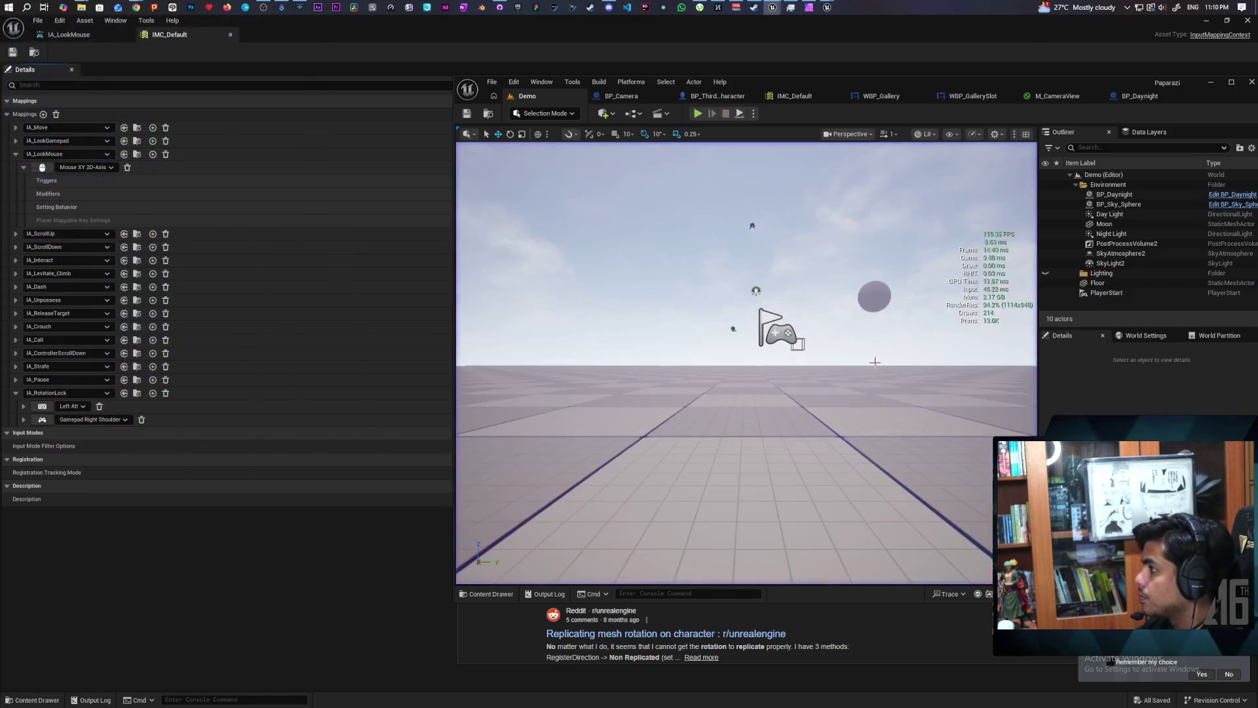
# Paste a Print String node before Sequence and feed Previous Rotation into its In String.
pyautogui.click(705, 99)
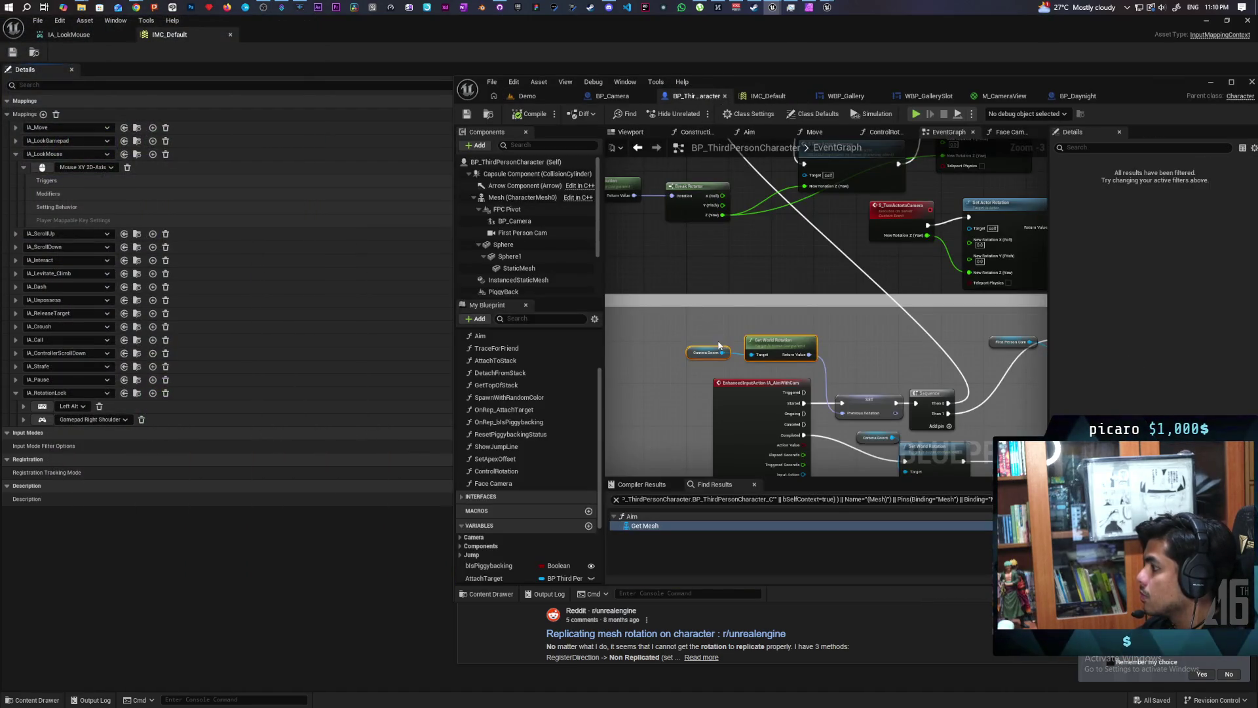
pyautogui.scroll(4, 741, 291)
pyautogui.click(825, 323)
pyautogui.moveTo(826, 322); pyautogui.dragTo(889, 322)
pyautogui.hotkey('ctrl', 'v')
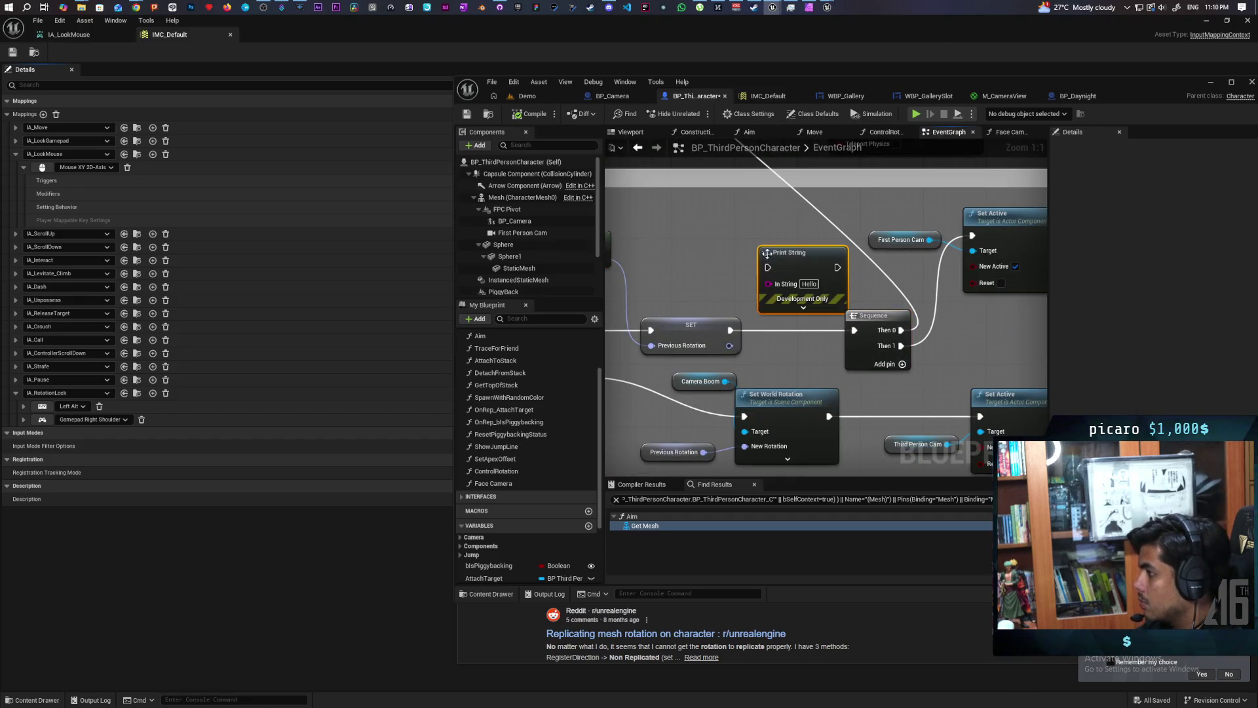
pyautogui.moveTo(729, 345); pyautogui.dragTo(736, 338)
pyautogui.moveTo(771, 289); pyautogui.dragTo(771, 288)
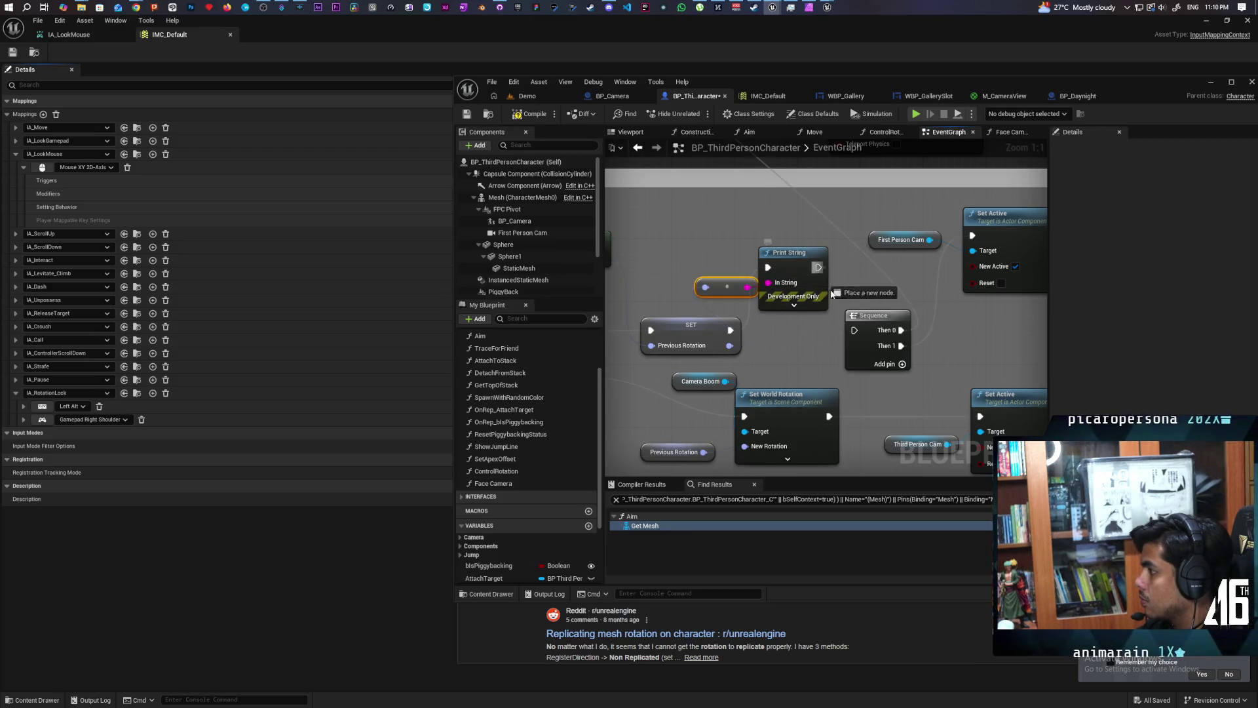
# Add a second Print String and route AimWithCam's Completed flow through it.
pyautogui.moveTo(760, 438)
pyautogui.mouseDown()
pyautogui.moveTo(880, 336)
pyautogui.moveTo(801, 306)
pyautogui.mouseUp()
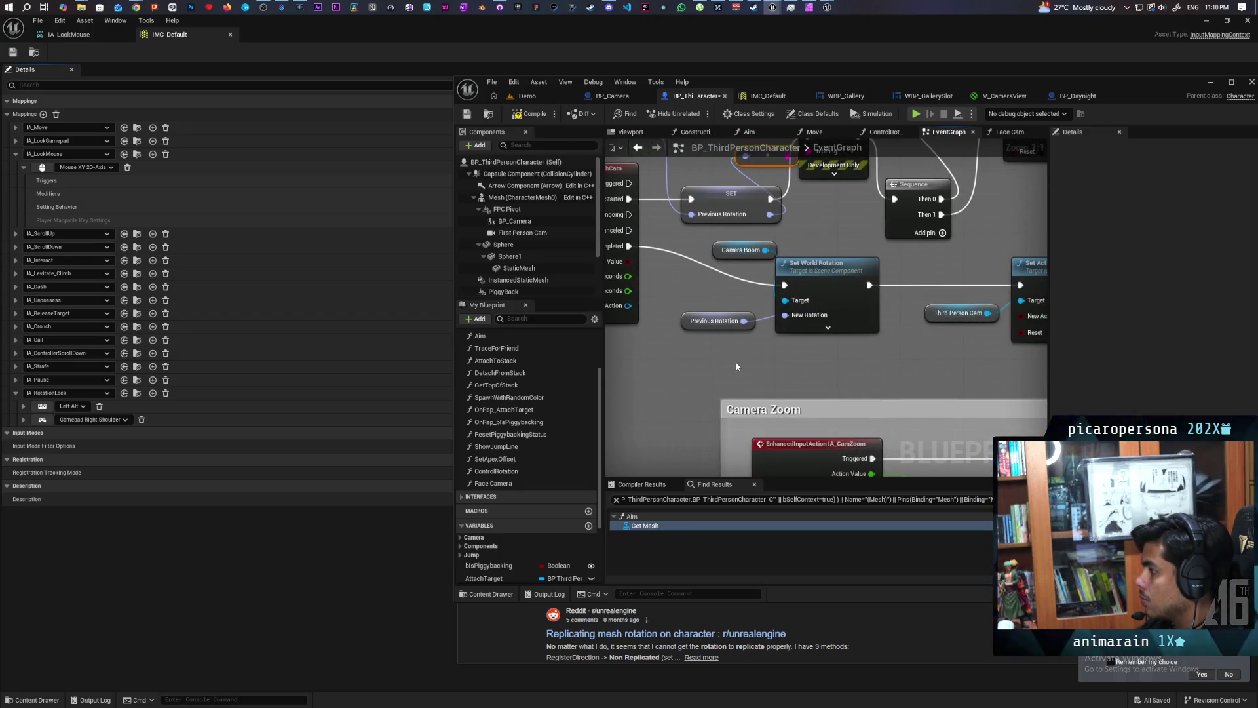
pyautogui.hotkey('ctrl', 'v')
pyautogui.moveTo(736, 369)
pyautogui.mouseDown()
pyautogui.moveTo(789, 361)
pyautogui.moveTo(753, 345)
pyautogui.moveTo(746, 372)
pyautogui.mouseUp()
pyautogui.moveTo(627, 249)
pyautogui.mouseDown()
pyautogui.moveTo(675, 338)
pyautogui.moveTo(744, 359)
pyautogui.moveTo(784, 285)
pyautogui.moveTo(874, 263)
pyautogui.mouseUp()
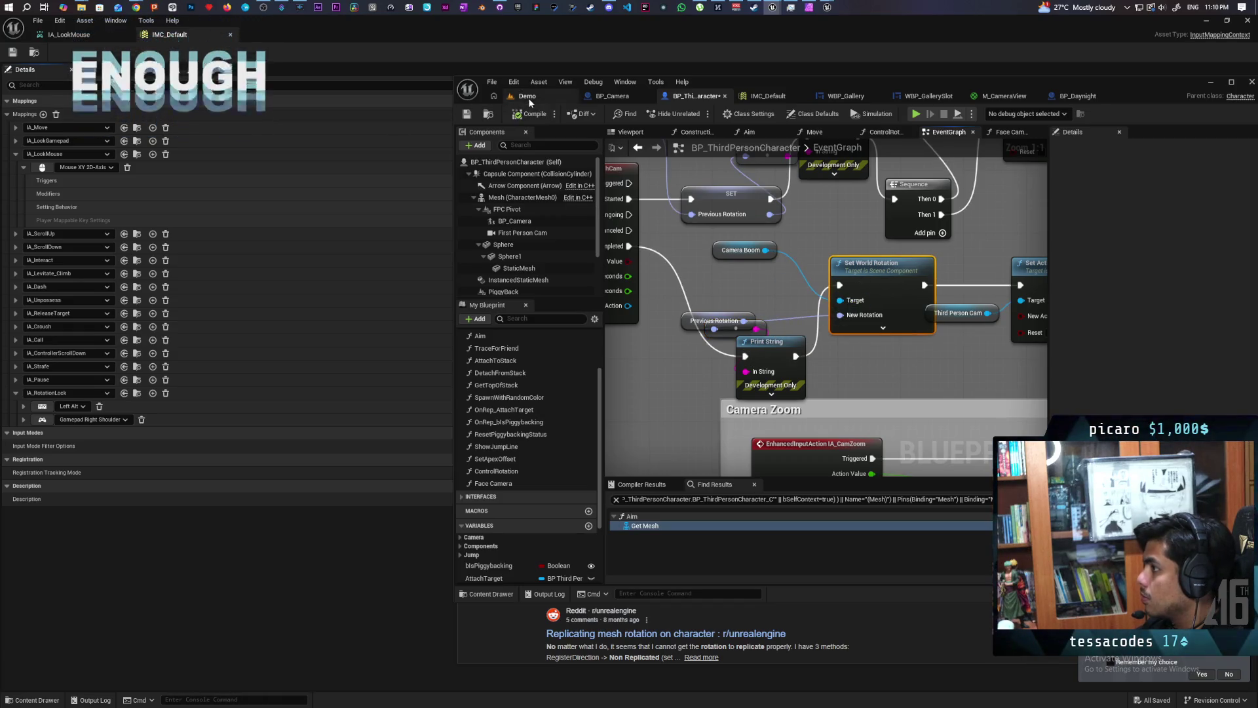
# Save all assets and start a multiplayer test of the Demo level.
pyautogui.click(528, 97)
pyautogui.hotkey('ctrl', 's')
pyautogui.click(699, 115)
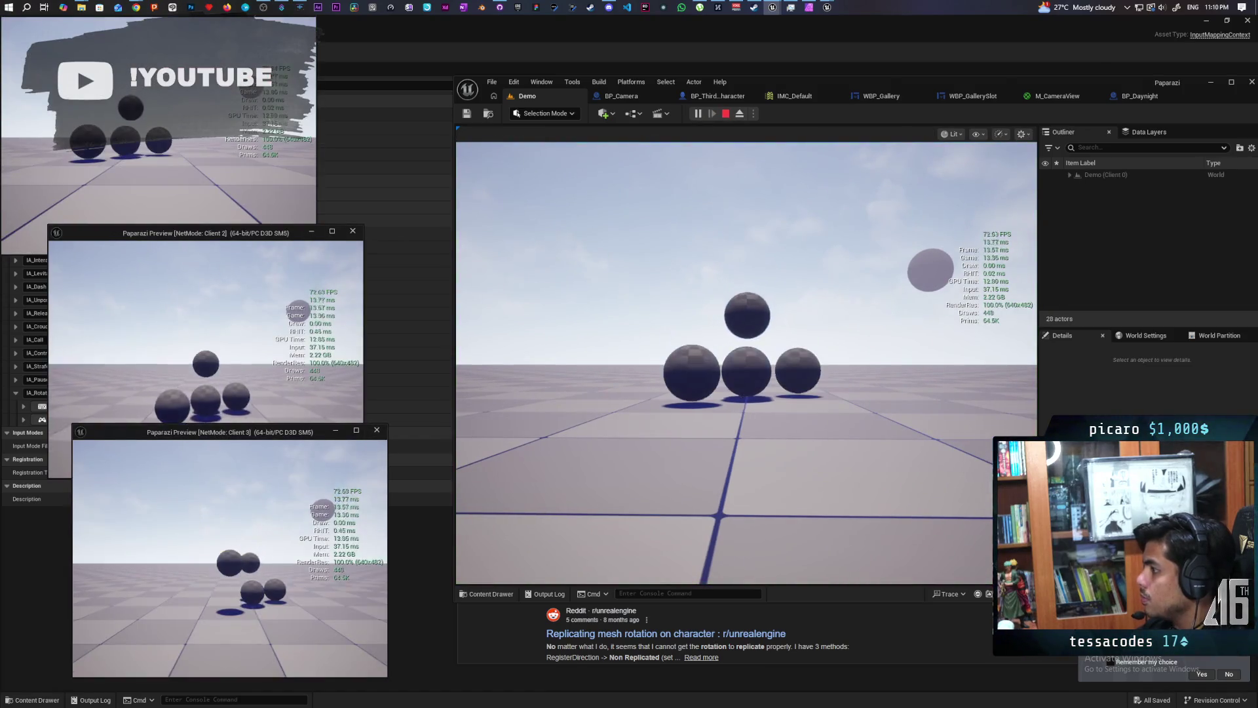
pyautogui.click(651, 461)
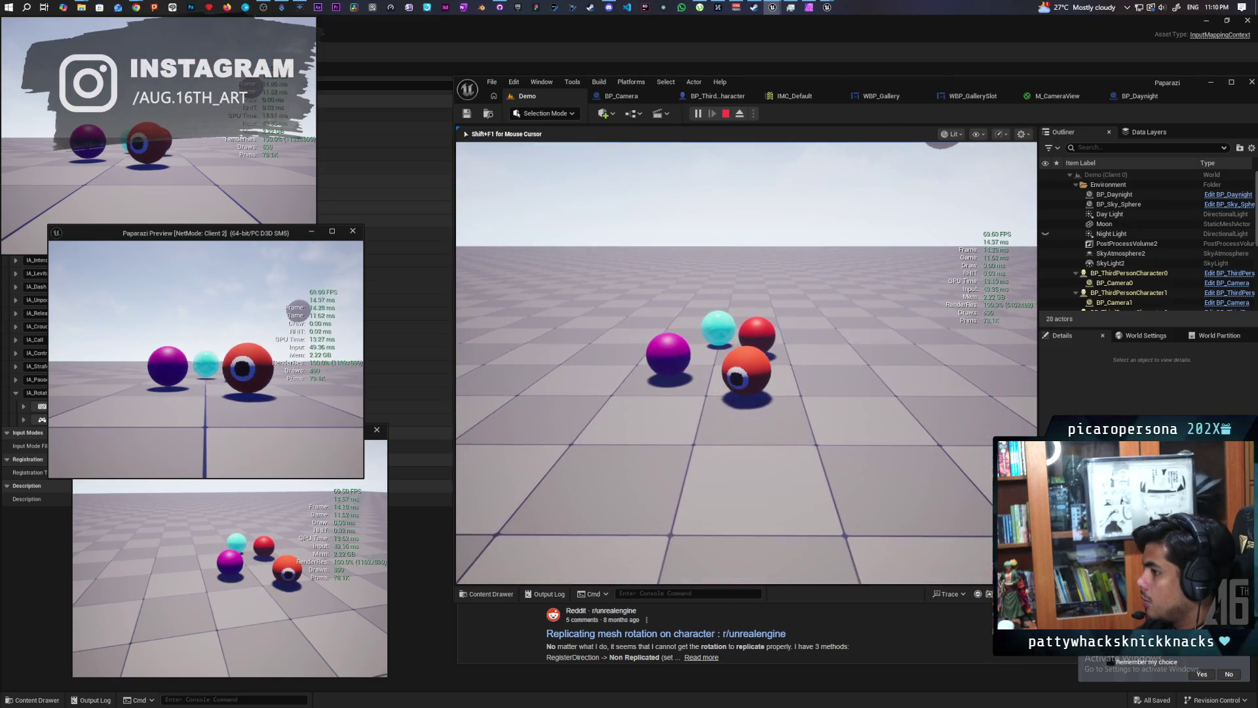
# Toggle camera aiming with C repeatedly to check rotation replication, then stop and open BP_Camera.
pyautogui.press('c')
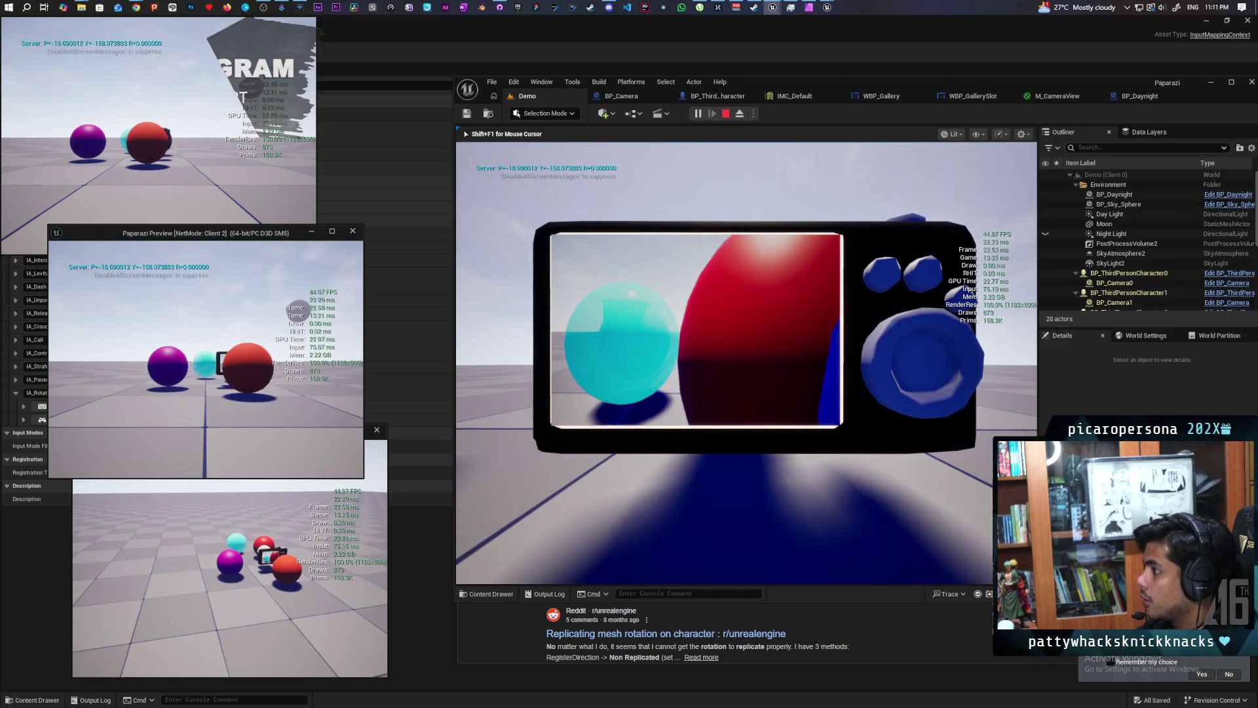
pyautogui.press('c')
pyautogui.press('c')
pyautogui.press('c')
pyautogui.press('c')
pyautogui.press('c')
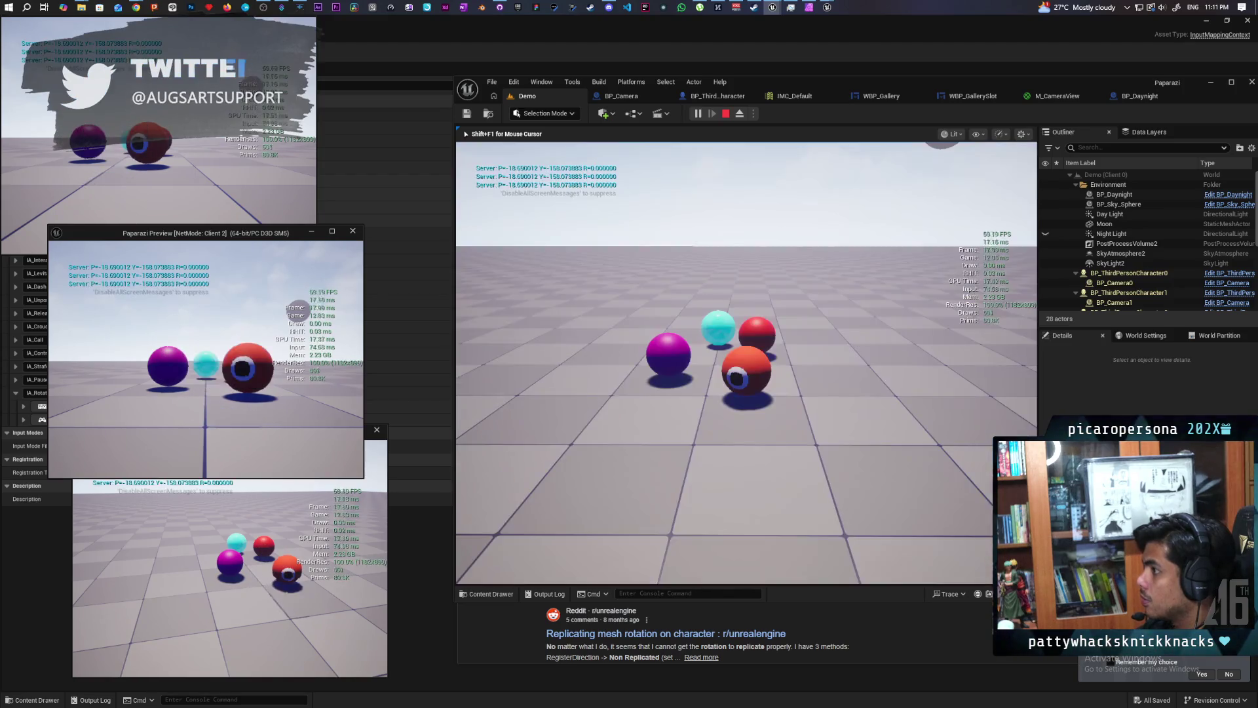
pyautogui.press('c')
pyautogui.press('c')
pyautogui.press('c')
pyautogui.press('c')
pyautogui.press('c')
pyautogui.press('c')
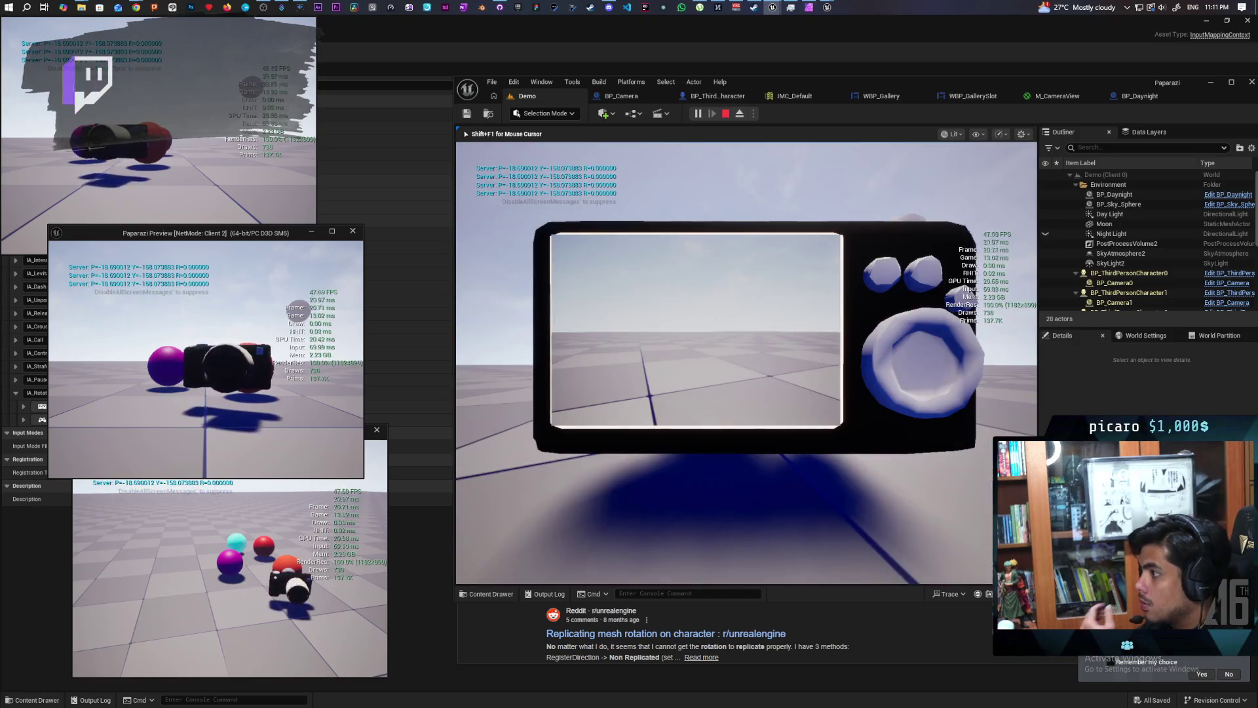
pyautogui.press('c')
pyautogui.press('c')
pyautogui.press('c')
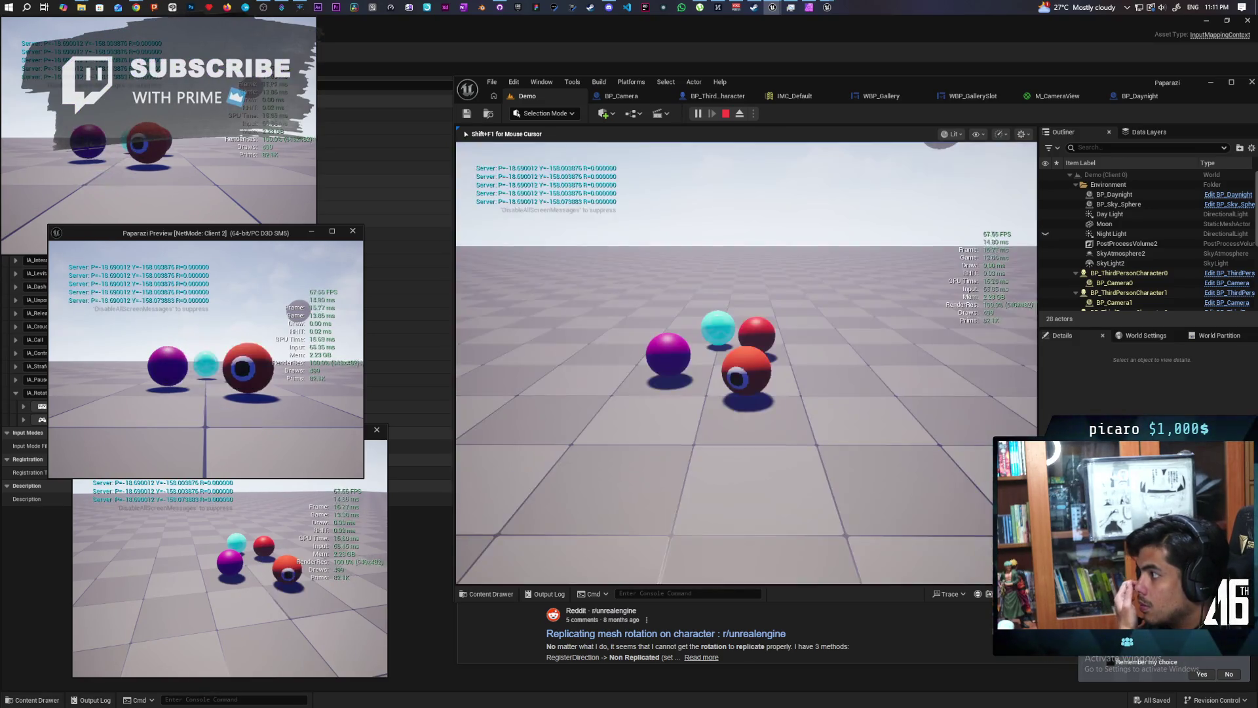
pyautogui.press('c')
pyautogui.press('c')
pyautogui.press('c')
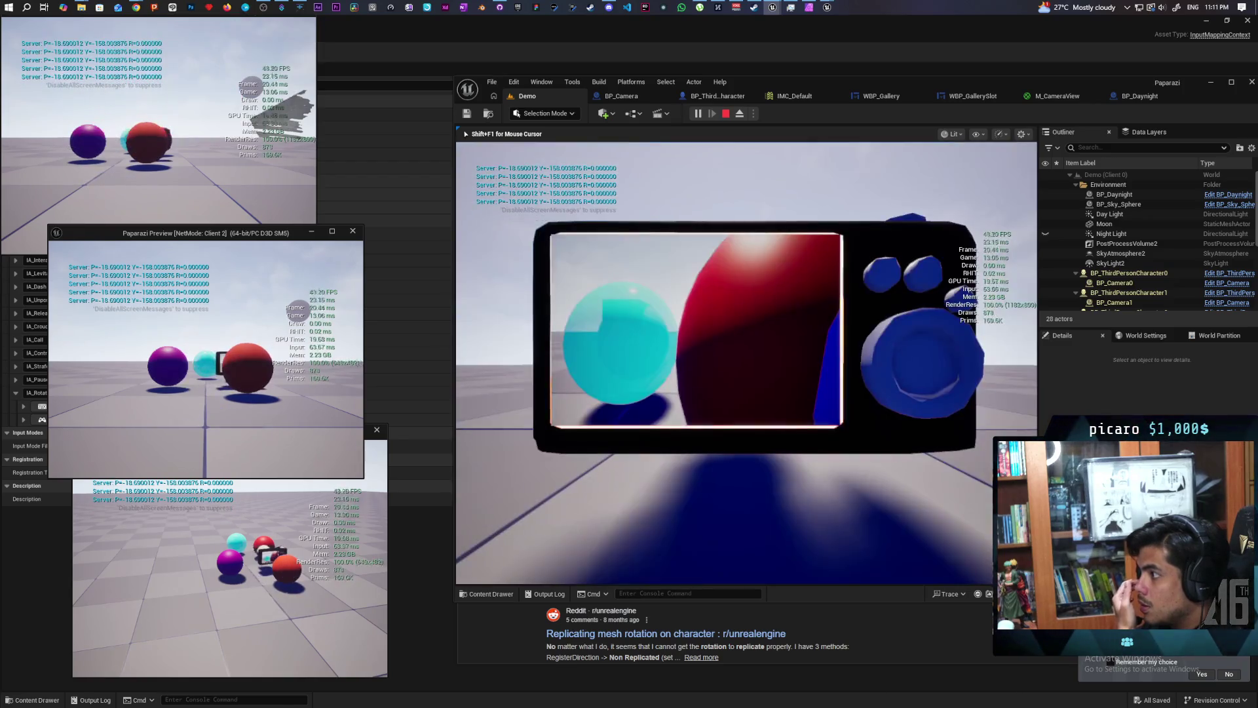
pyautogui.press('c')
pyautogui.press('c')
pyautogui.press('c')
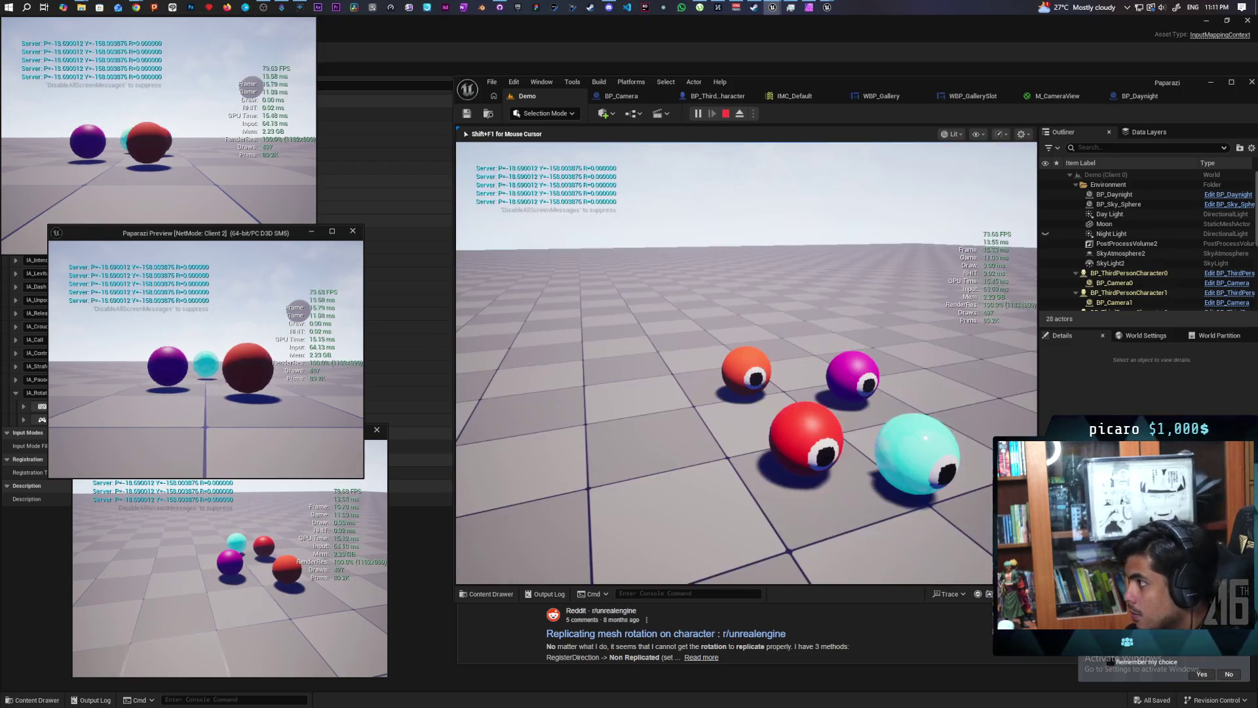
pyautogui.press('c')
pyautogui.press('c')
pyautogui.press('c')
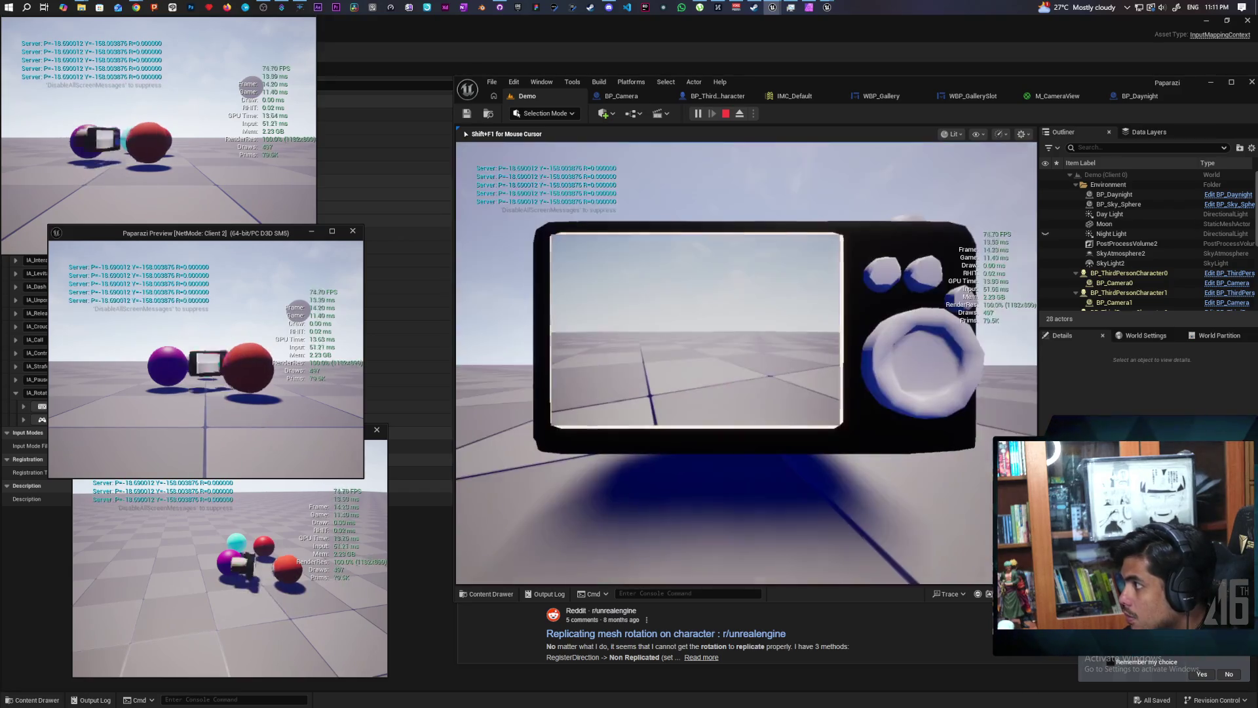
pyautogui.press('c')
pyautogui.press('c')
pyautogui.press('c')
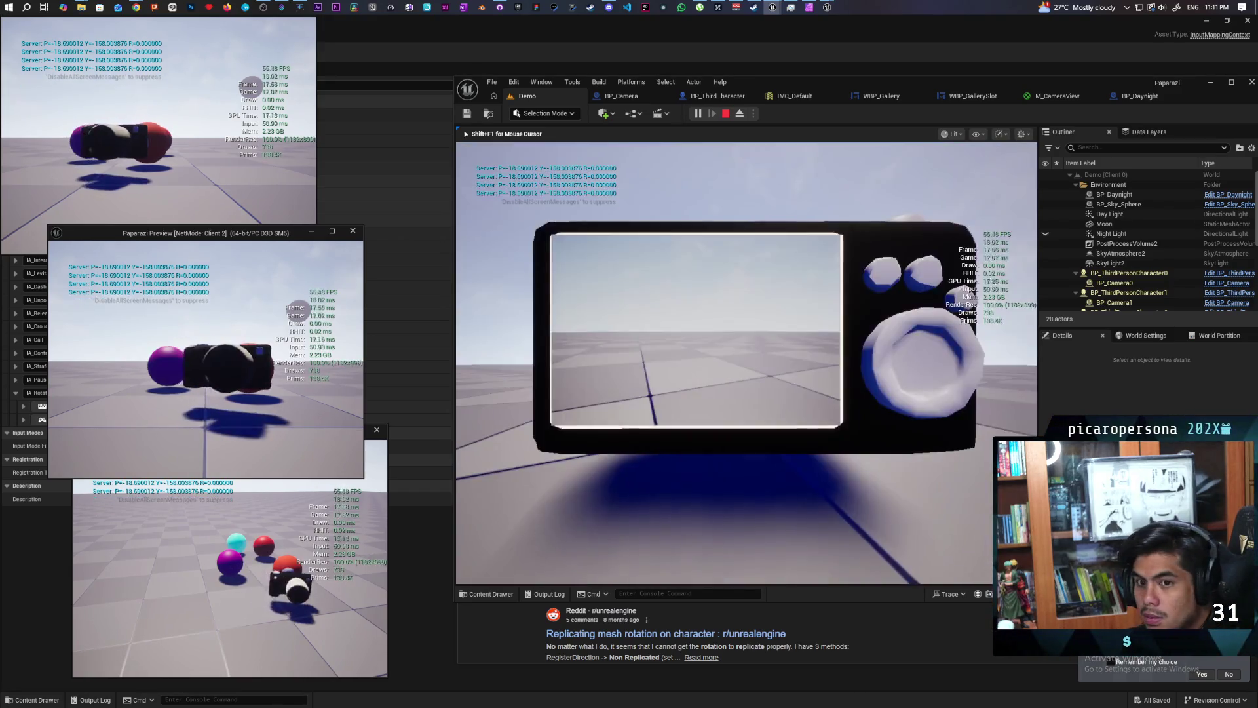
pyautogui.press('c')
pyautogui.press('c')
pyautogui.press('c')
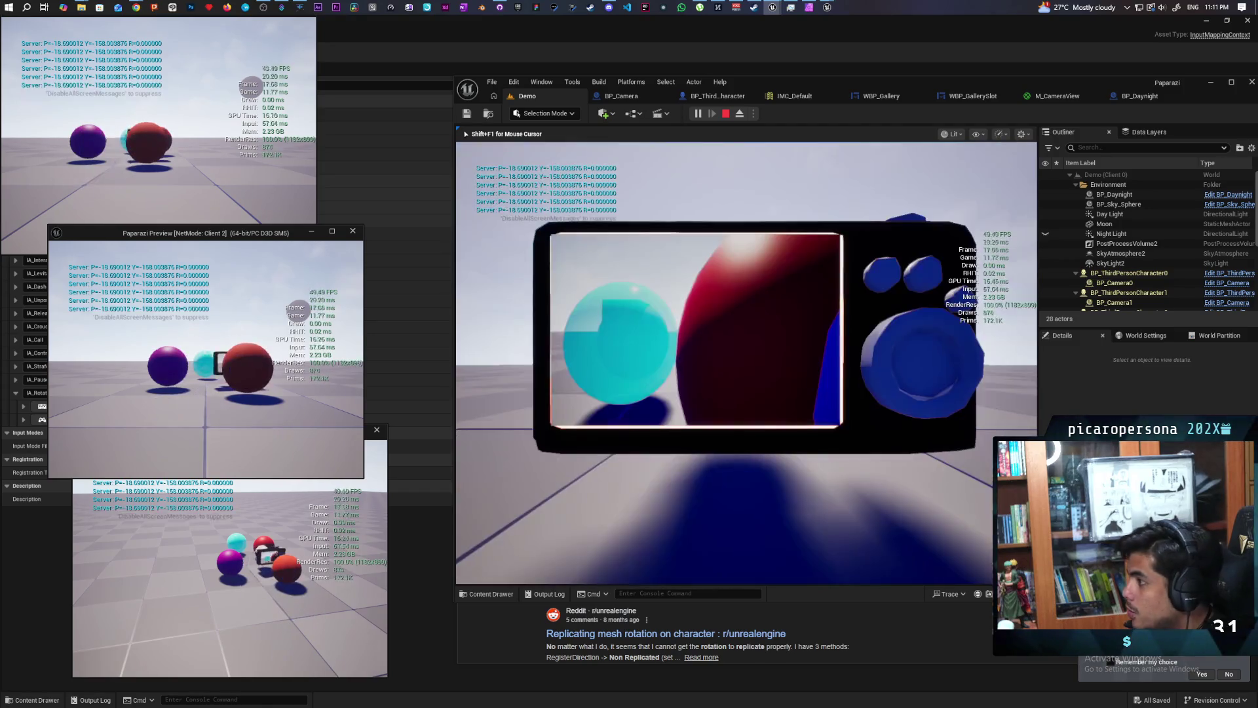
pyautogui.press('c')
pyautogui.press('c')
pyautogui.press('c')
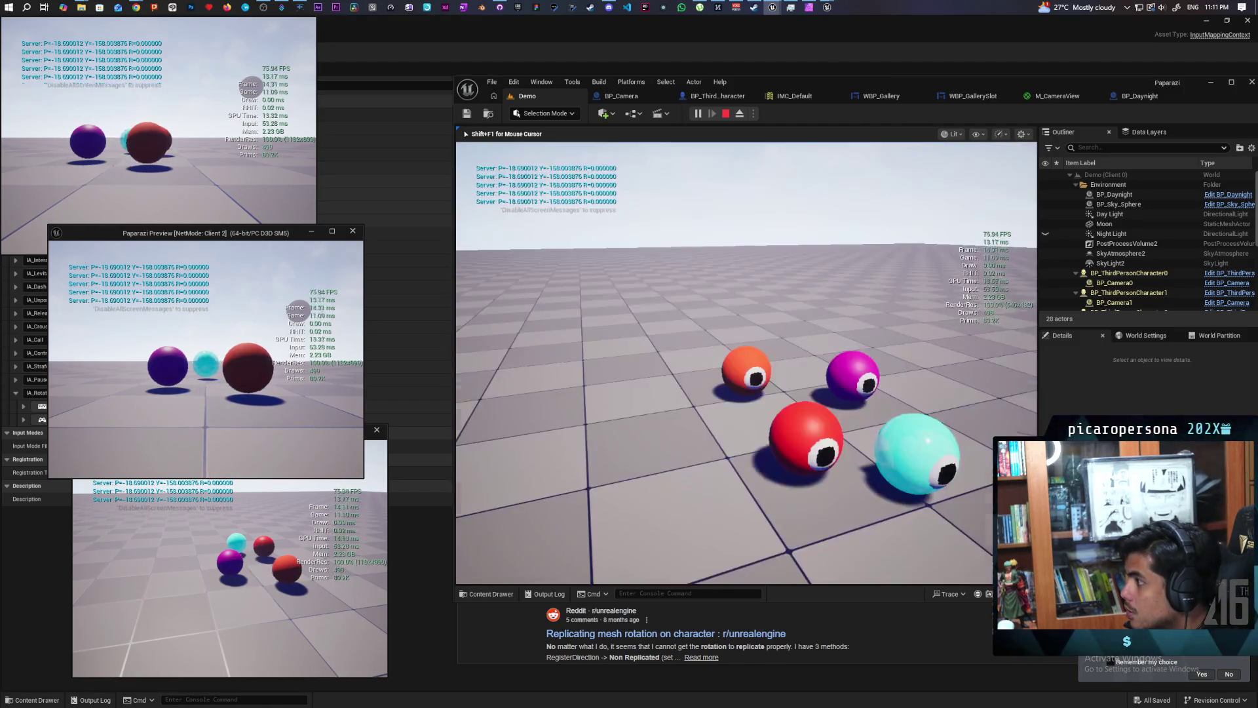
pyautogui.press('c')
pyautogui.press('c')
pyautogui.press('c')
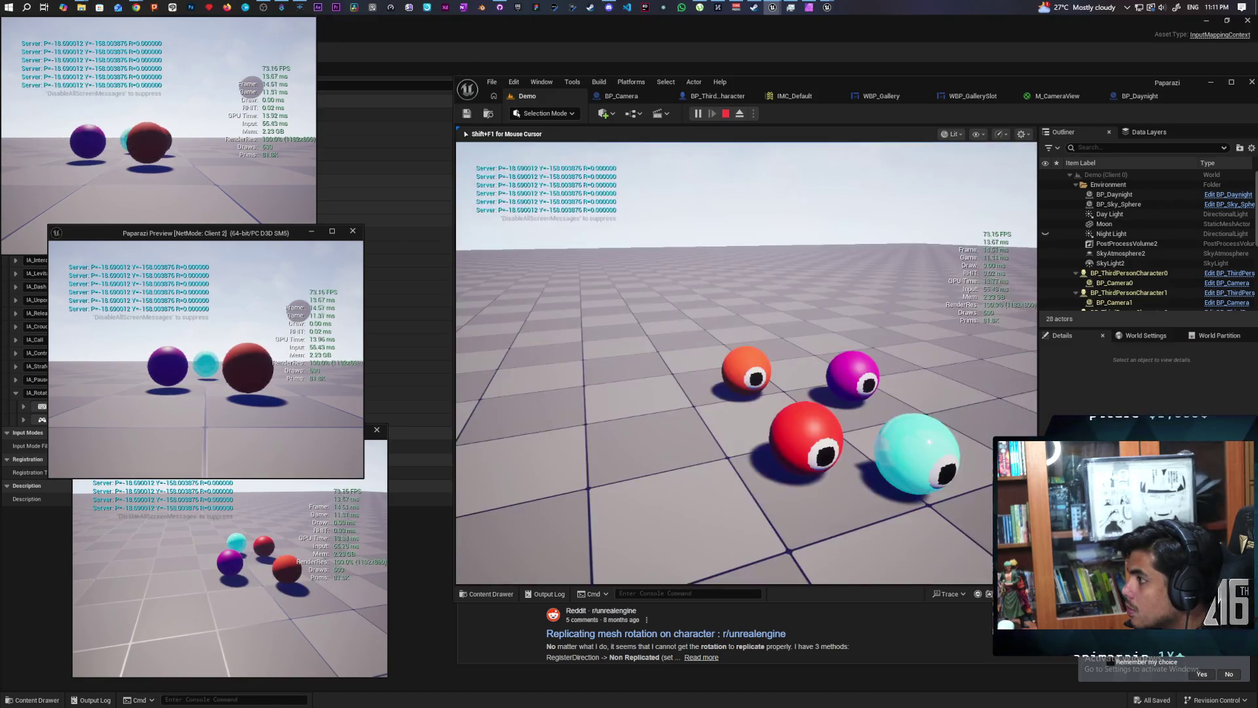
pyautogui.press('Escape')
pyautogui.click(618, 97)
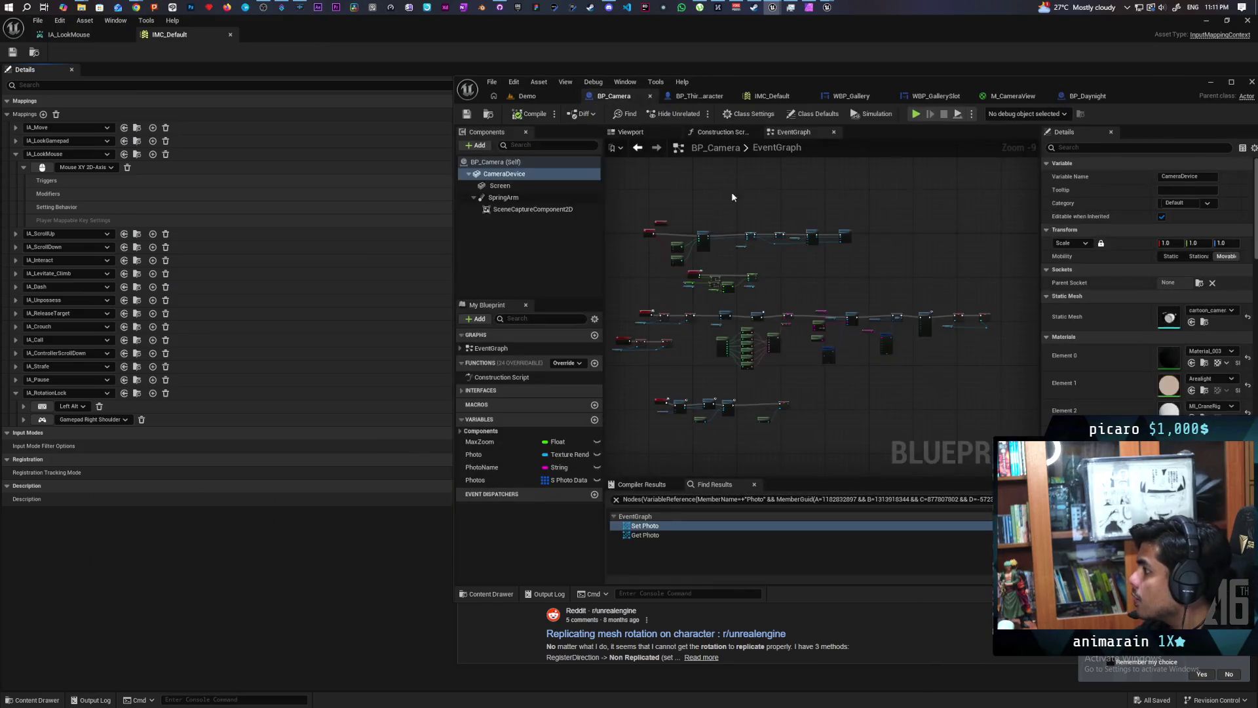
# Pan the character graph past Previous Rotation and marquee-select Switch Has Authority and Set Actor Rotation.
pyautogui.click(698, 97)
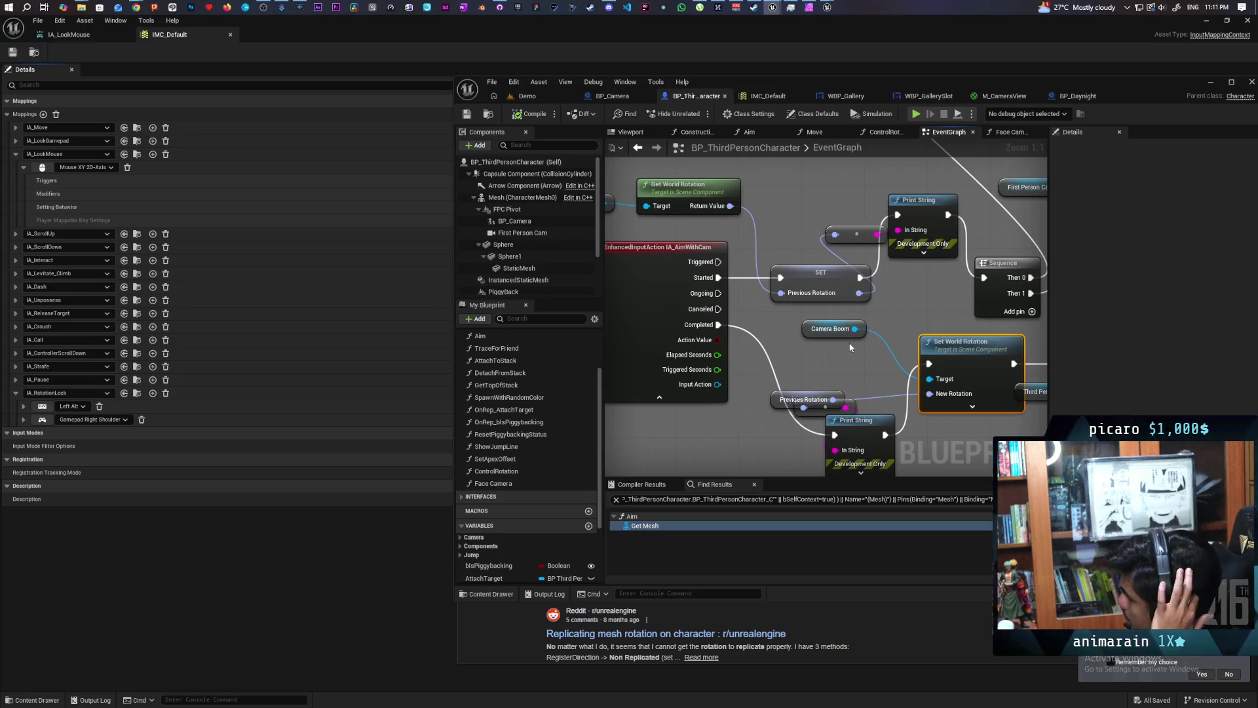
pyautogui.moveTo(861, 354)
pyautogui.mouseDown()
pyautogui.moveTo(906, 392)
pyautogui.moveTo(840, 319)
pyautogui.moveTo(861, 354)
pyautogui.moveTo(770, 369)
pyautogui.moveTo(877, 371)
pyautogui.moveTo(813, 340)
pyautogui.moveTo(832, 347)
pyautogui.moveTo(766, 359)
pyautogui.mouseUp()
pyautogui.click(763, 357)
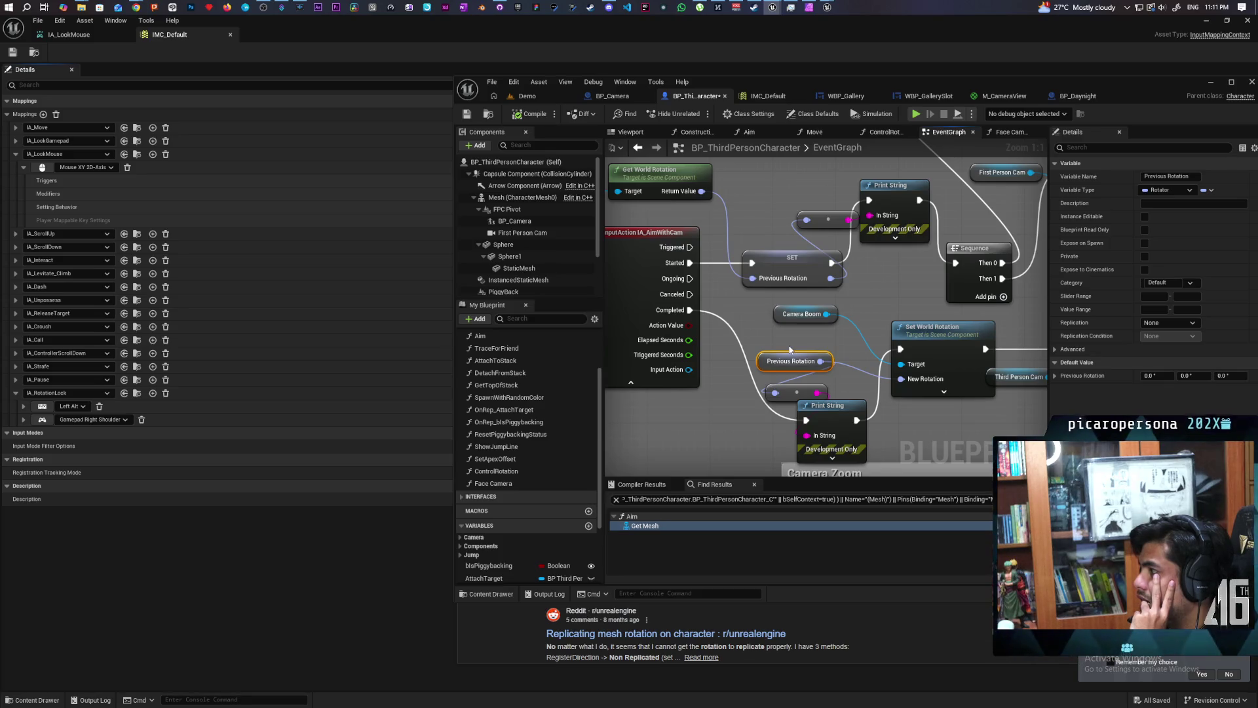
pyautogui.scroll(-5, 789, 351)
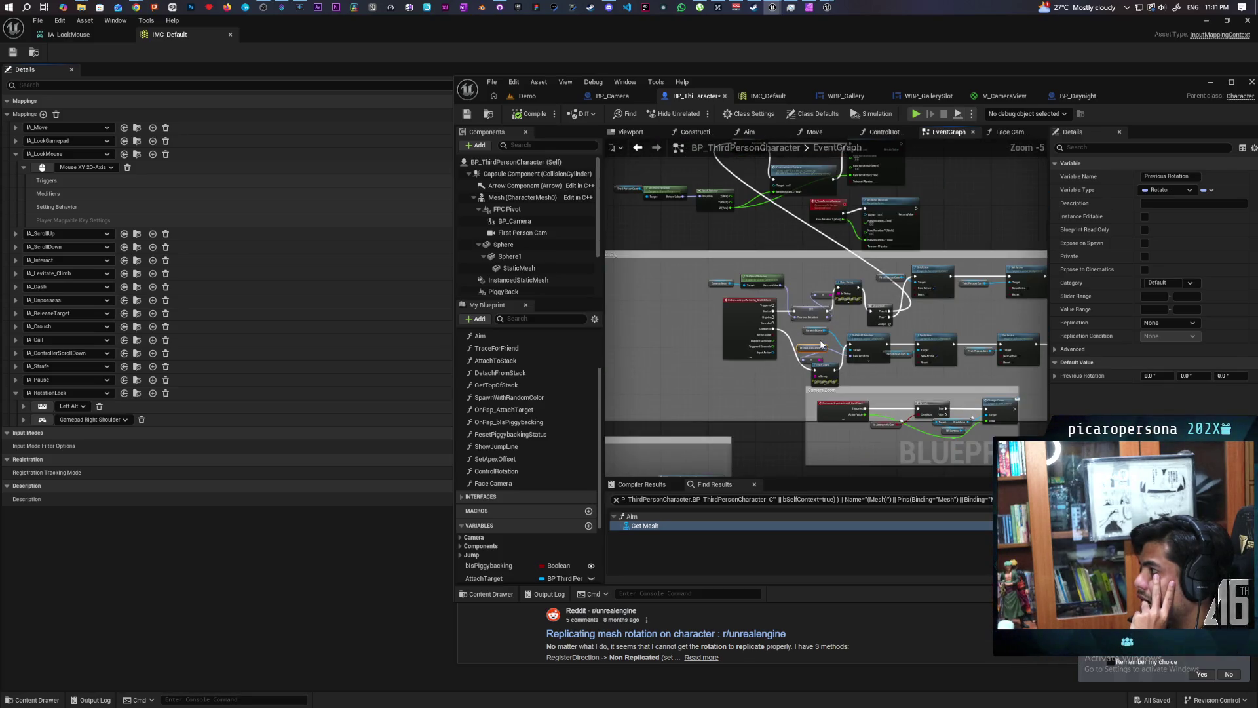
pyautogui.scroll(1, 756, 351)
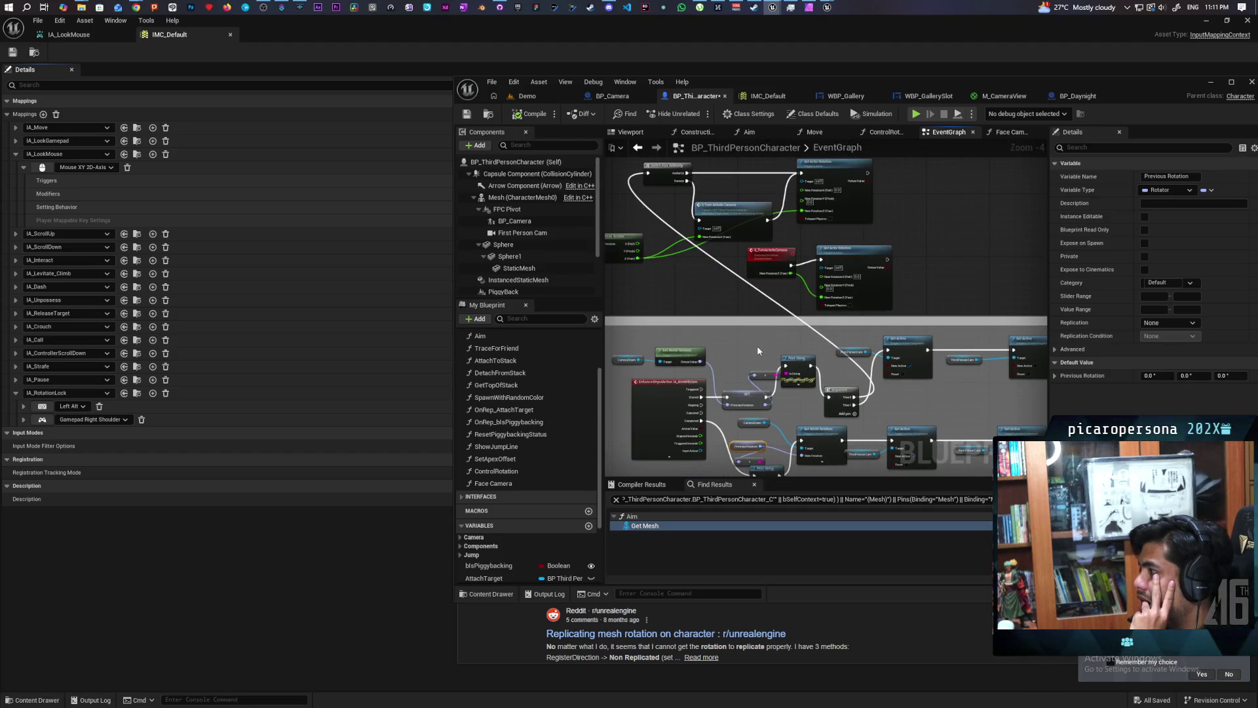
pyautogui.scroll(1, 764, 330)
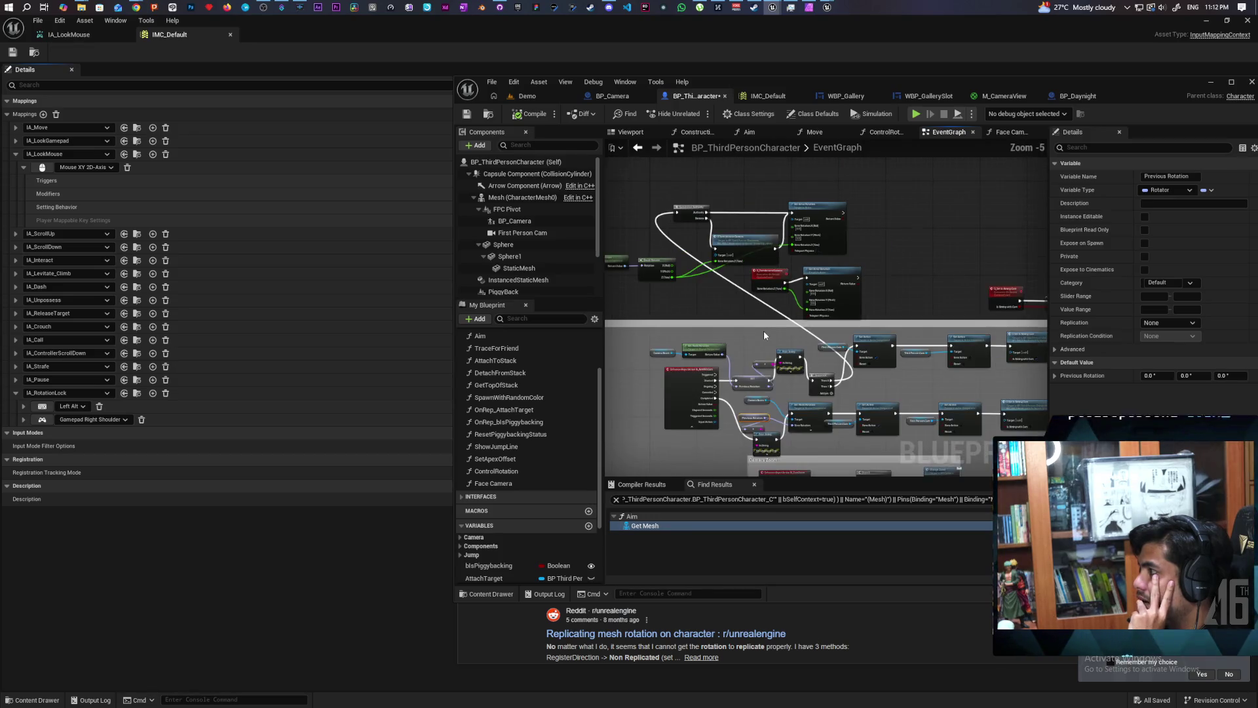
pyautogui.moveTo(764, 330)
pyautogui.mouseDown()
pyautogui.moveTo(735, 435)
pyautogui.moveTo(808, 381)
pyautogui.moveTo(820, 403)
pyautogui.moveTo(812, 426)
pyautogui.moveTo(796, 421)
pyautogui.moveTo(868, 357)
pyautogui.moveTo(783, 411)
pyautogui.moveTo(857, 377)
pyautogui.moveTo(863, 354)
pyautogui.moveTo(852, 381)
pyautogui.mouseUp()
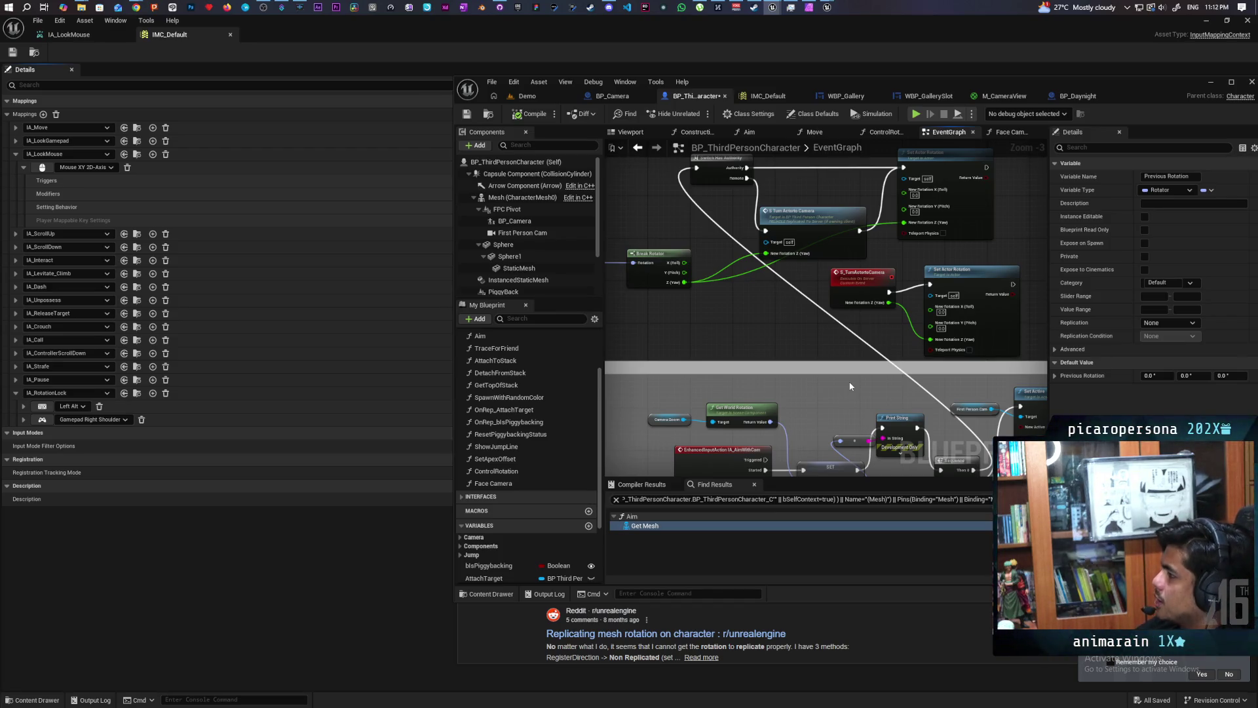
pyautogui.moveTo(903, 412)
pyautogui.mouseDown()
pyautogui.moveTo(888, 337)
pyautogui.moveTo(806, 371)
pyautogui.moveTo(718, 368)
pyautogui.moveTo(823, 421)
pyautogui.moveTo(788, 420)
pyautogui.mouseUp()
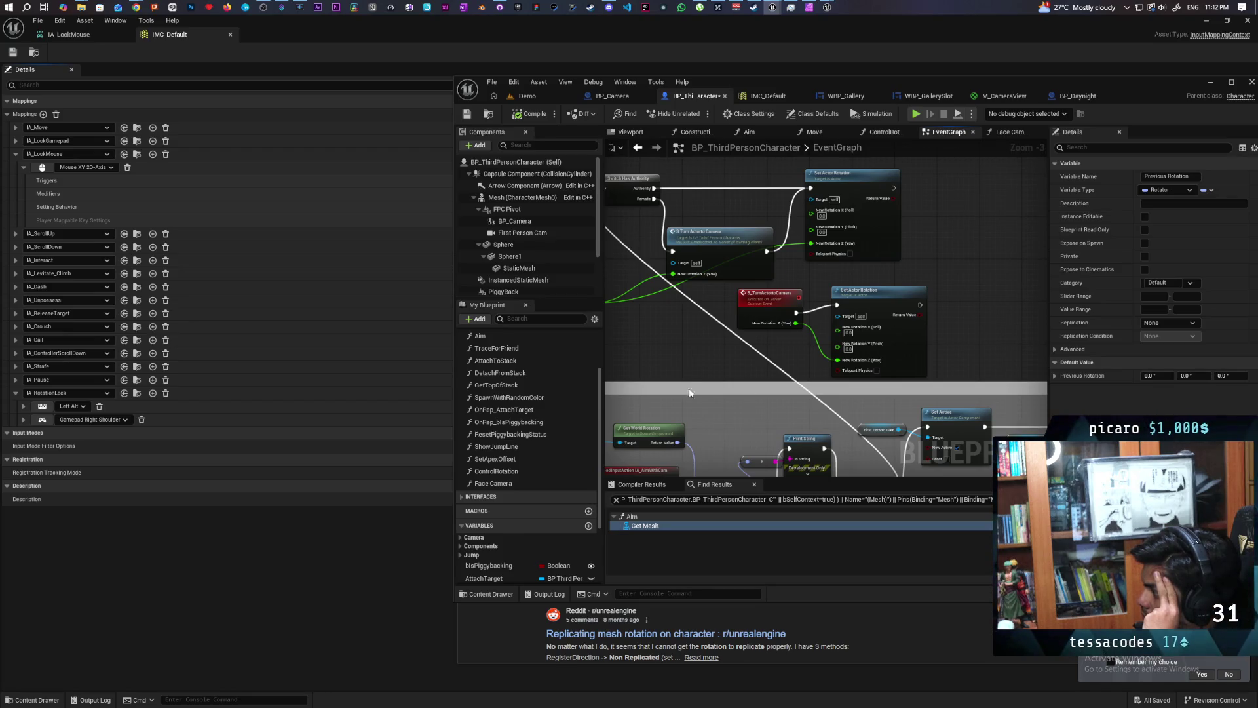
pyautogui.moveTo(679, 375); pyautogui.dragTo(752, 375)
pyautogui.moveTo(844, 236)
pyautogui.mouseDown()
pyautogui.moveTo(1015, 282)
pyautogui.moveTo(1010, 295)
pyautogui.mouseUp()
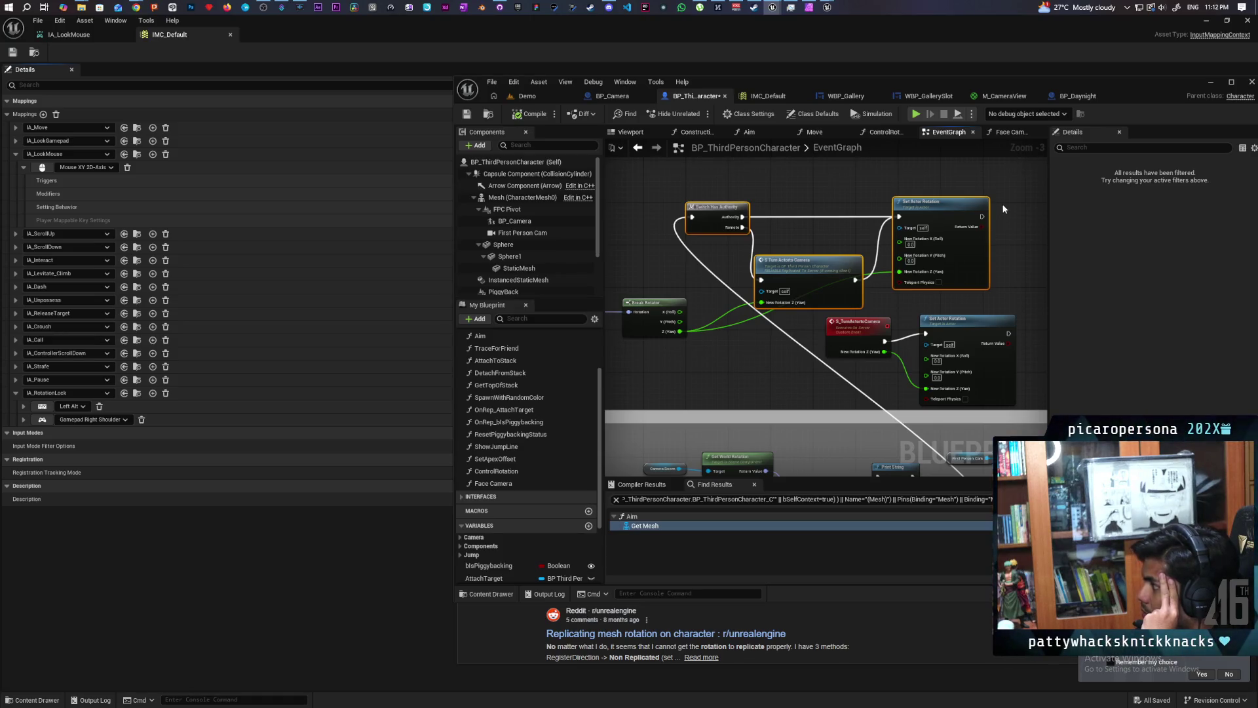
# Select the camera rotation nodes, then rewire AimWithCam's Completed pin through Set World Rotation.
pyautogui.moveTo(997, 169); pyautogui.dragTo(1008, 240)
pyautogui.moveTo(910, 293); pyautogui.dragTo(903, 294)
pyautogui.moveTo(745, 358); pyautogui.dragTo(873, 311)
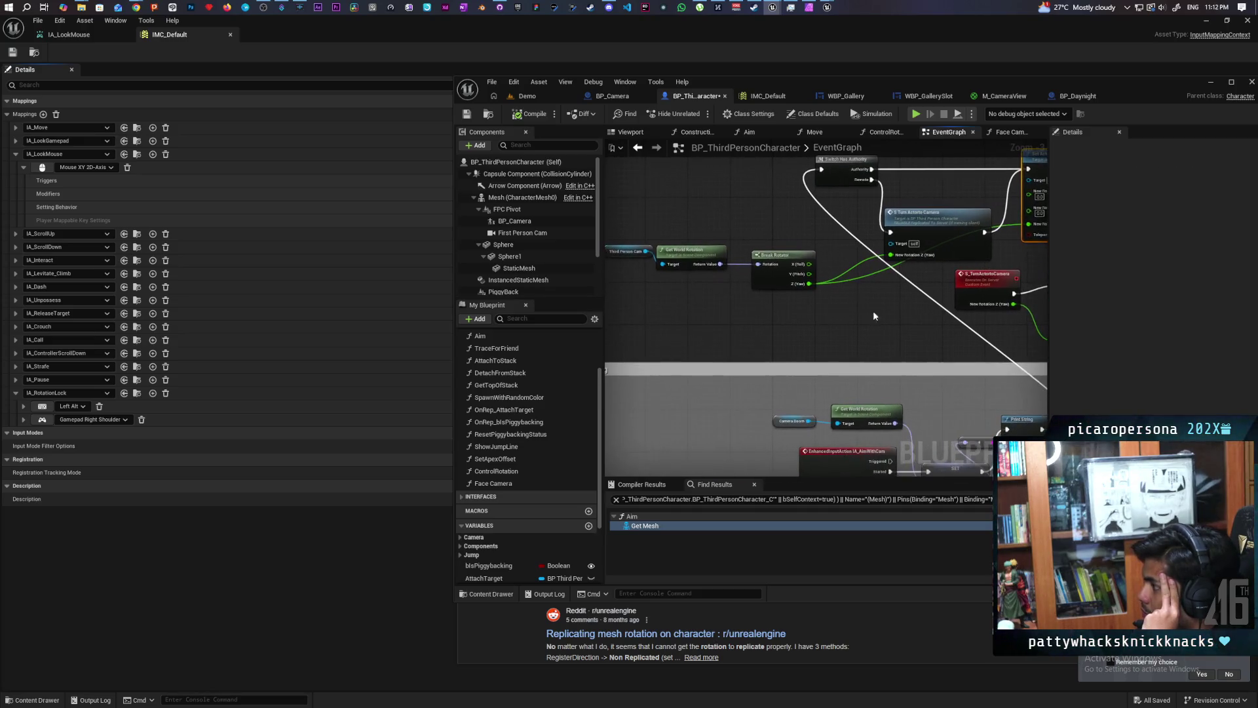
pyautogui.moveTo(766, 317)
pyautogui.mouseDown()
pyautogui.moveTo(795, 309)
pyautogui.moveTo(749, 306)
pyautogui.moveTo(792, 300)
pyautogui.mouseUp()
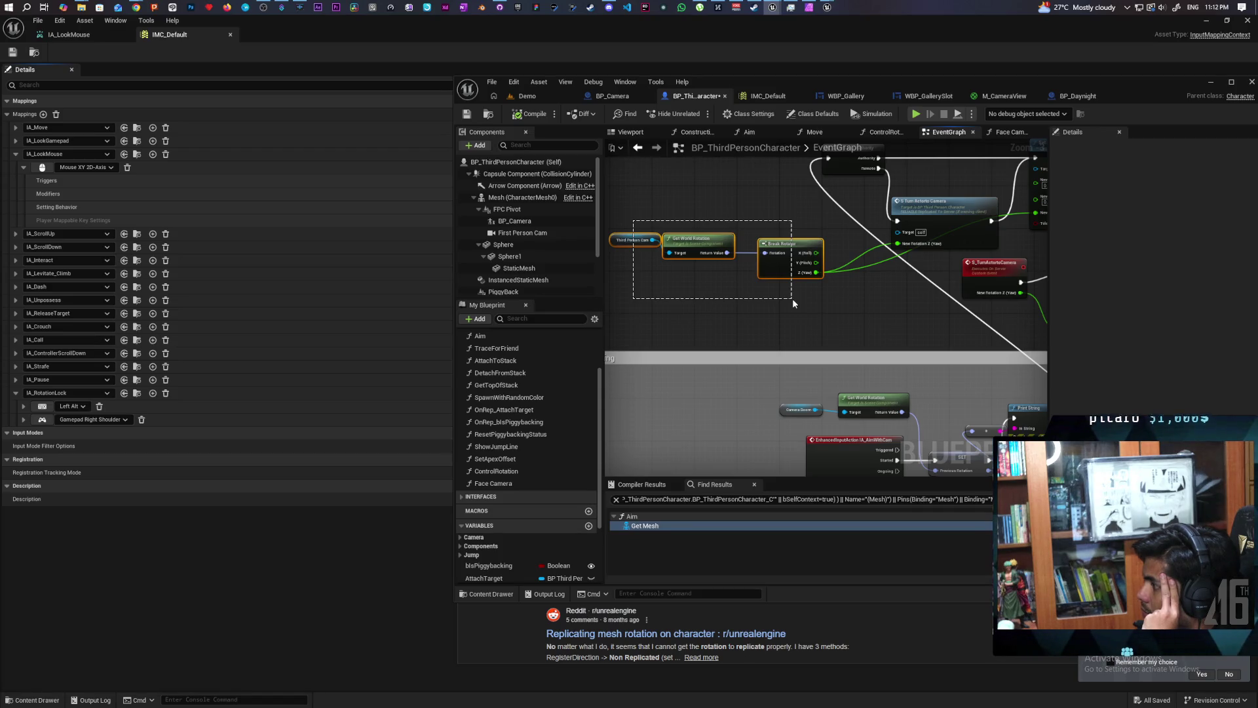
pyautogui.moveTo(793, 300); pyautogui.dragTo(792, 300)
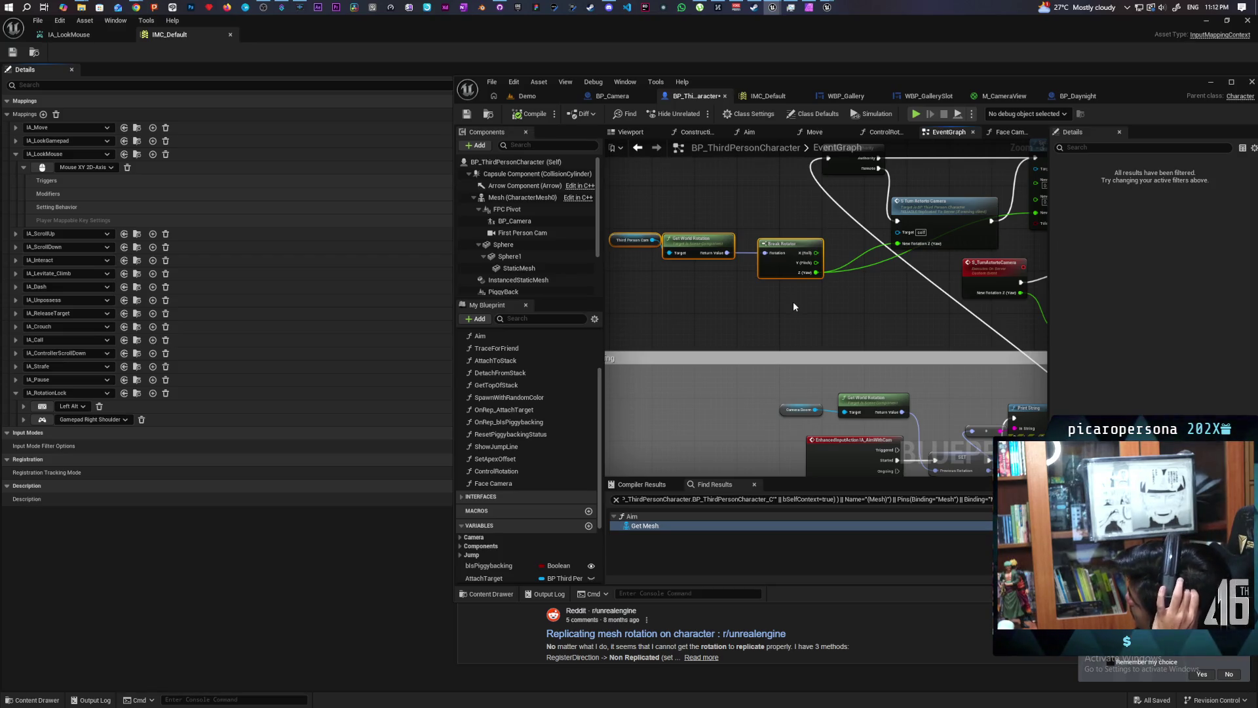
pyautogui.moveTo(793, 306)
pyautogui.mouseDown()
pyautogui.moveTo(729, 208)
pyautogui.moveTo(813, 312)
pyautogui.mouseUp()
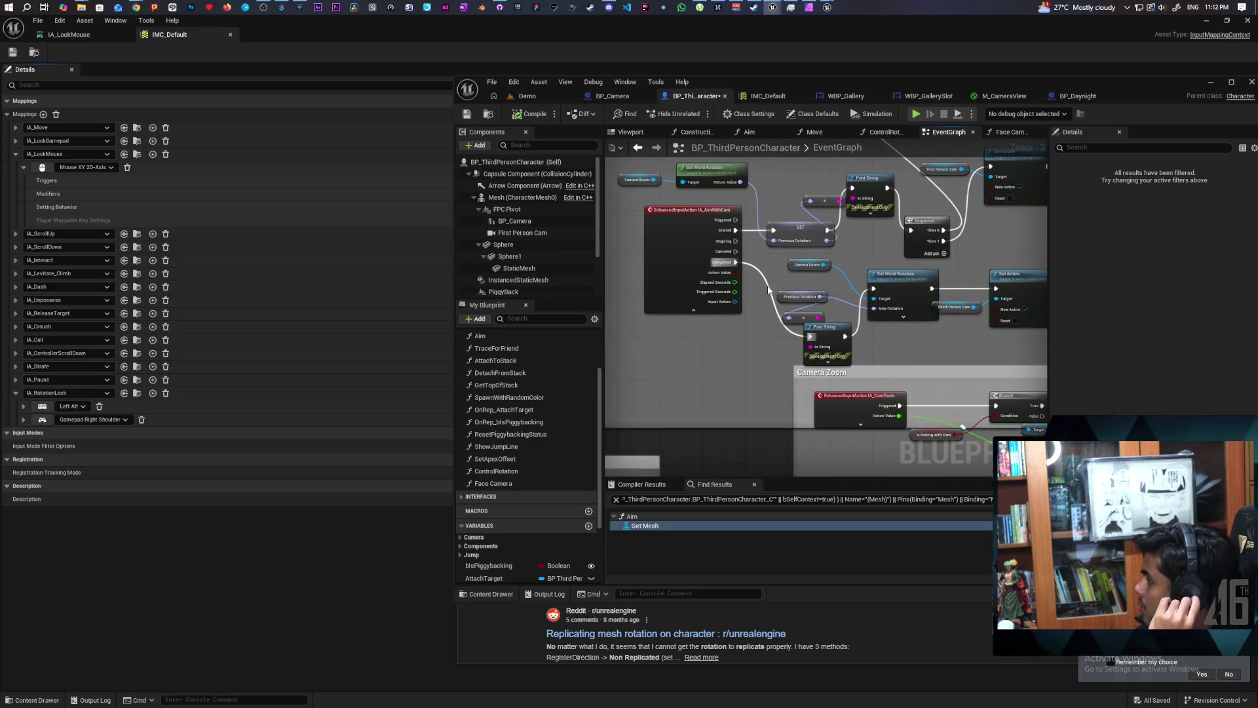
pyautogui.moveTo(735, 263)
pyautogui.mouseDown()
pyautogui.moveTo(848, 288)
pyautogui.moveTo(1002, 292)
pyautogui.mouseUp()
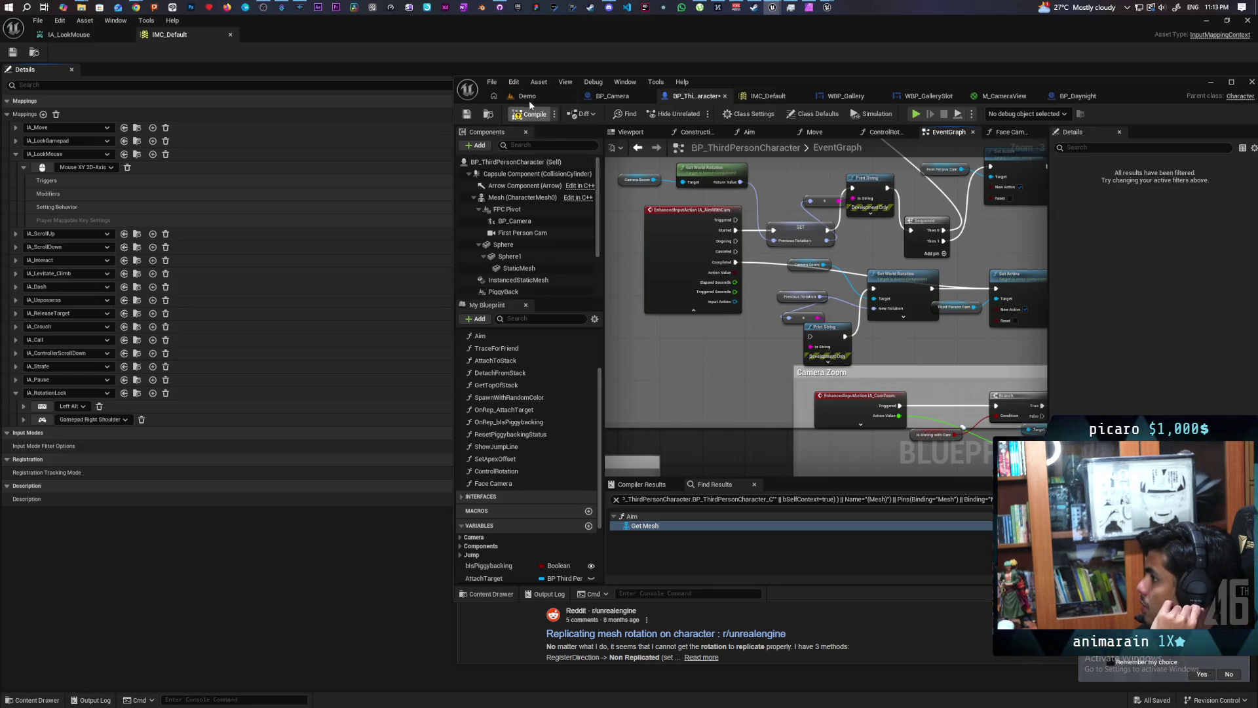
# Play the Demo level with Alt+P, toggle camera aim with E eight times, then stop.
pyautogui.click(528, 96)
pyautogui.hotkey('alt', 'p')
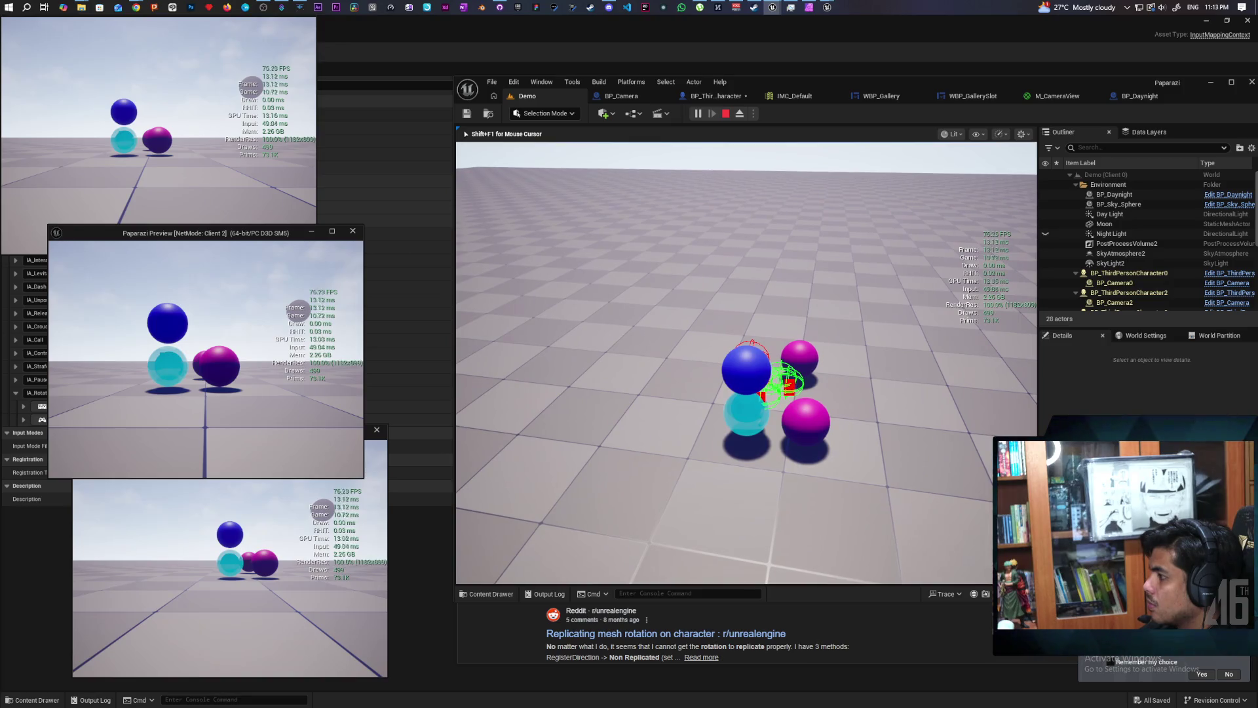
pyautogui.press('e')
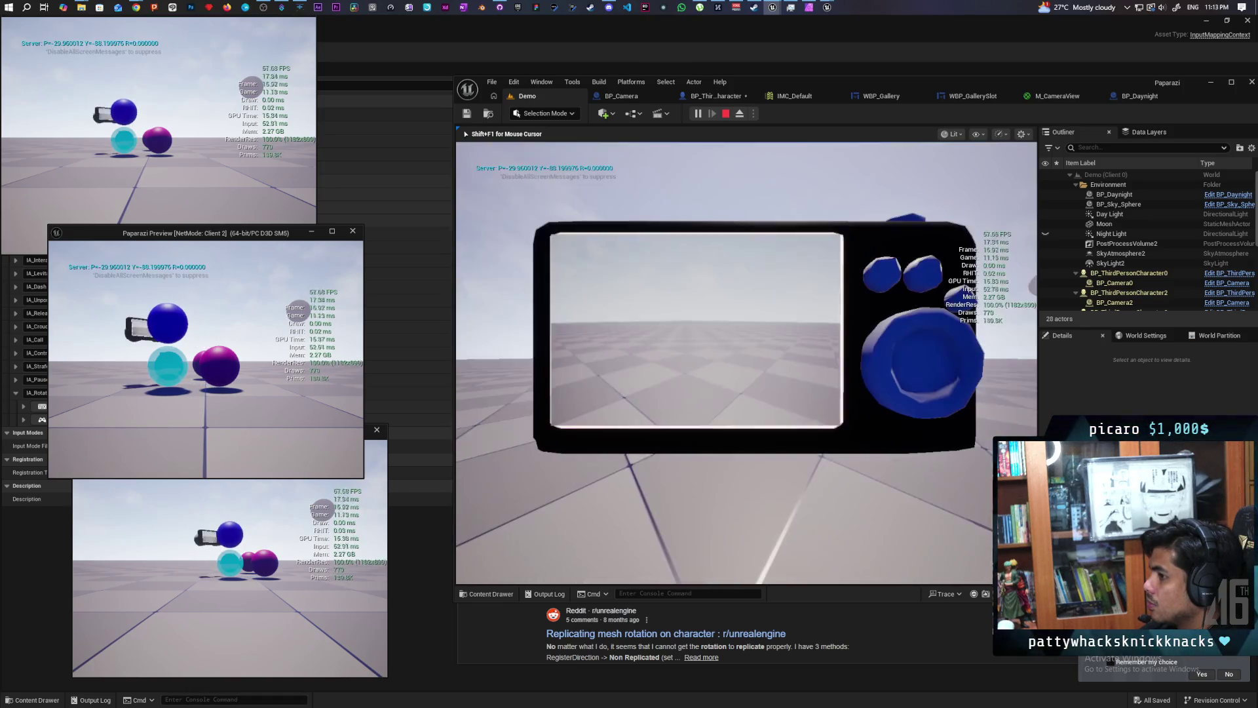
pyautogui.press('e')
pyautogui.press('e')
pyautogui.press('e')
pyautogui.press('e')
pyautogui.press('e')
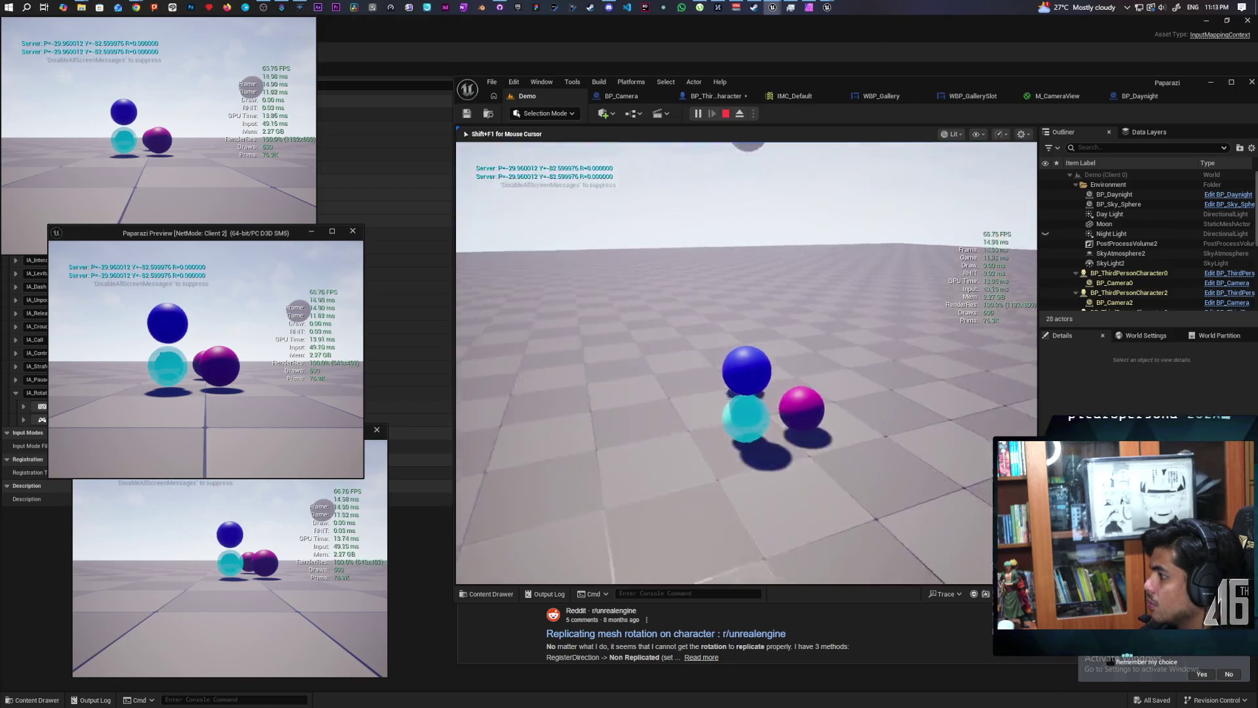
pyautogui.press('e')
pyautogui.press('e')
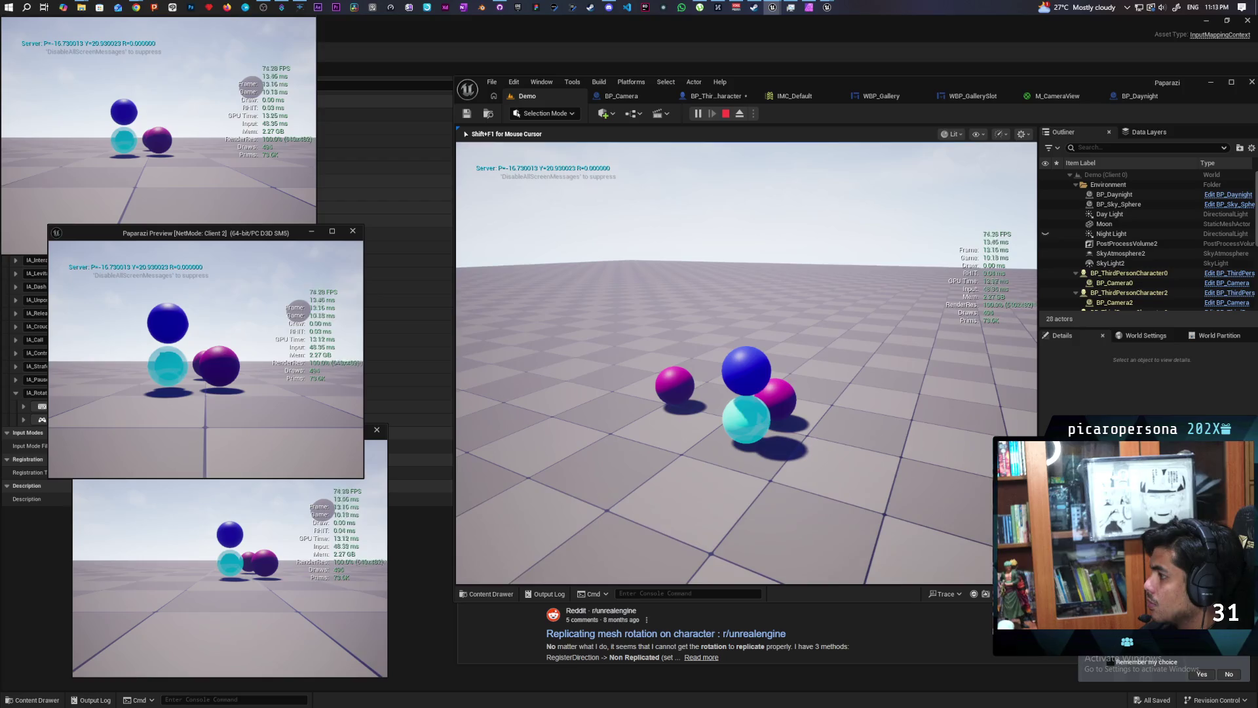
pyautogui.press('e')
pyautogui.press('e')
pyautogui.press('e')
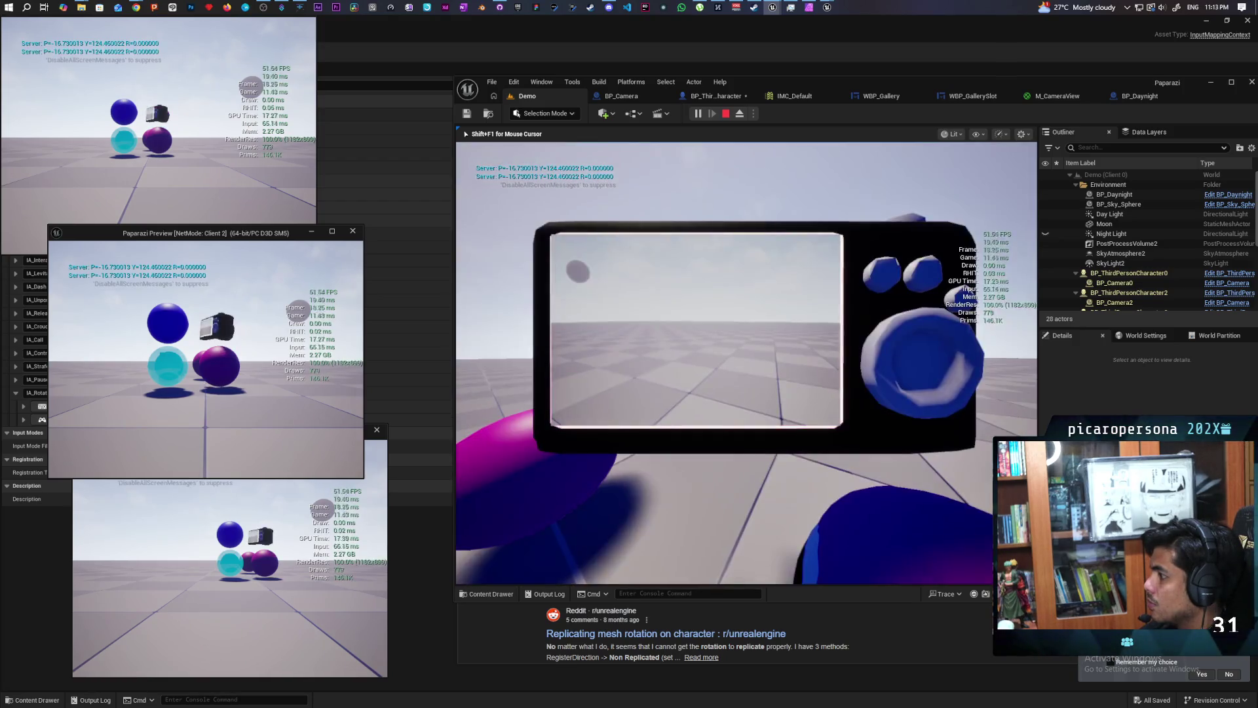
pyautogui.press('e')
pyautogui.press('e')
pyautogui.press('e')
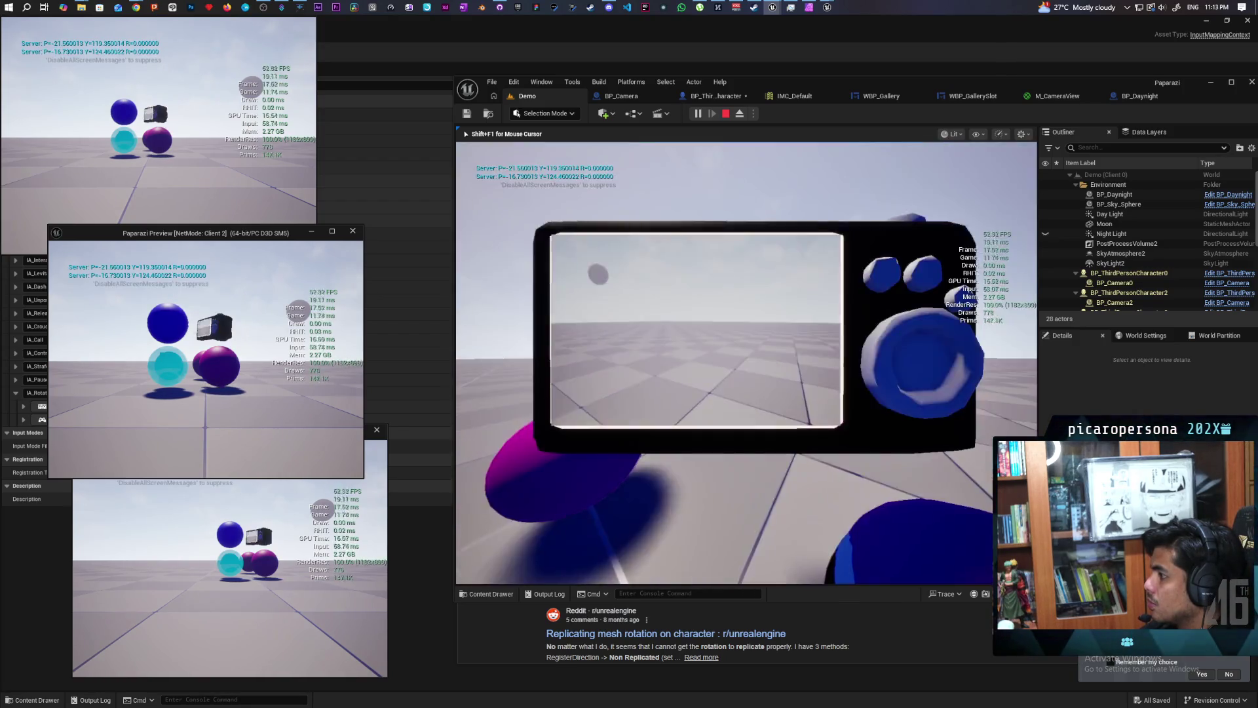
pyautogui.press('e')
pyautogui.press('e')
pyautogui.press('e')
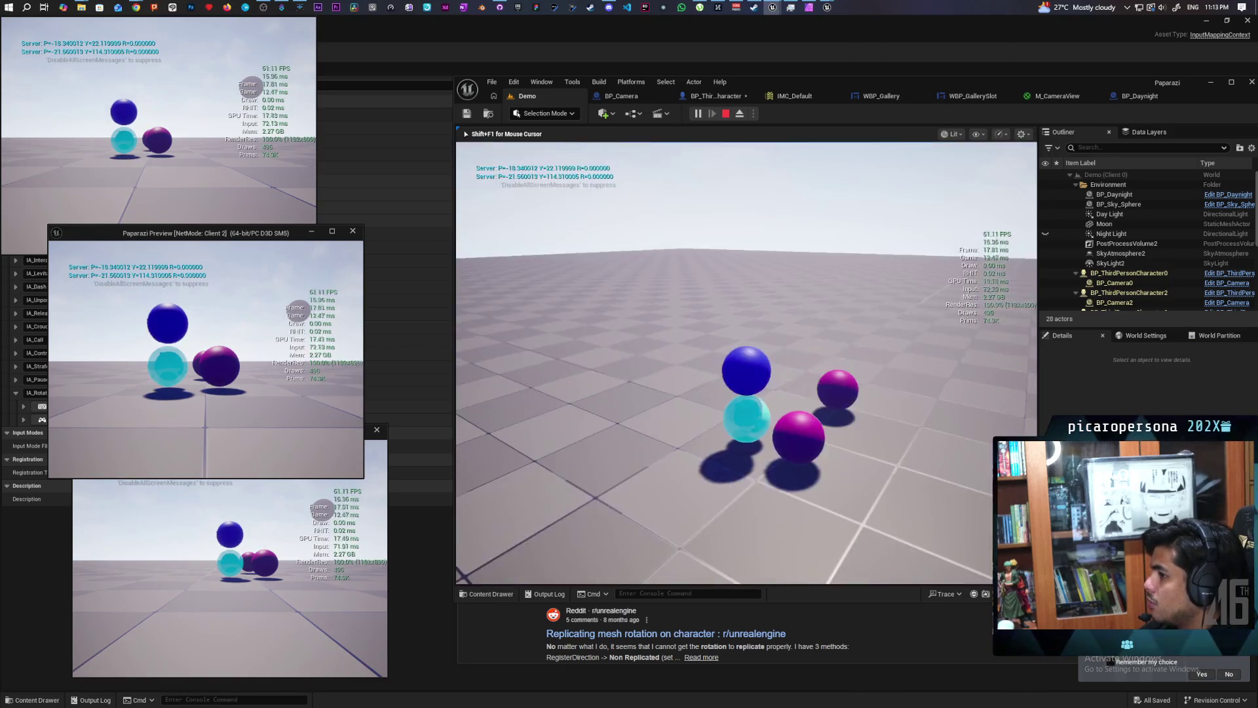
pyautogui.press('e')
pyautogui.press('e')
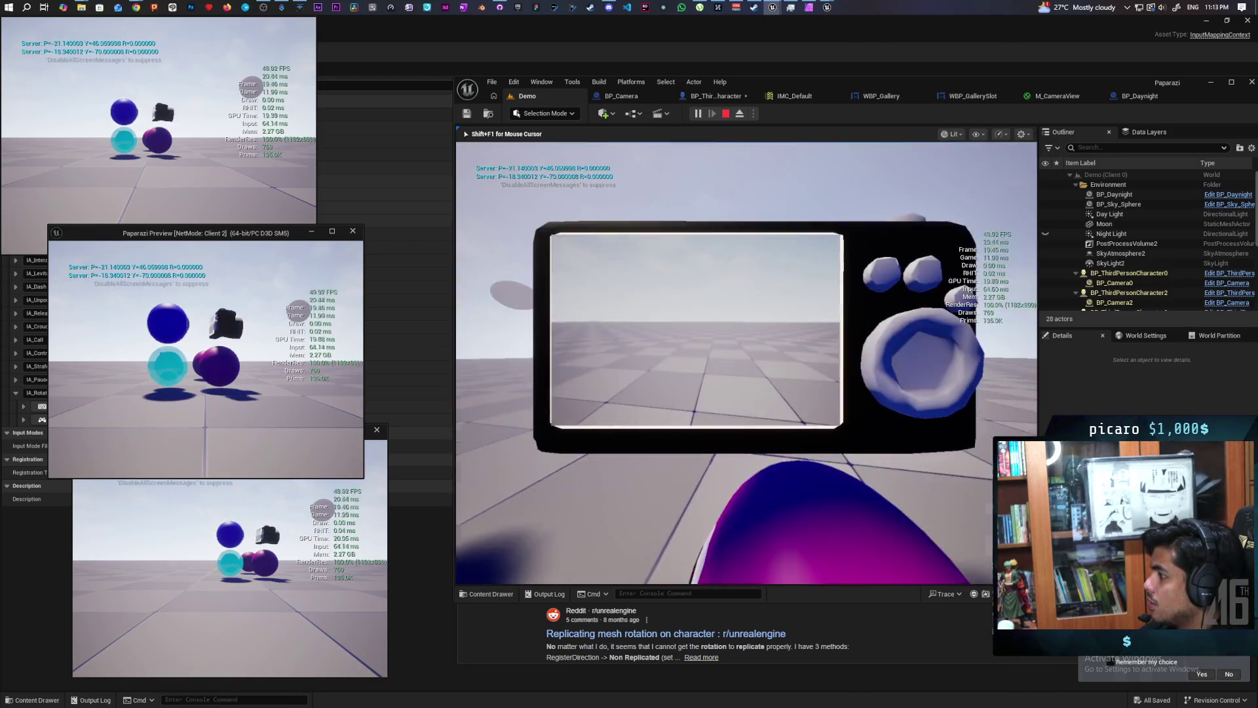
pyautogui.press('e')
pyautogui.press('e')
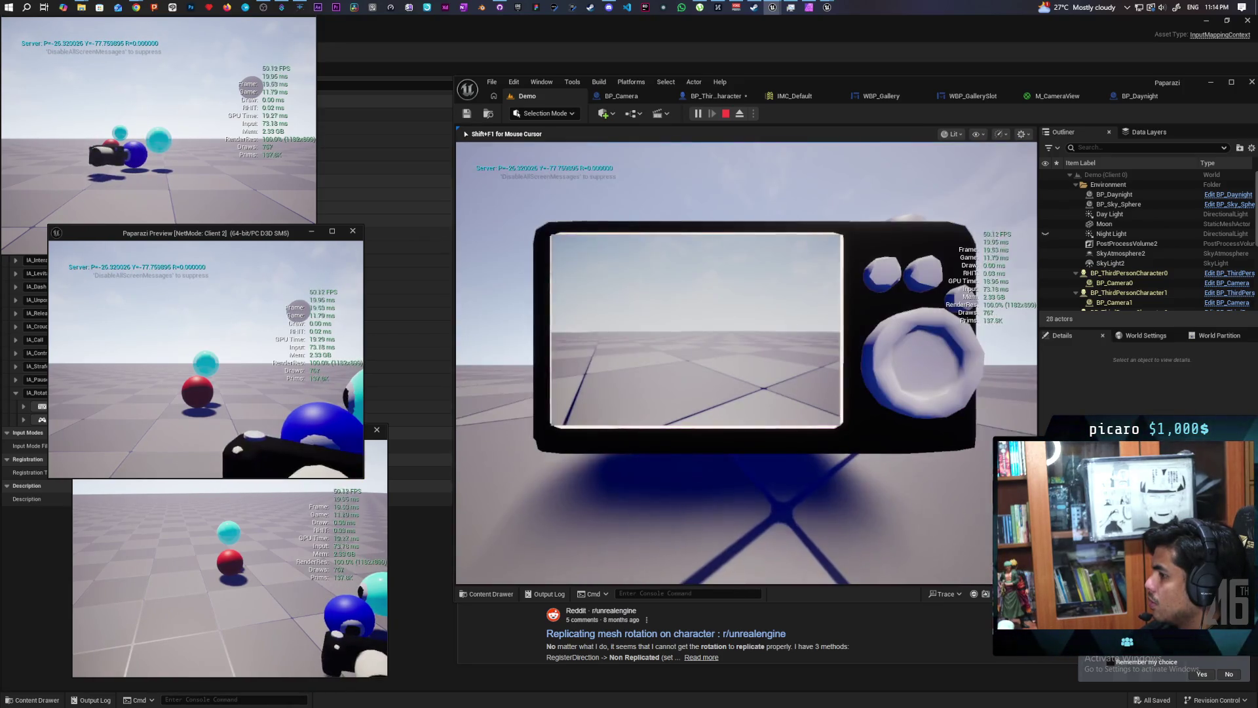
pyautogui.press('Escape')
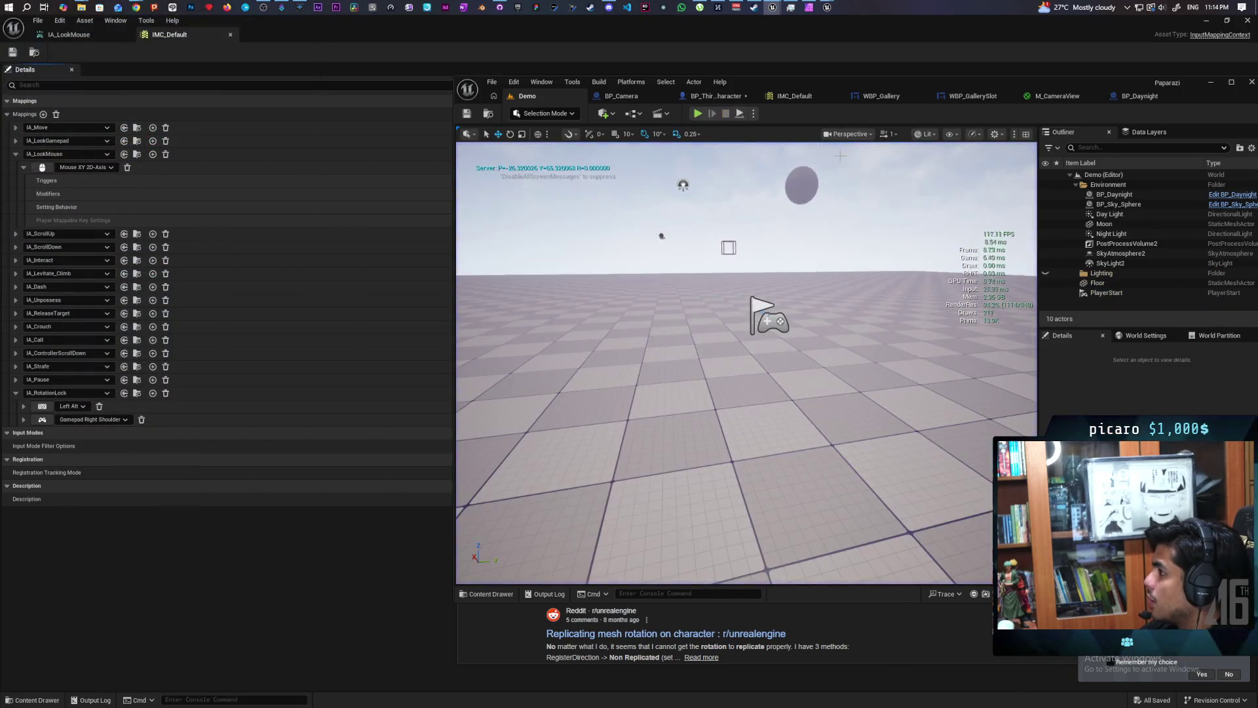
# Delete the Previous Rotation setter, Set World Rotation, and leftover Previous Rotation and Print String nodes.
pyautogui.click(696, 95)
pyautogui.scroll(1, 843, 308)
pyautogui.scroll(-1, 819, 336)
pyautogui.click(789, 285)
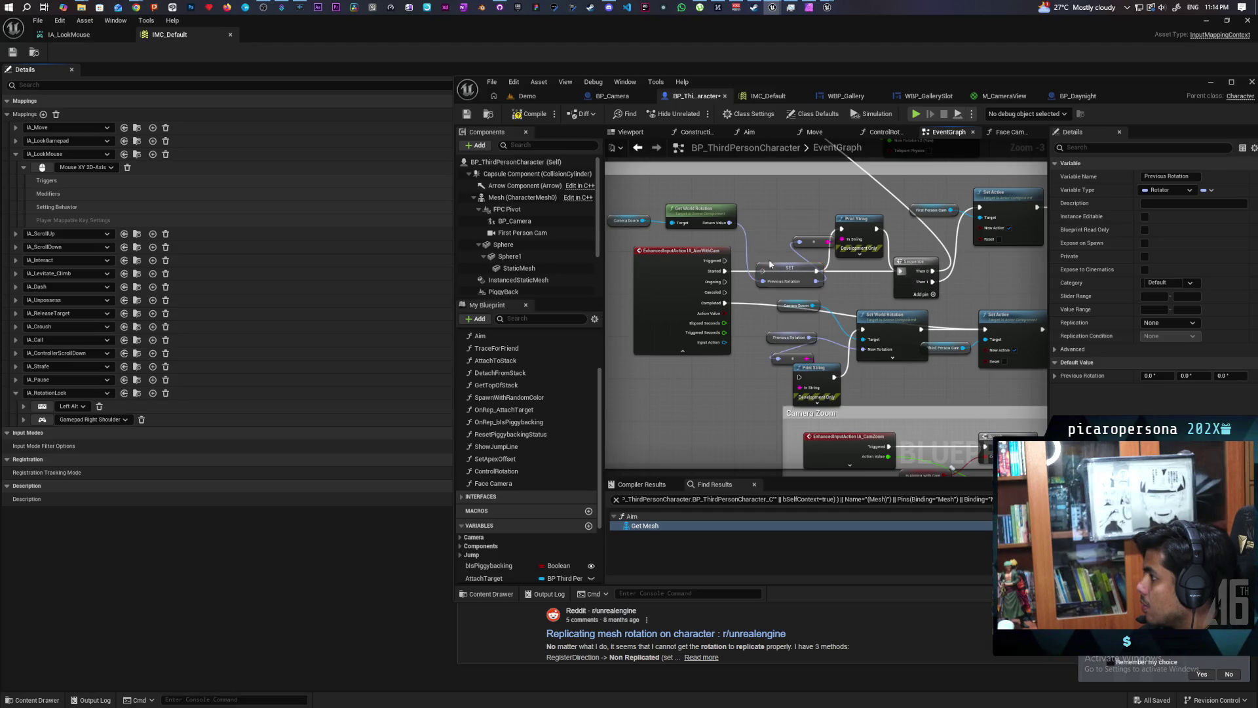
pyautogui.press('Delete')
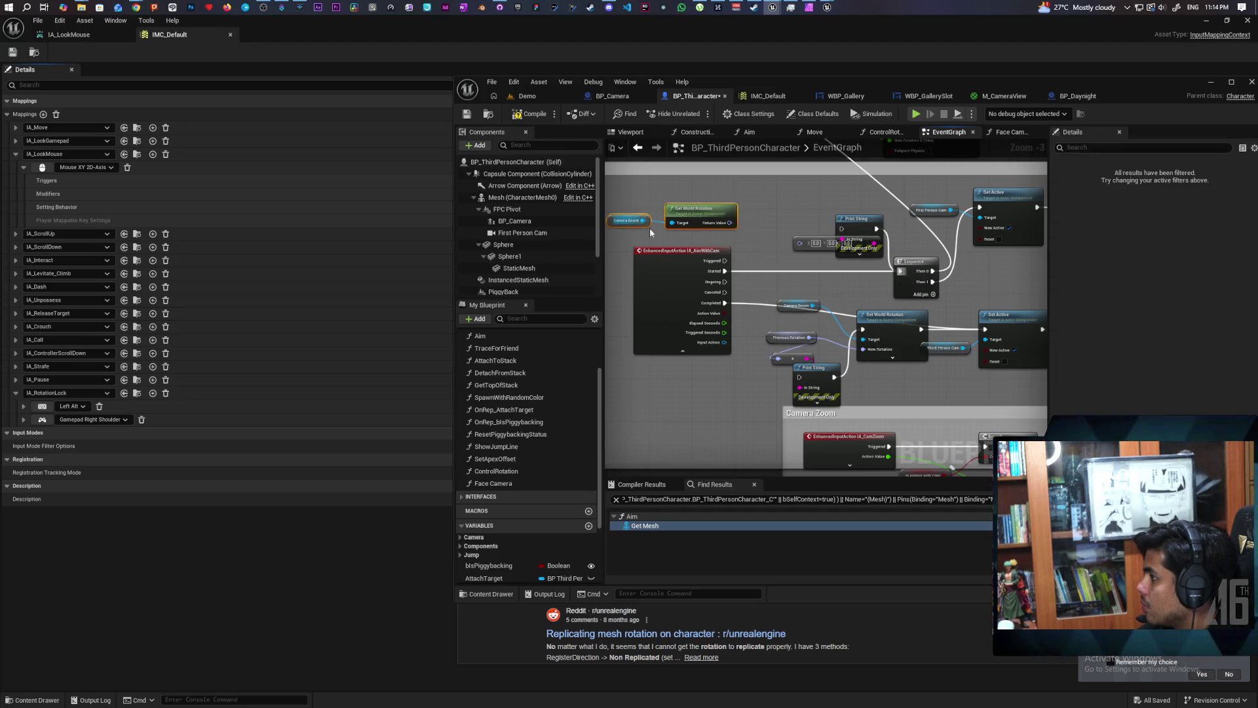
pyautogui.moveTo(811, 307); pyautogui.dragTo(720, 250)
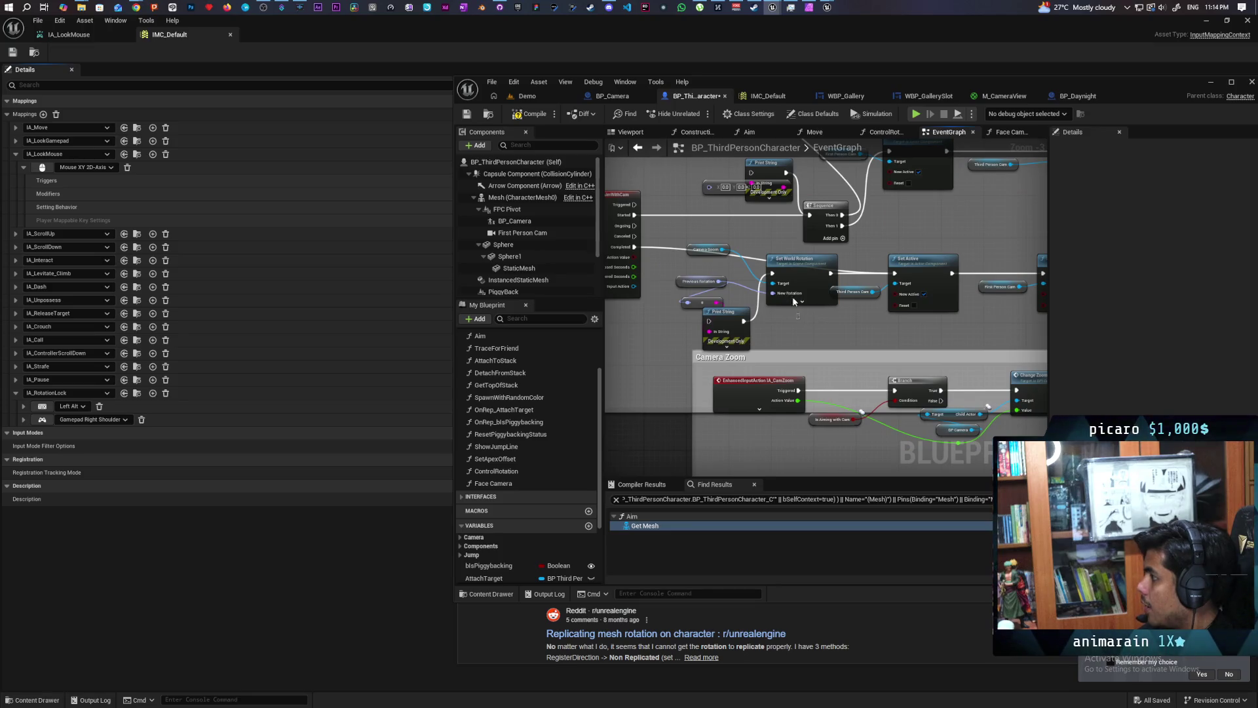
pyautogui.click(793, 296)
pyautogui.press('Delete')
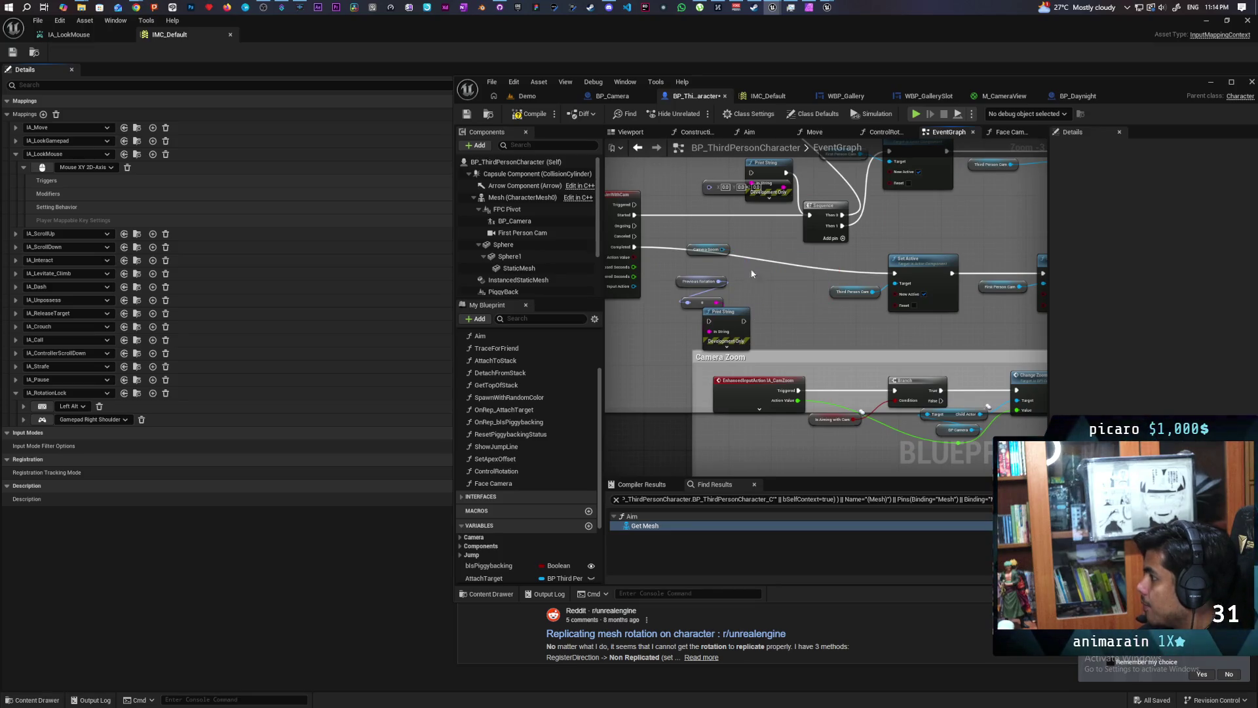
pyautogui.moveTo(737, 328); pyautogui.dragTo(759, 317)
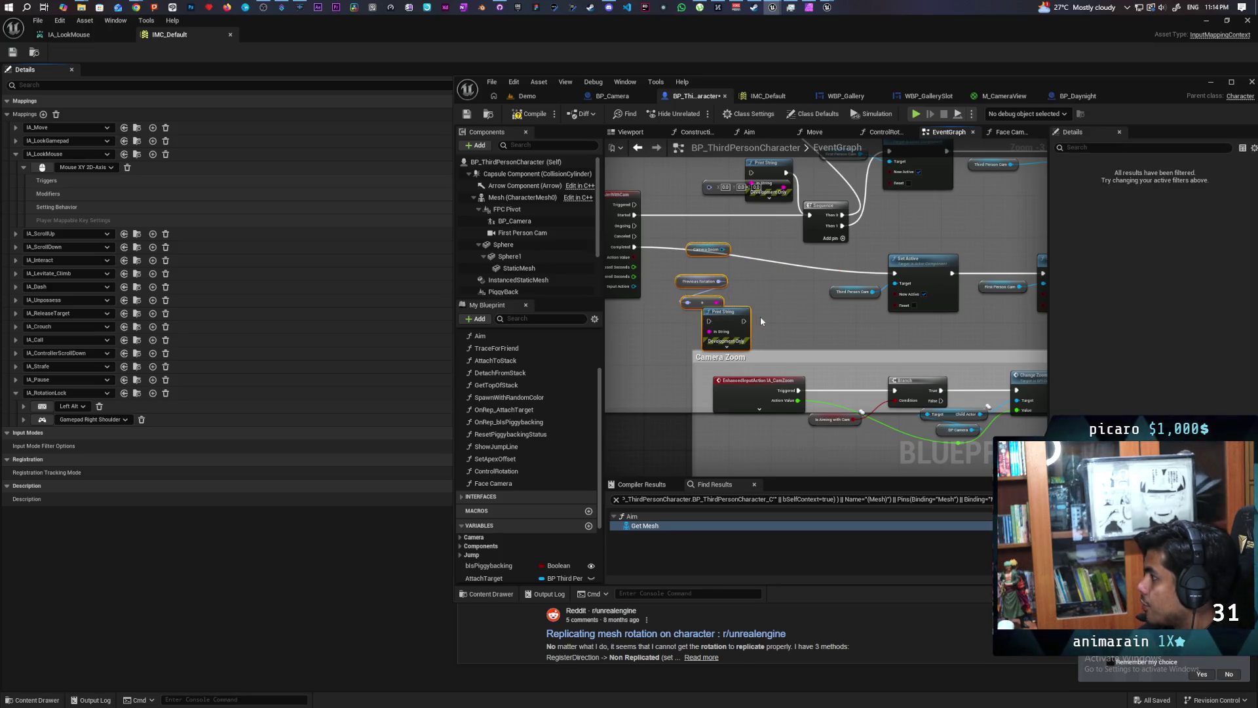
pyautogui.press('Delete')
# Delete the unused Previous Rotation variable, shift the Sequence node left, and return to Demo.
pyautogui.moveTo(704, 159); pyautogui.dragTo(736, 247)
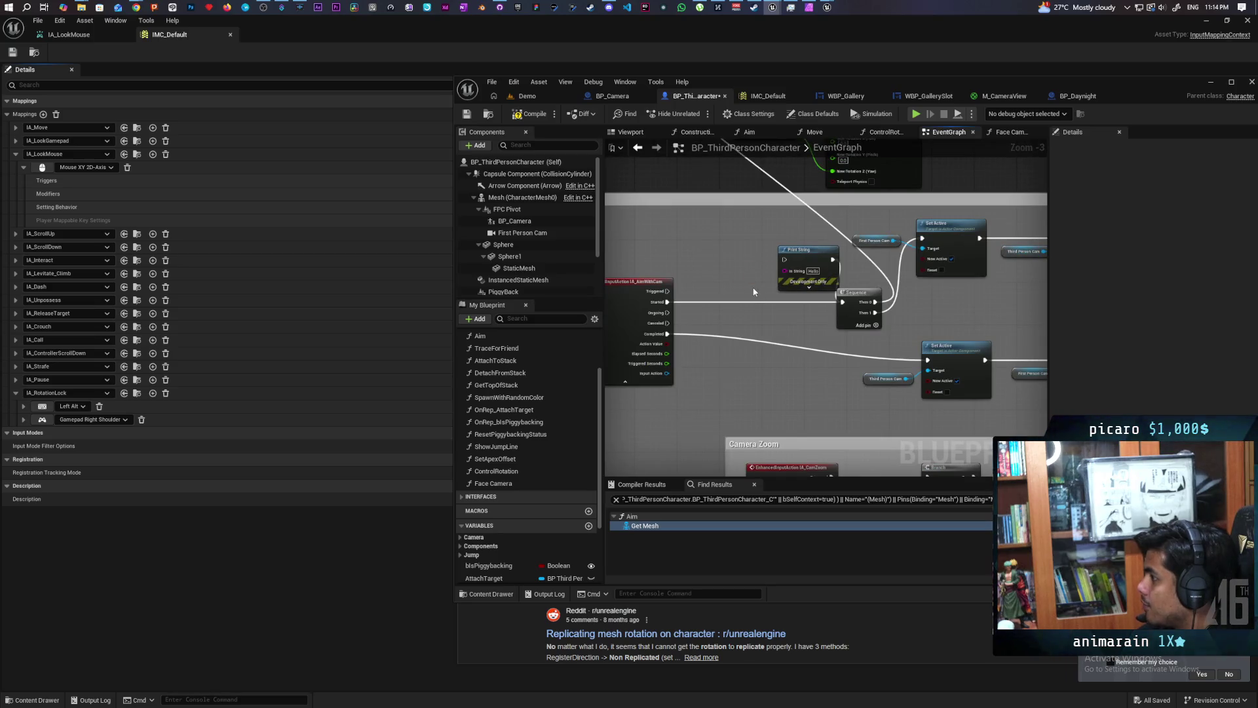
pyautogui.scroll(-4, 556, 535)
pyautogui.click(509, 562)
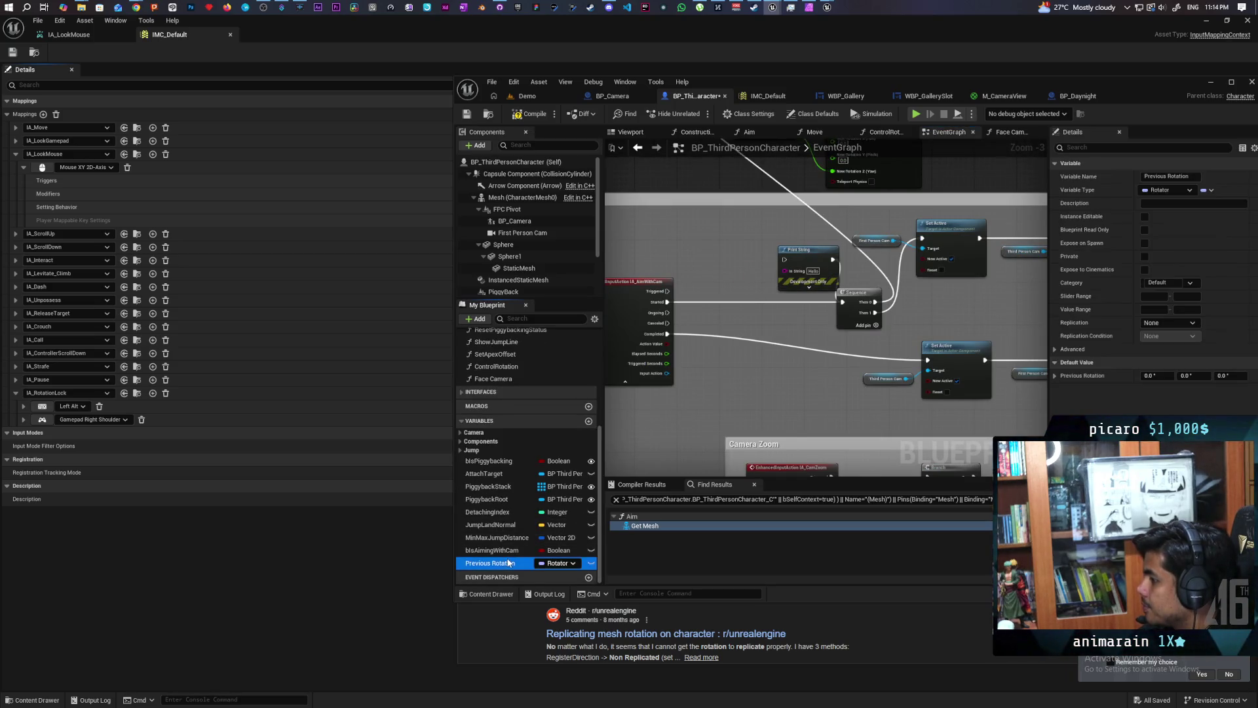
pyautogui.press('Delete')
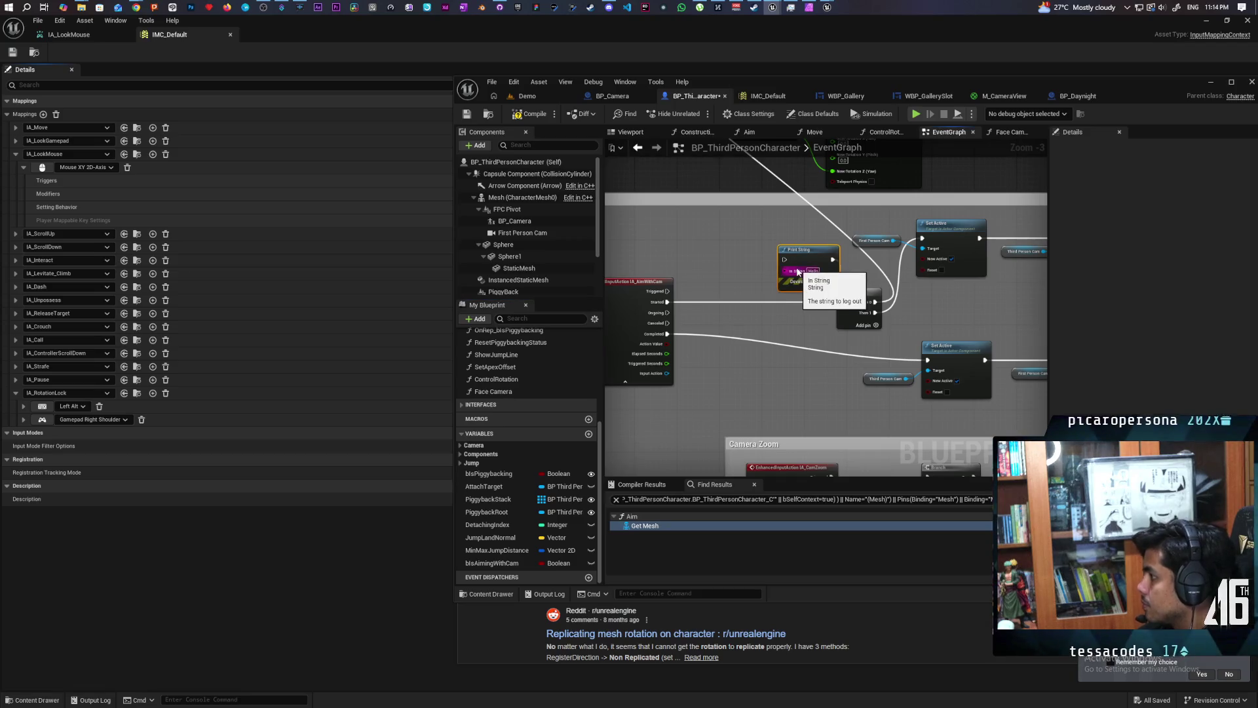
pyautogui.scroll(-3, 780, 278)
pyautogui.scroll(2, 800, 334)
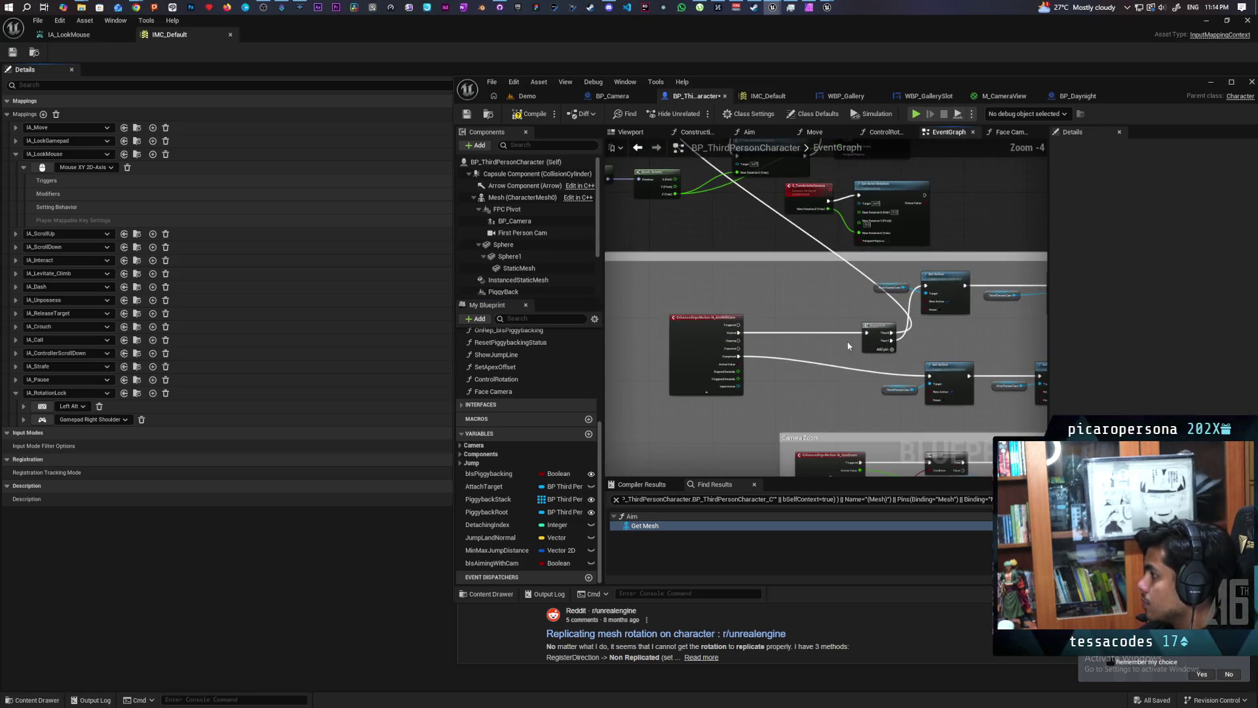
pyautogui.moveTo(868, 347); pyautogui.dragTo(769, 327)
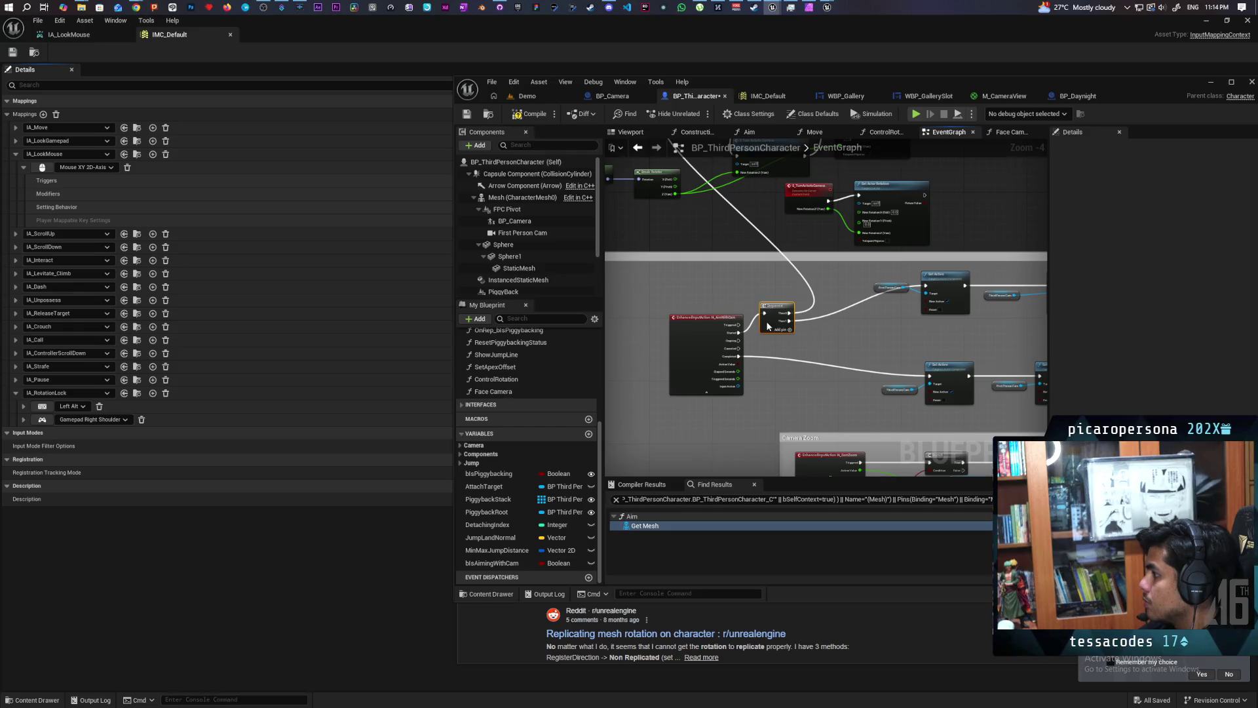
pyautogui.click(551, 95)
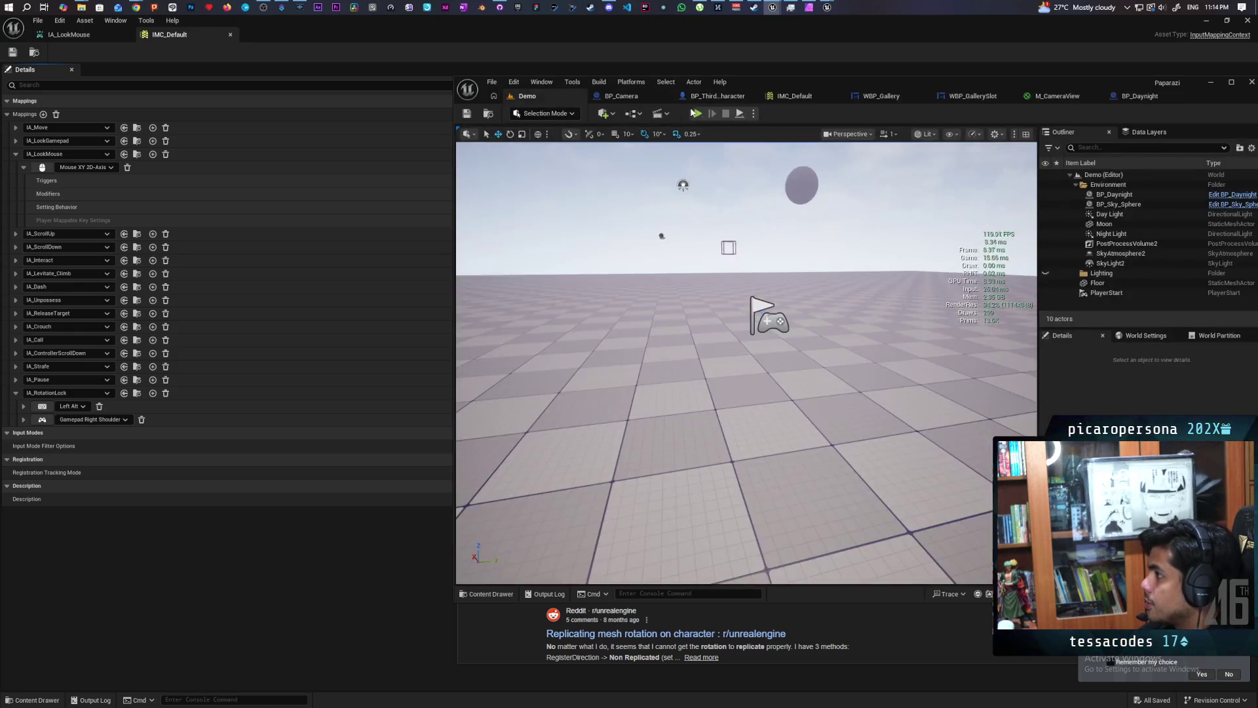
# Start a multiplayer test and raise and lower the server's camera with right-click.
pyautogui.hotkey('alt', 'p')
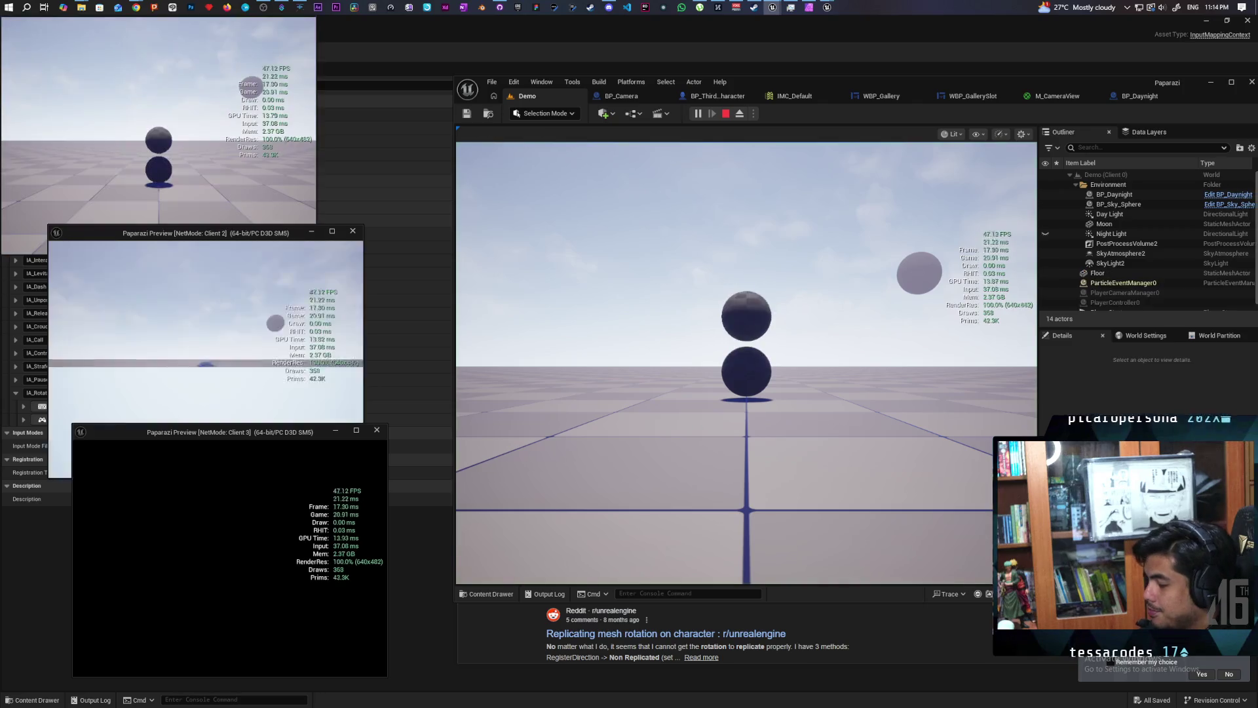
pyautogui.click(566, 392)
pyautogui.press('s')
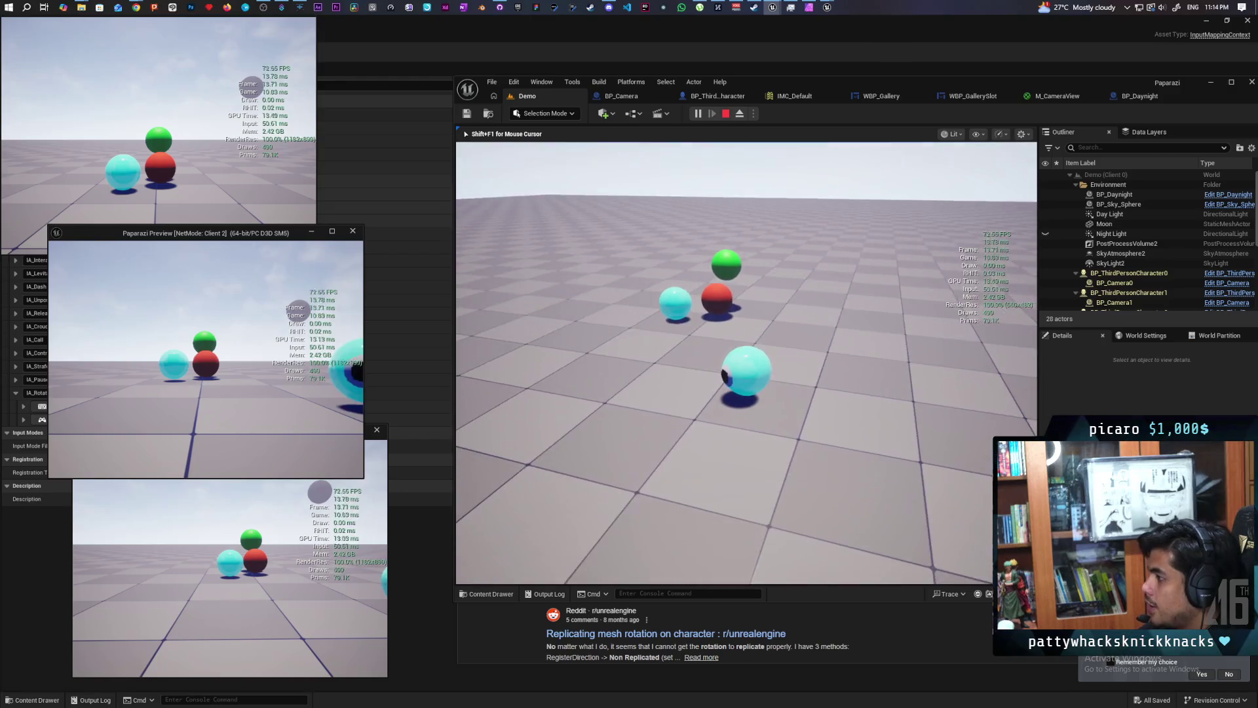
pyautogui.rightClick(746, 362)
pyautogui.rightClick(747, 362)
pyautogui.rightClick(747, 363)
pyautogui.rightClick(746, 362)
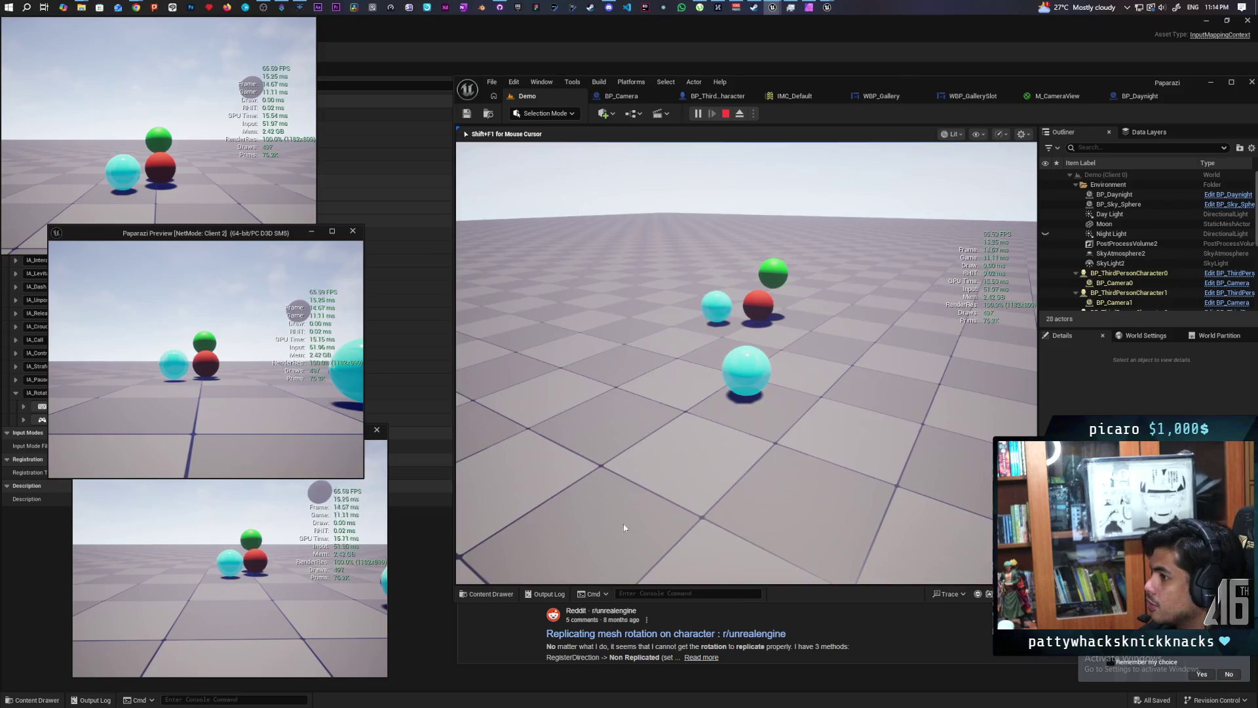
# Walk Client 2's character forward and repeatedly toggle its held camera with E.
pyautogui.press('w')
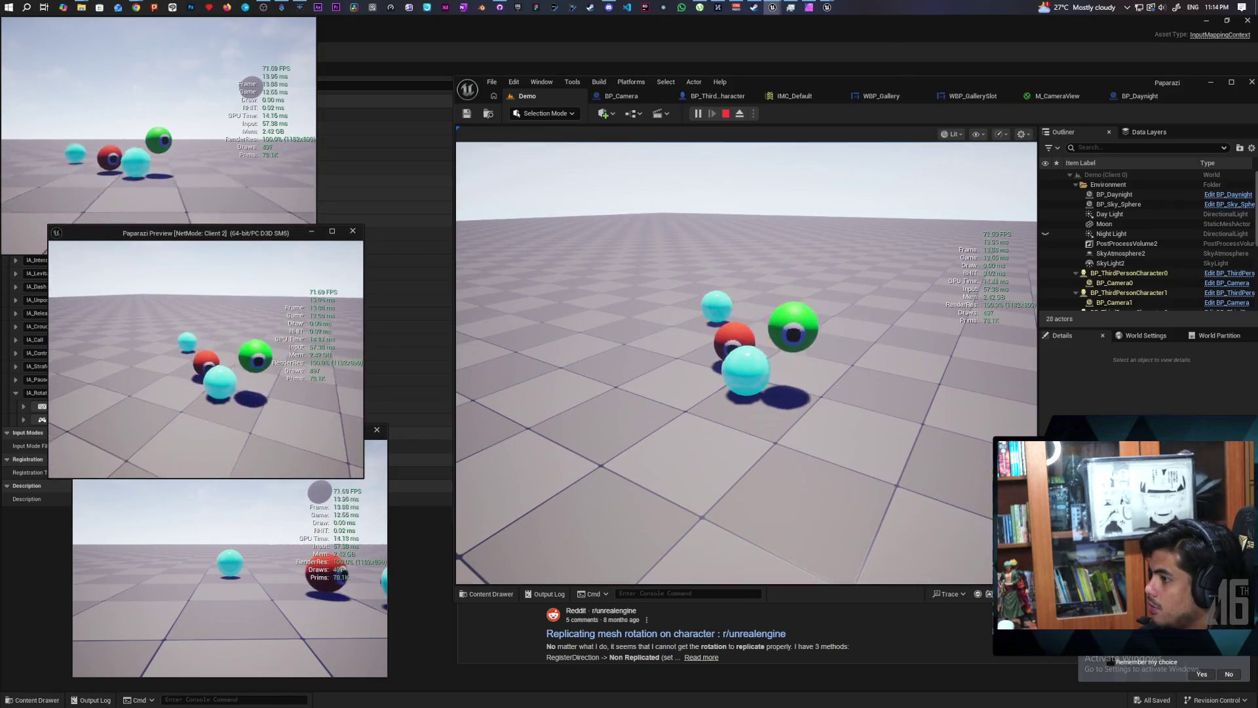
pyautogui.press('w')
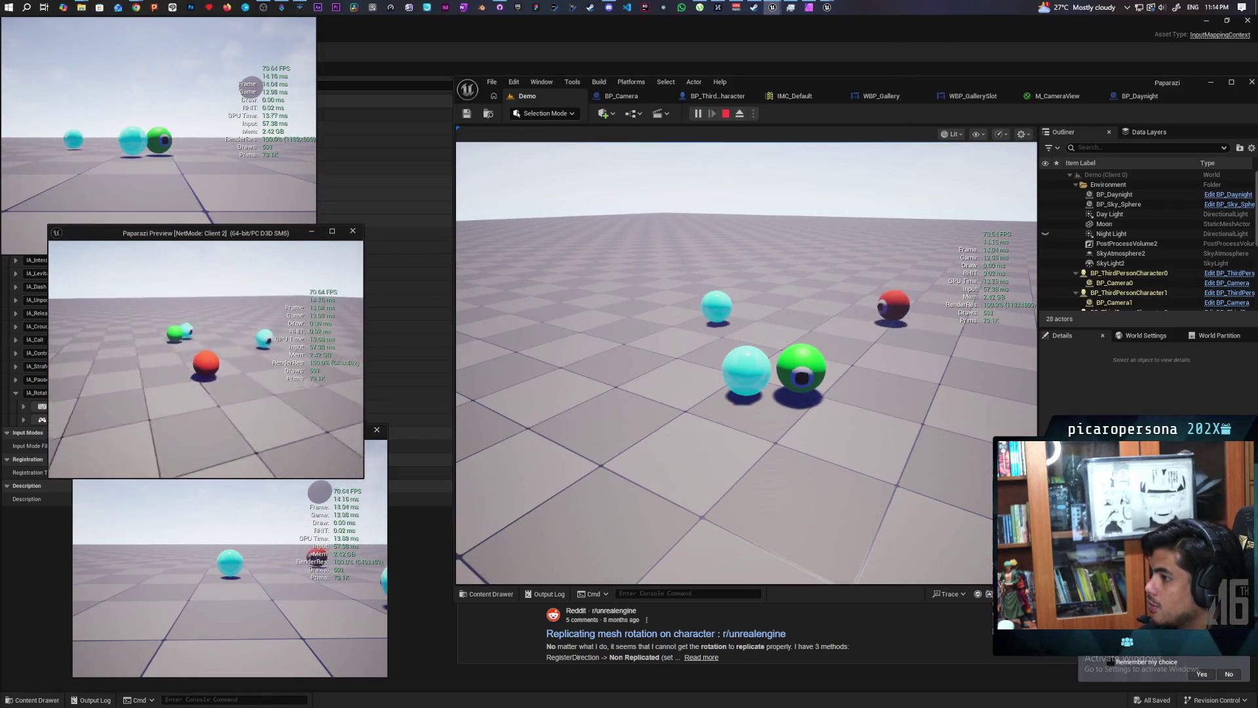
pyautogui.press('w')
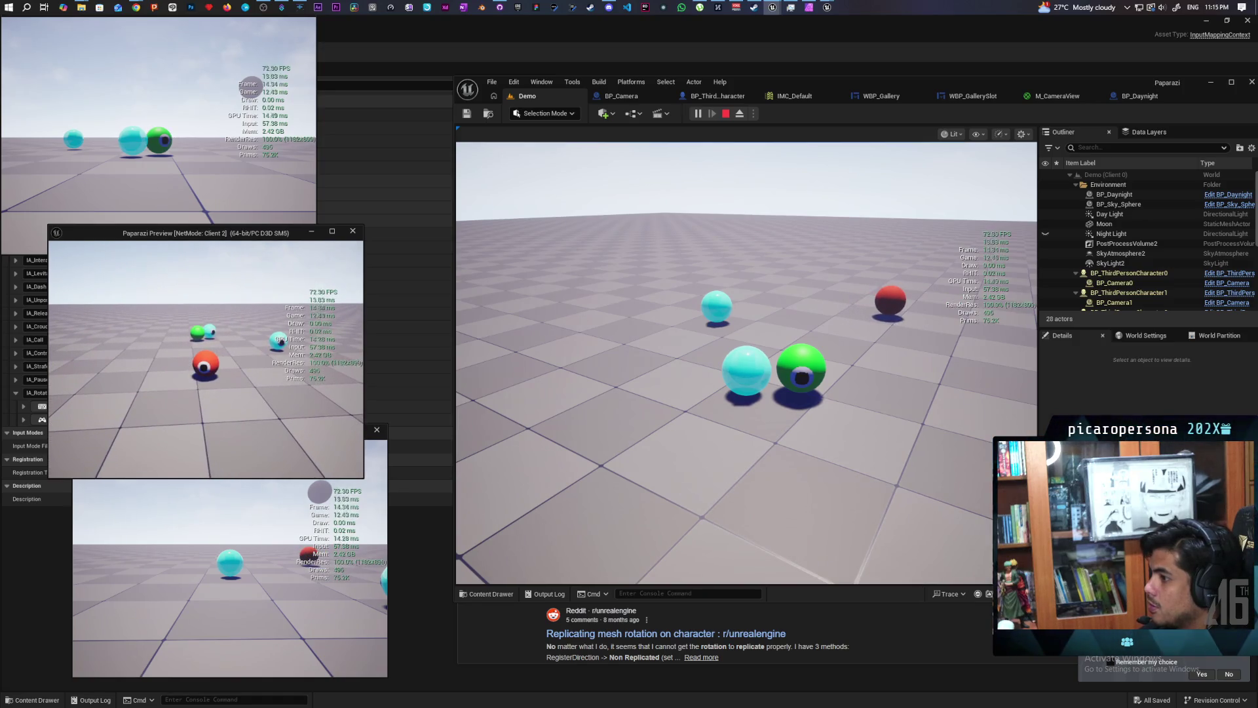
pyautogui.press('e')
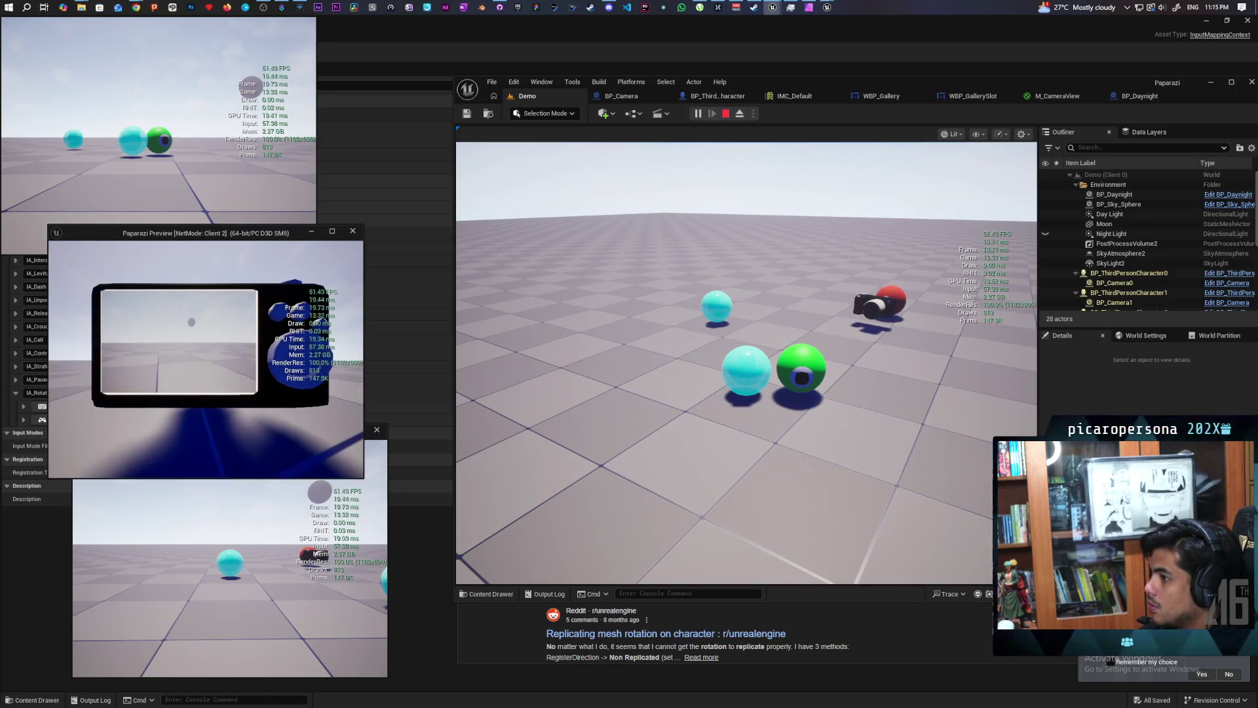
pyautogui.press('e')
pyautogui.press('e')
pyautogui.press('e')
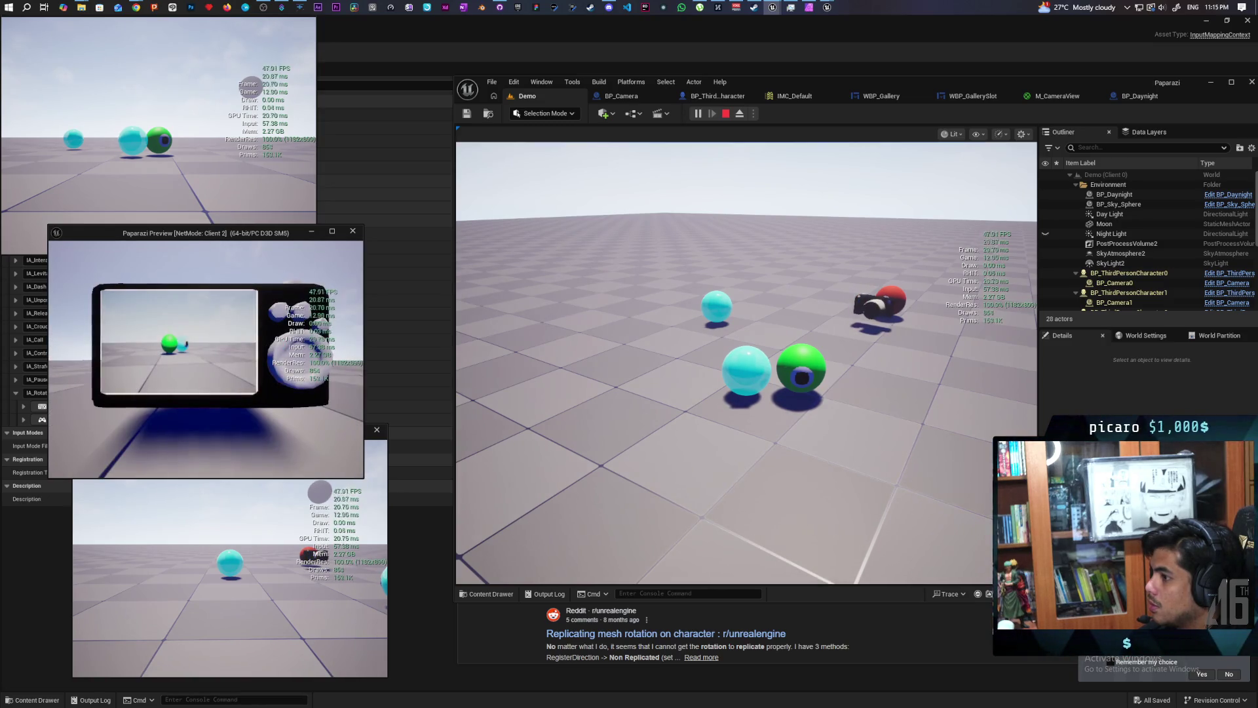
pyautogui.press('e')
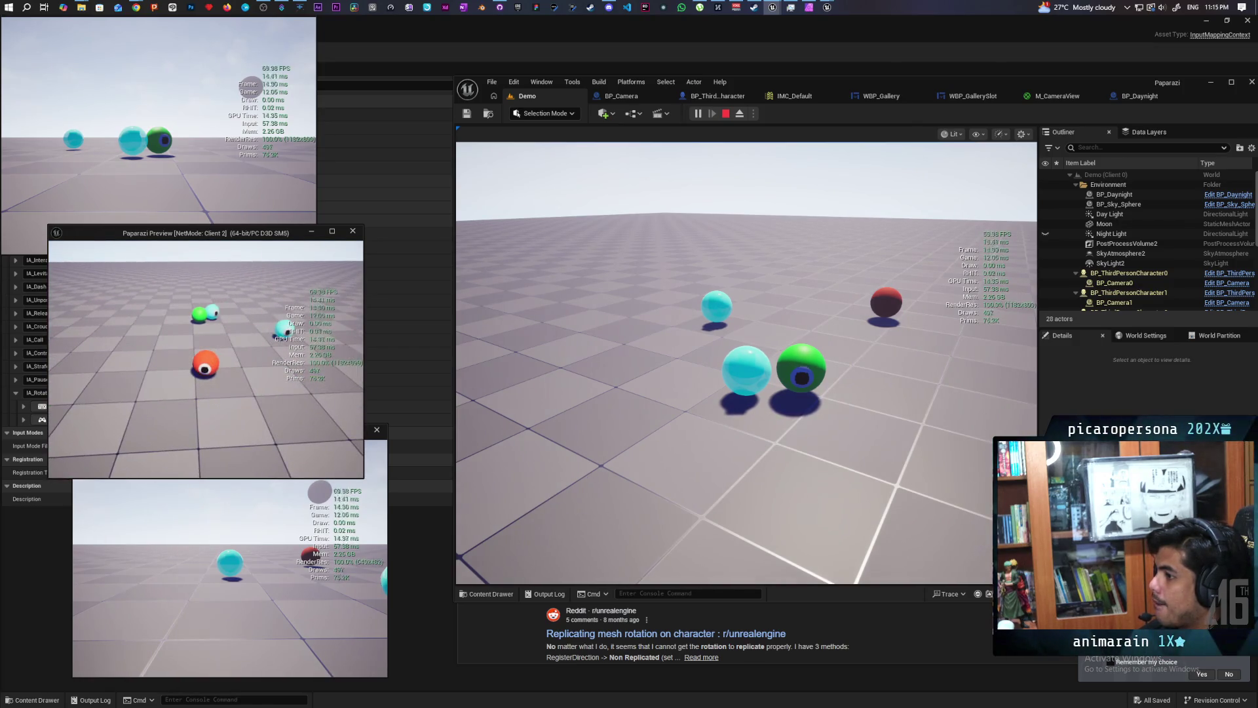
pyautogui.press('e')
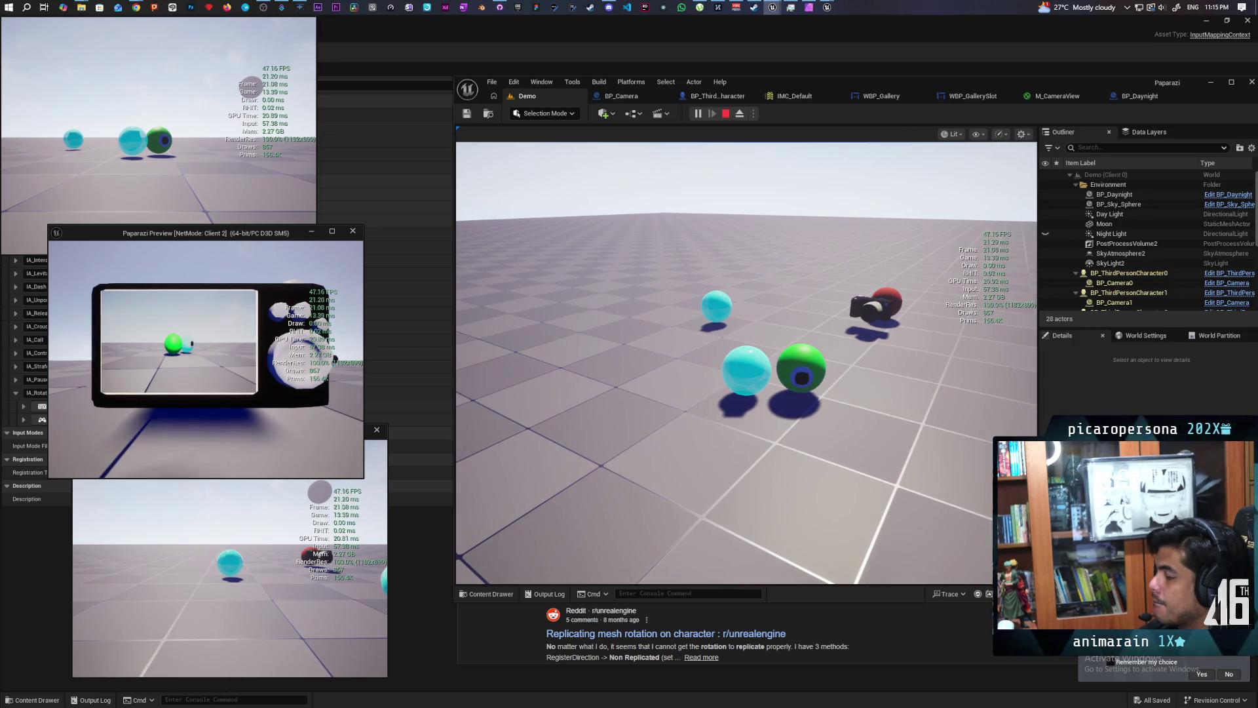
pyautogui.press('e')
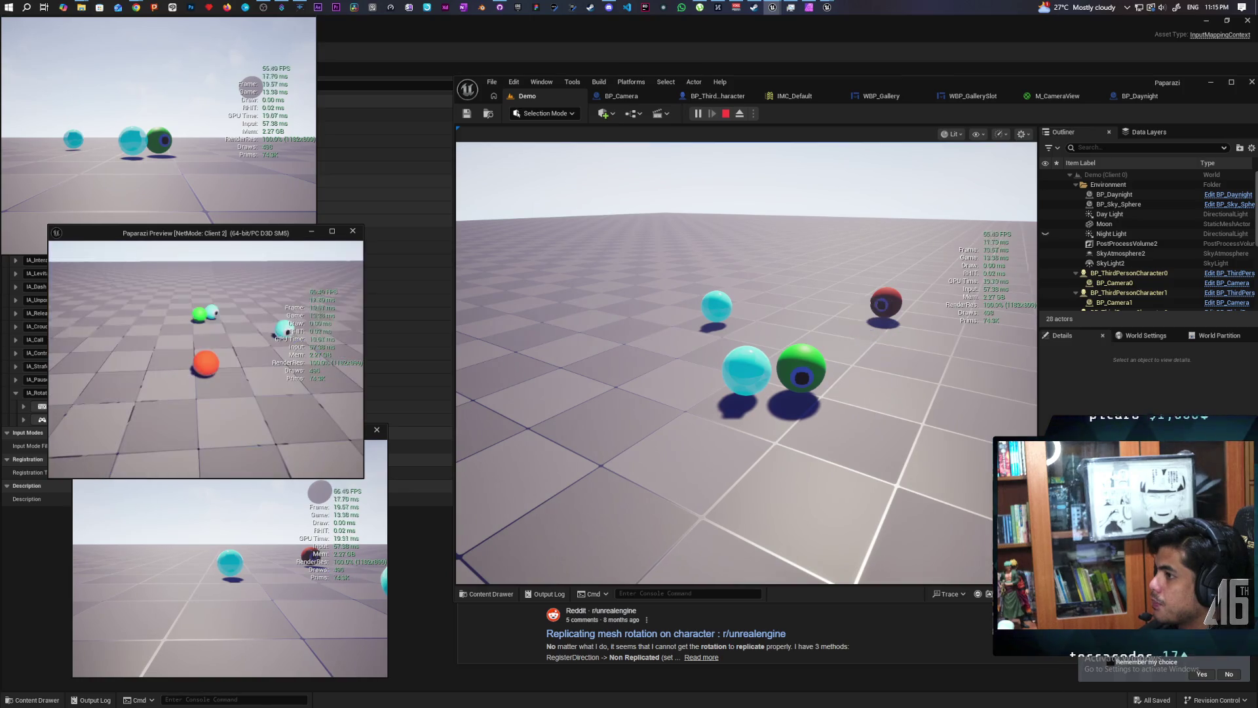
pyautogui.press('e')
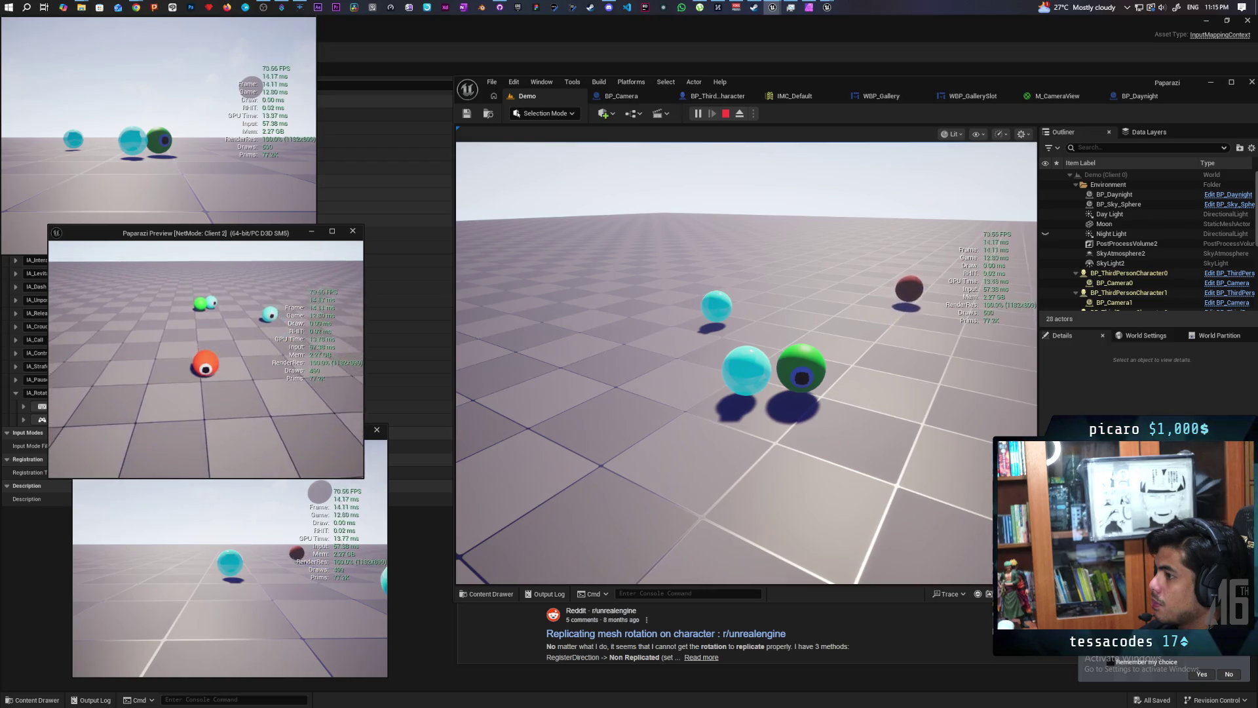
pyautogui.press('e')
pyautogui.press('e')
pyautogui.press('e')
pyautogui.press('e')
pyautogui.press('e')
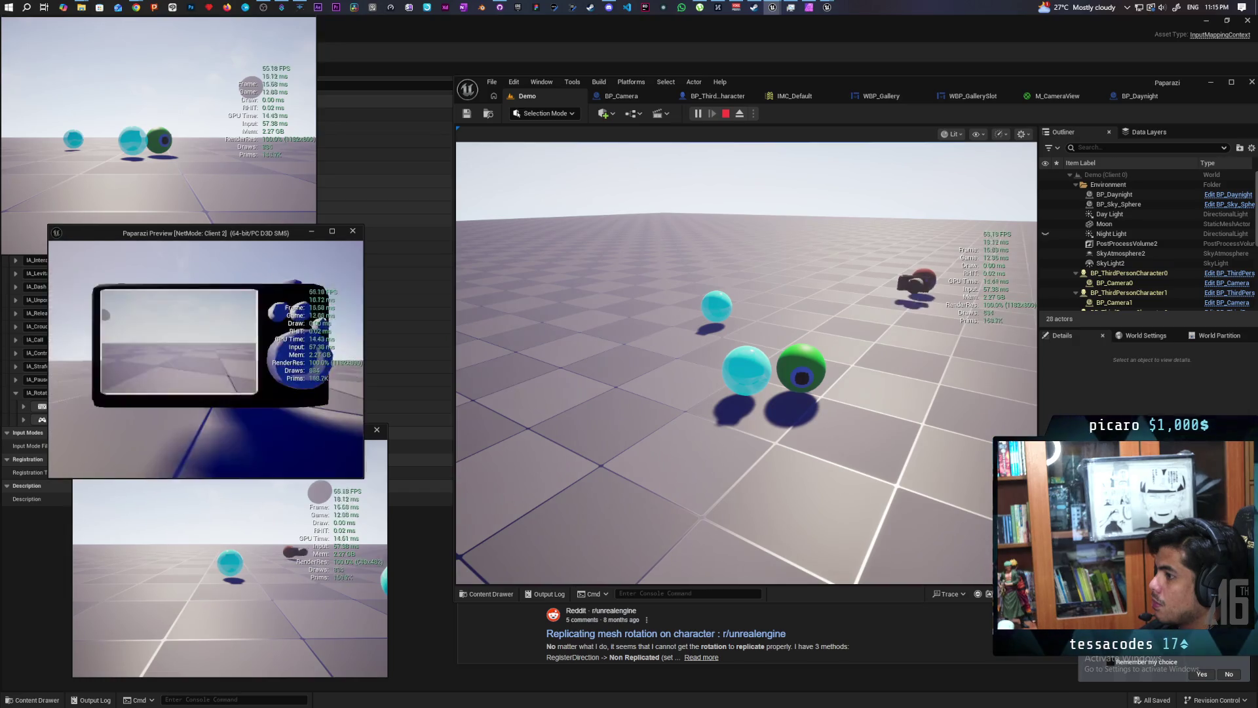
pyautogui.press('e')
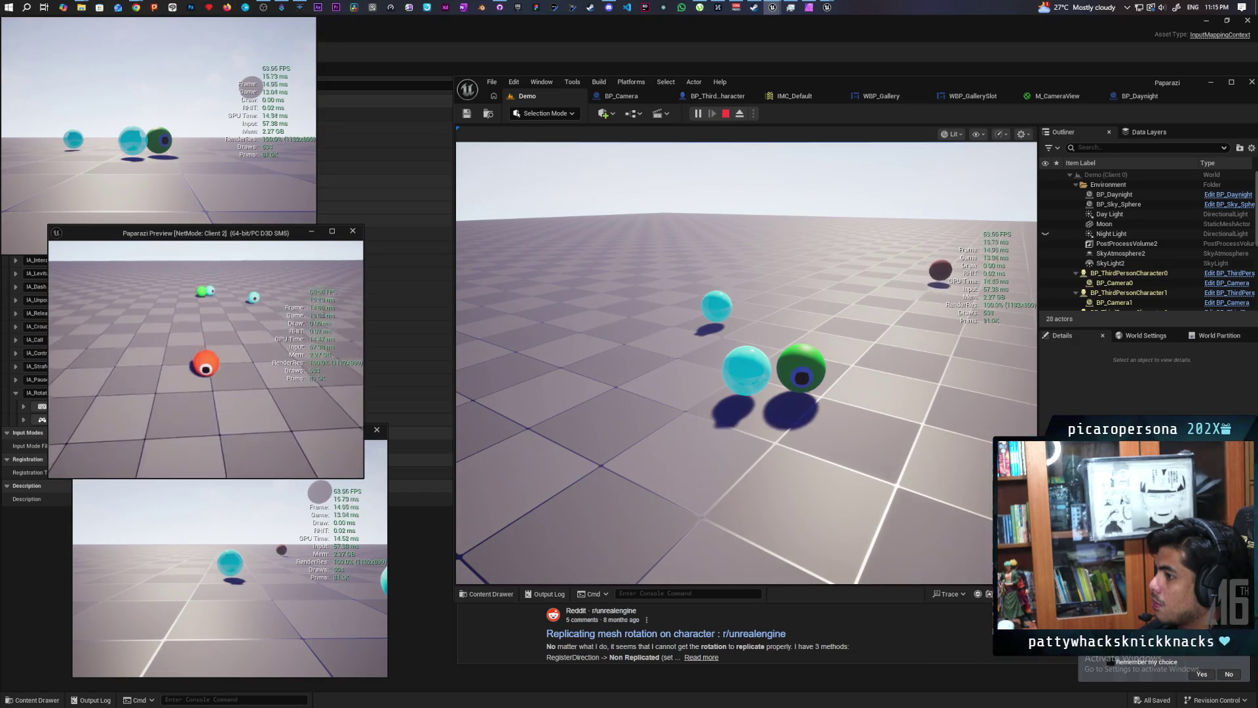
pyautogui.press('e')
pyautogui.press('e')
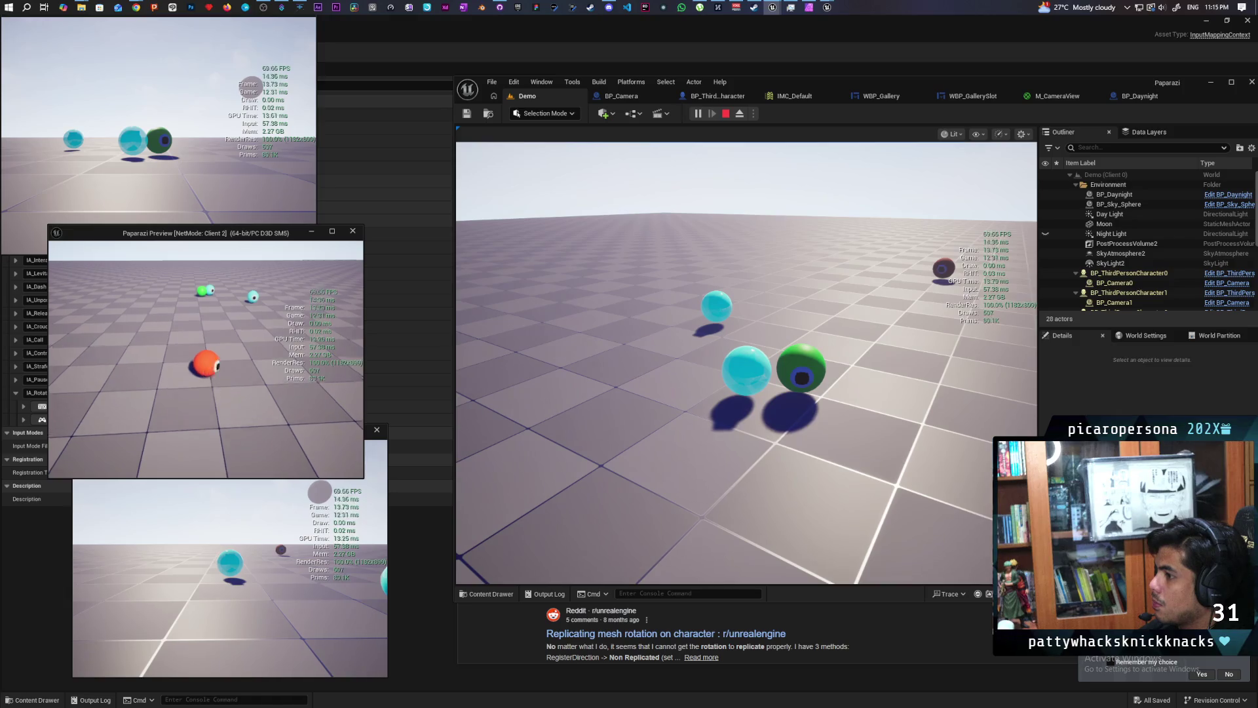
pyautogui.press('e')
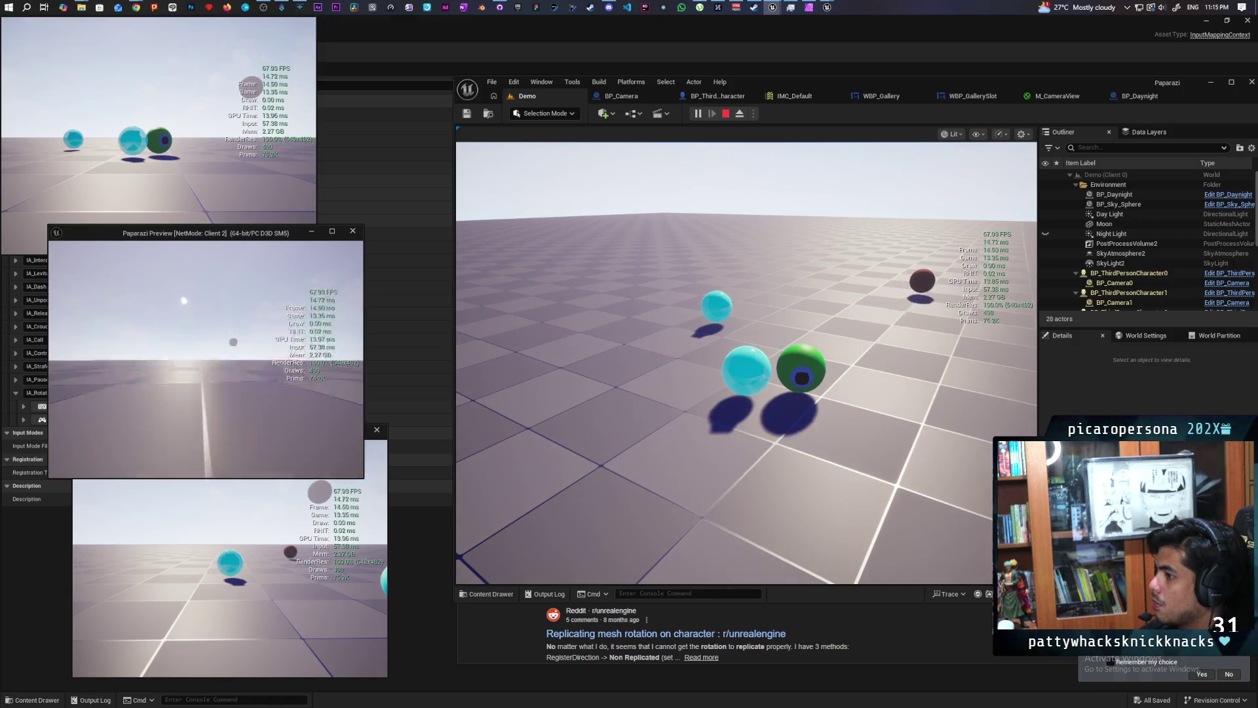
pyautogui.press('e')
pyautogui.press('e')
pyautogui.press('e')
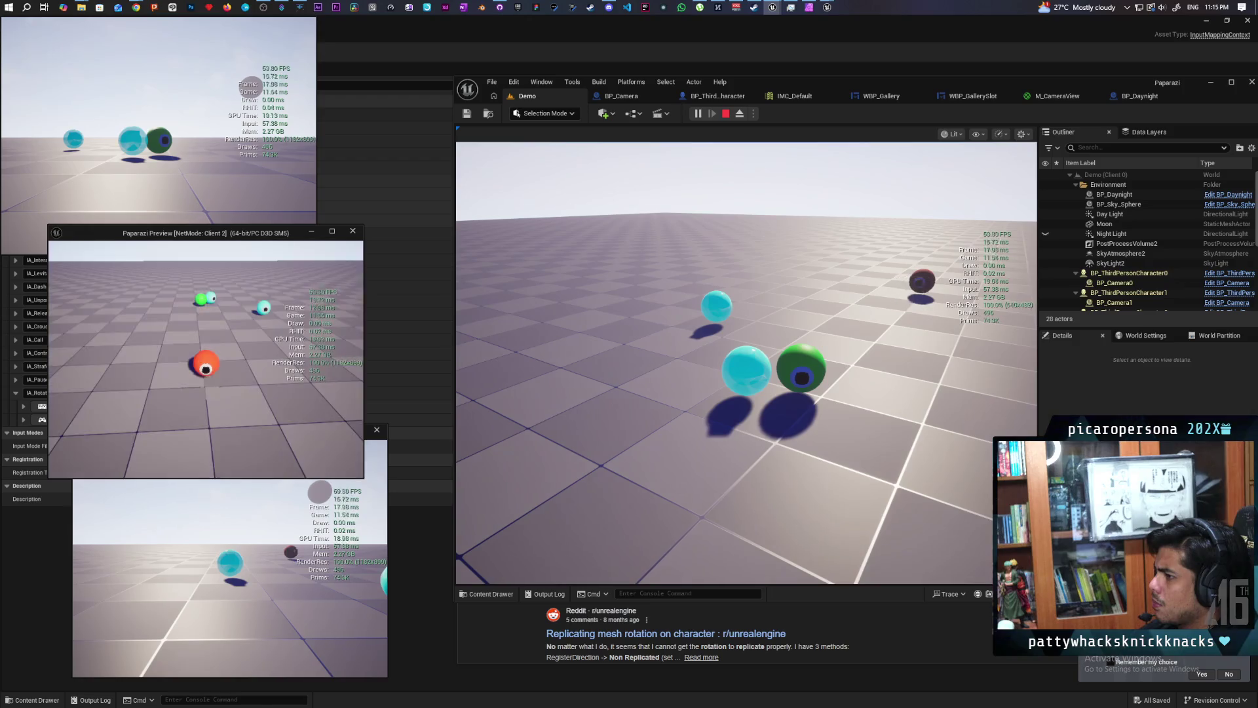
pyautogui.press('e')
pyautogui.press('e')
pyautogui.press('e')
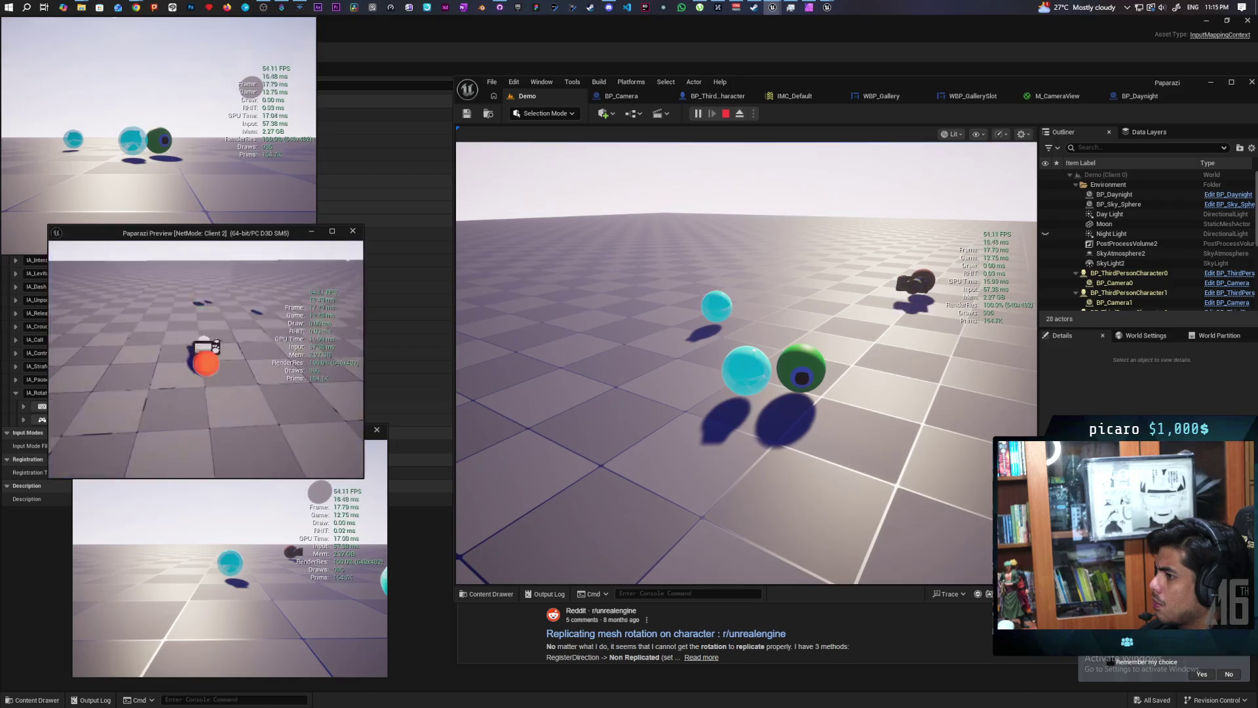
pyautogui.press('e')
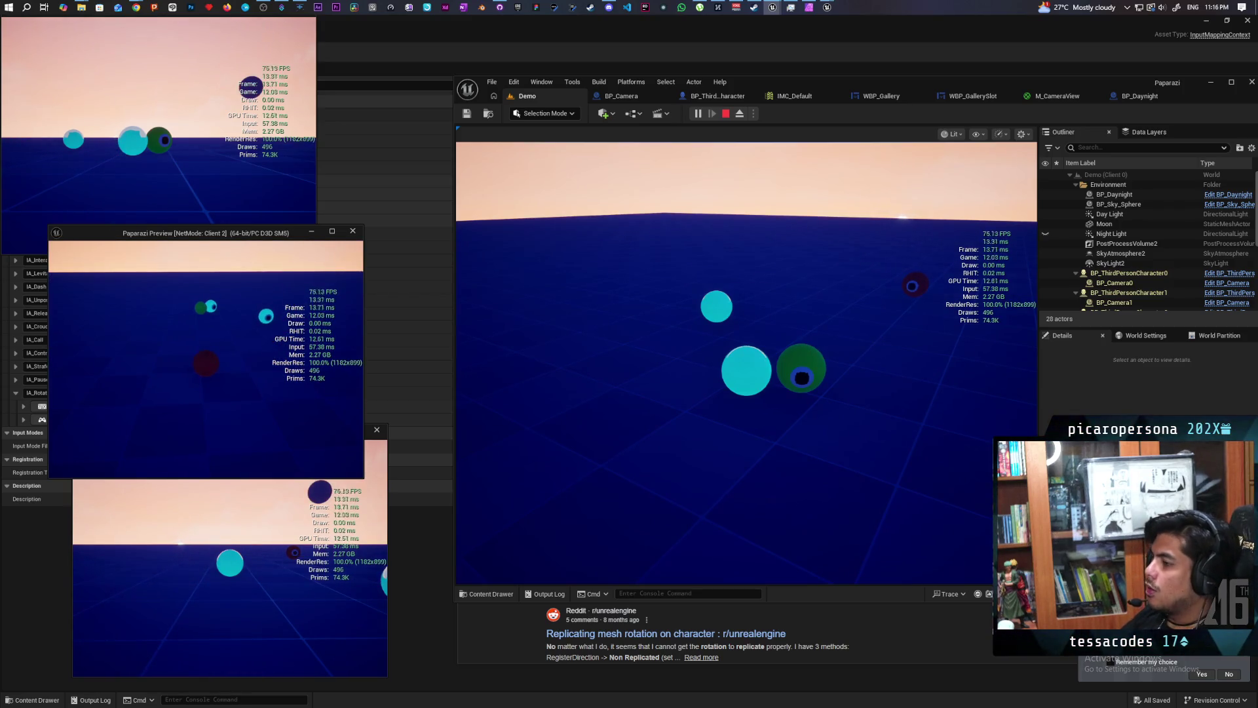
# Raise the held camera on Client 3 with C, then stop the play session.
pyautogui.click(78, 197)
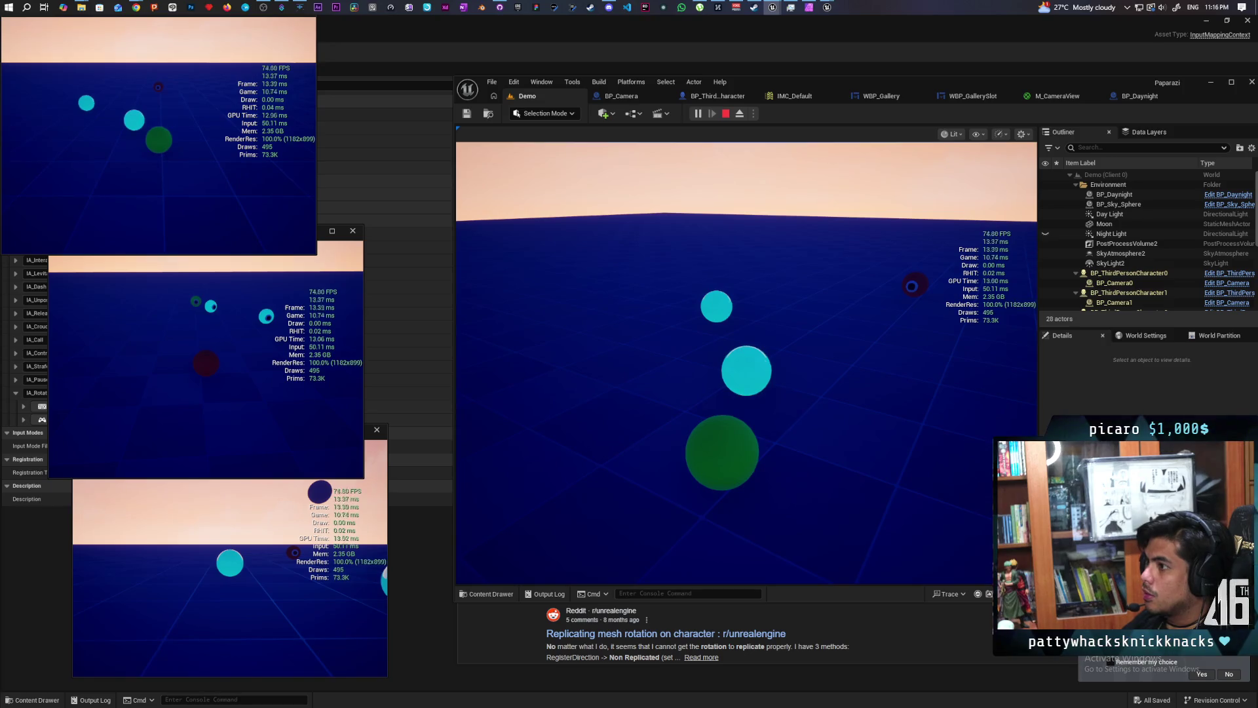
pyautogui.click(197, 524)
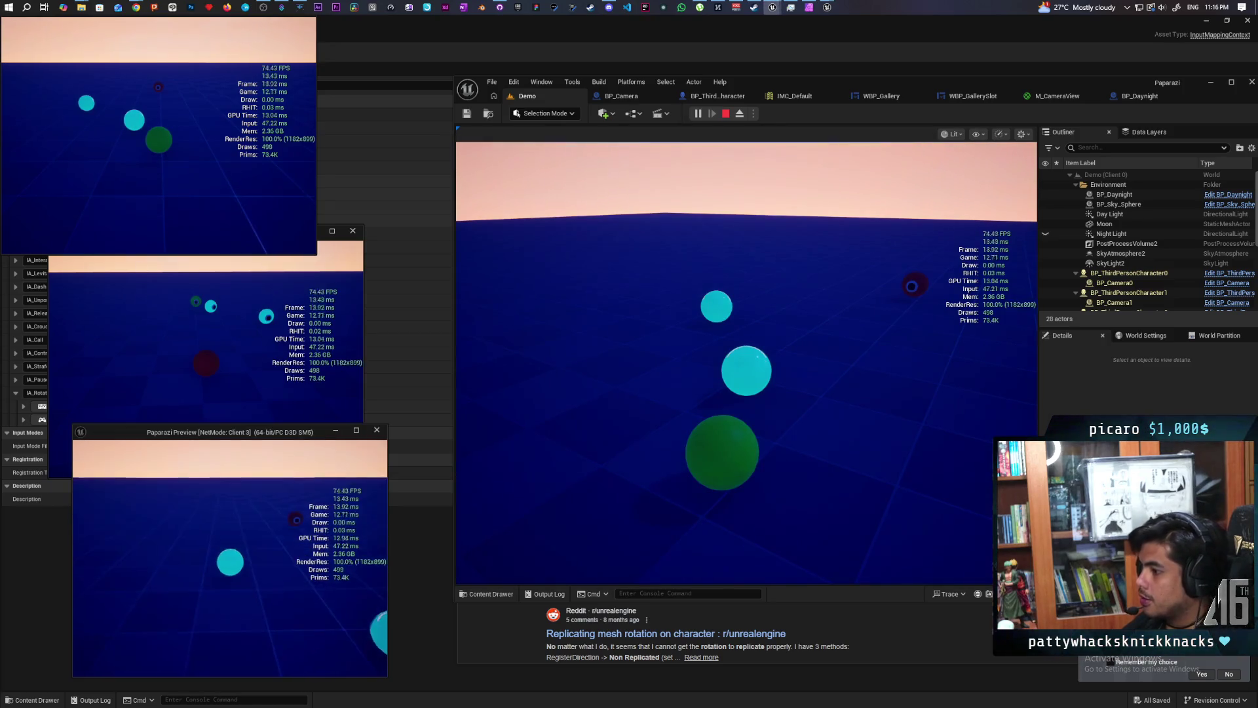
pyautogui.press('c')
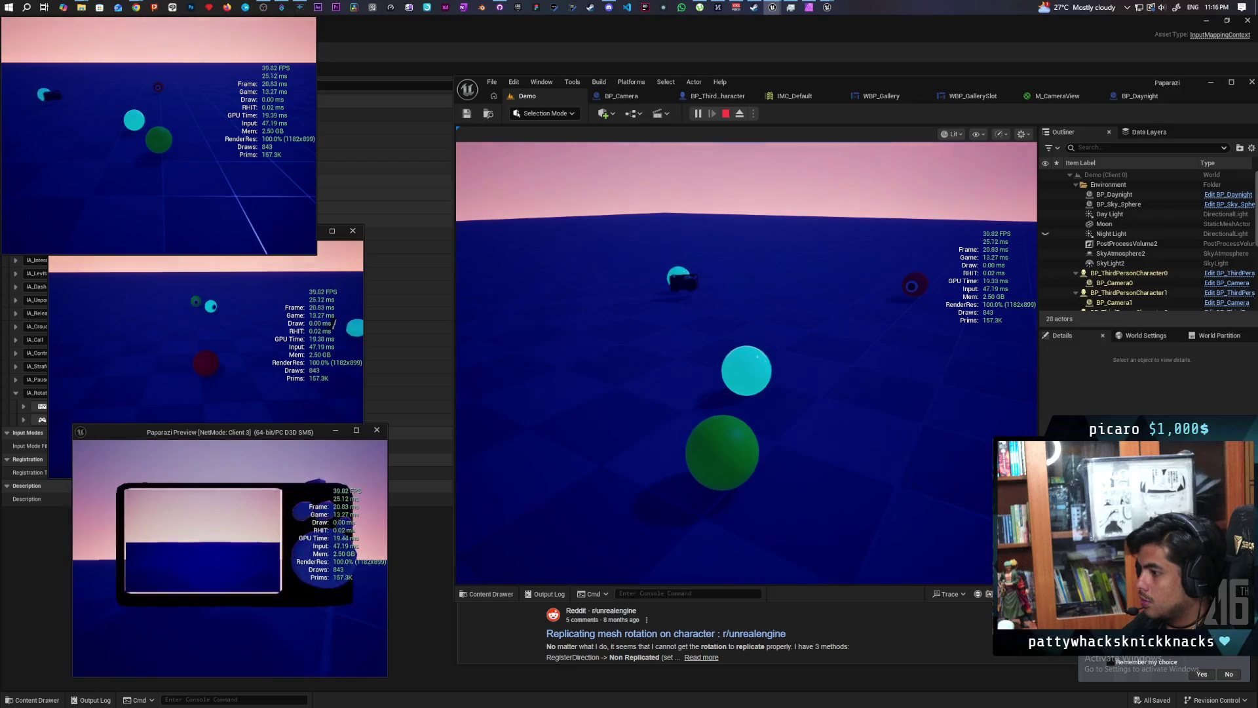
pyautogui.press('Escape')
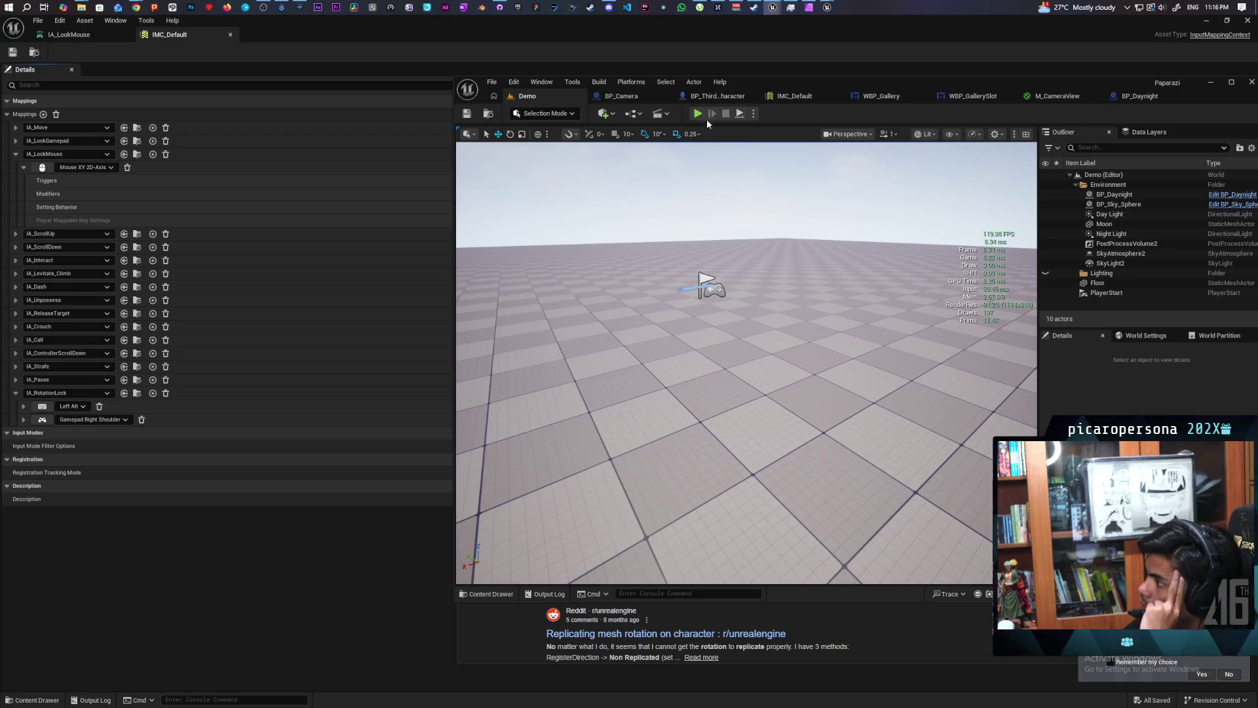
pyautogui.click(711, 96)
pyautogui.moveTo(707, 280)
pyautogui.mouseDown()
pyautogui.moveTo(799, 381)
pyautogui.moveTo(808, 365)
pyautogui.moveTo(784, 335)
pyautogui.mouseUp()
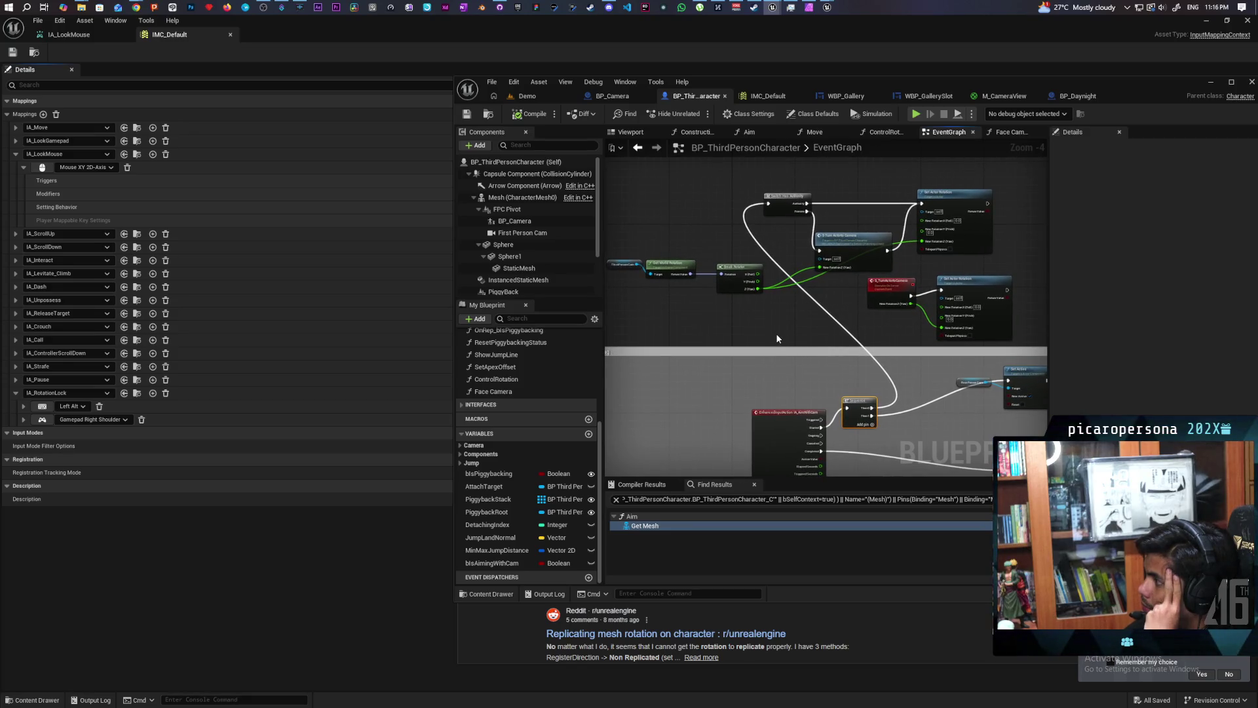
pyautogui.scroll(1, 797, 297)
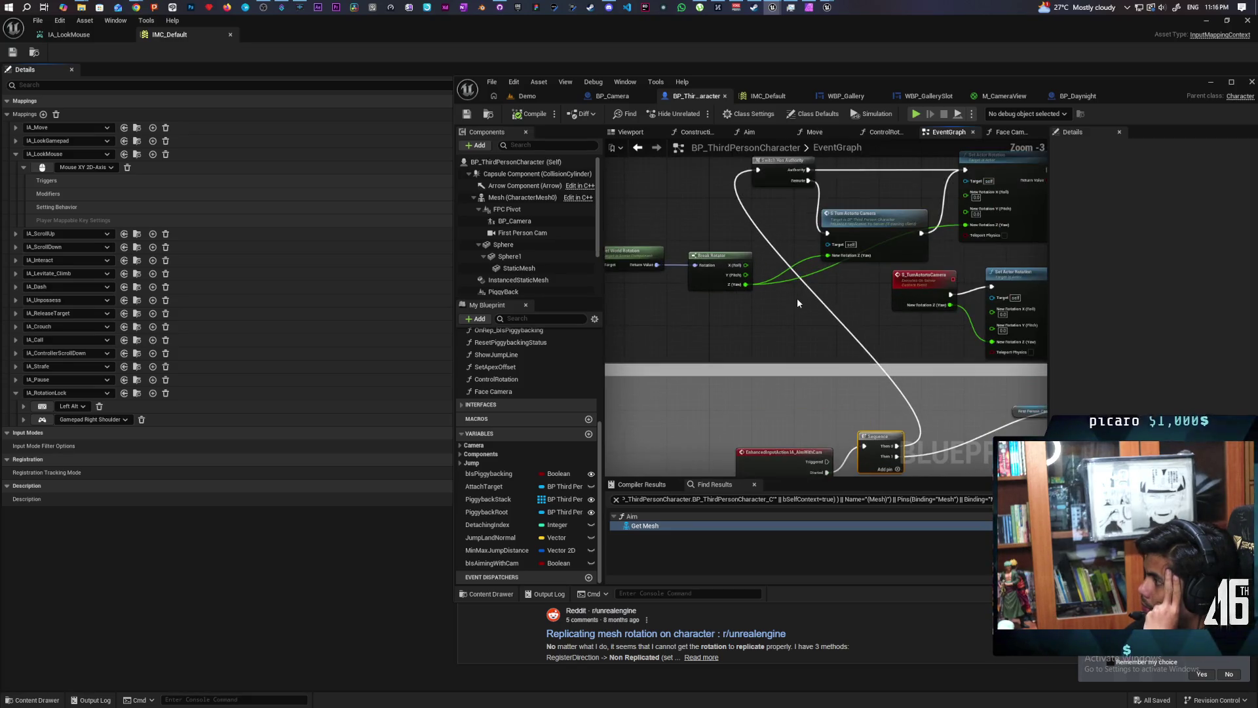
pyautogui.moveTo(797, 301)
pyautogui.mouseDown()
pyautogui.moveTo(760, 367)
pyautogui.moveTo(744, 357)
pyautogui.mouseUp()
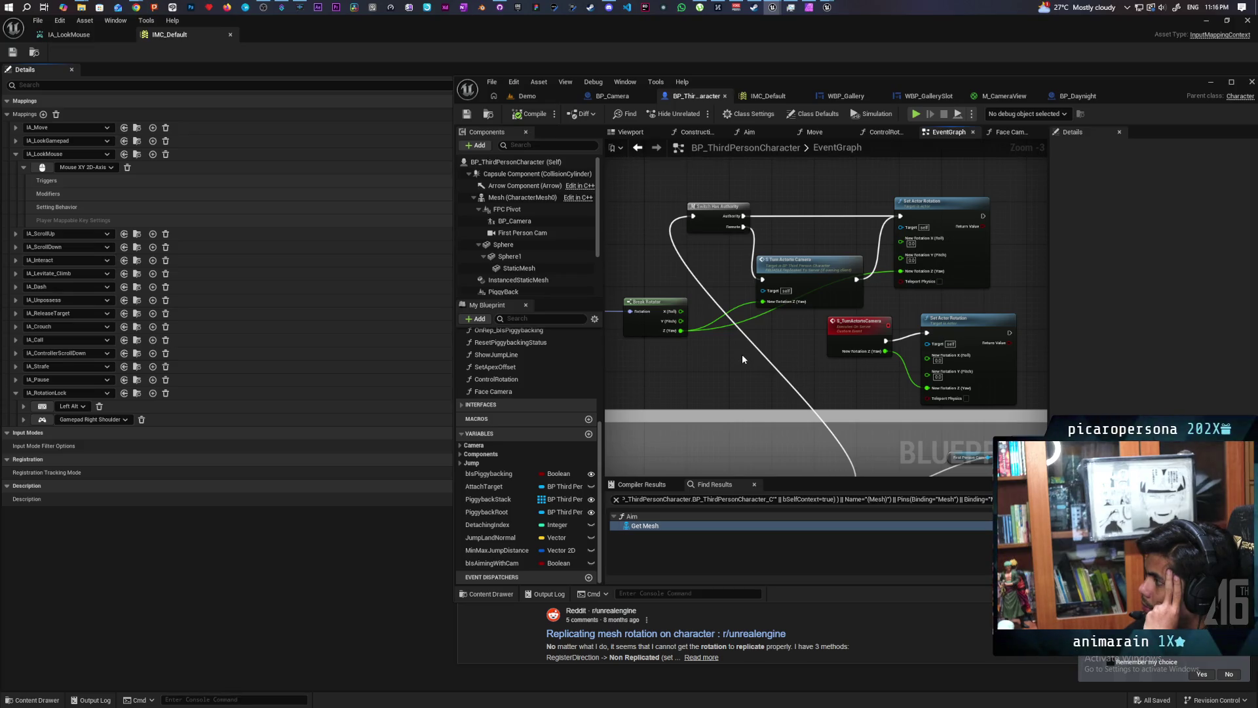
pyautogui.scroll(-1, 742, 354)
pyautogui.moveTo(742, 354)
pyautogui.mouseDown()
pyautogui.moveTo(837, 324)
pyautogui.moveTo(819, 249)
pyautogui.mouseUp()
pyautogui.scroll(2, 816, 283)
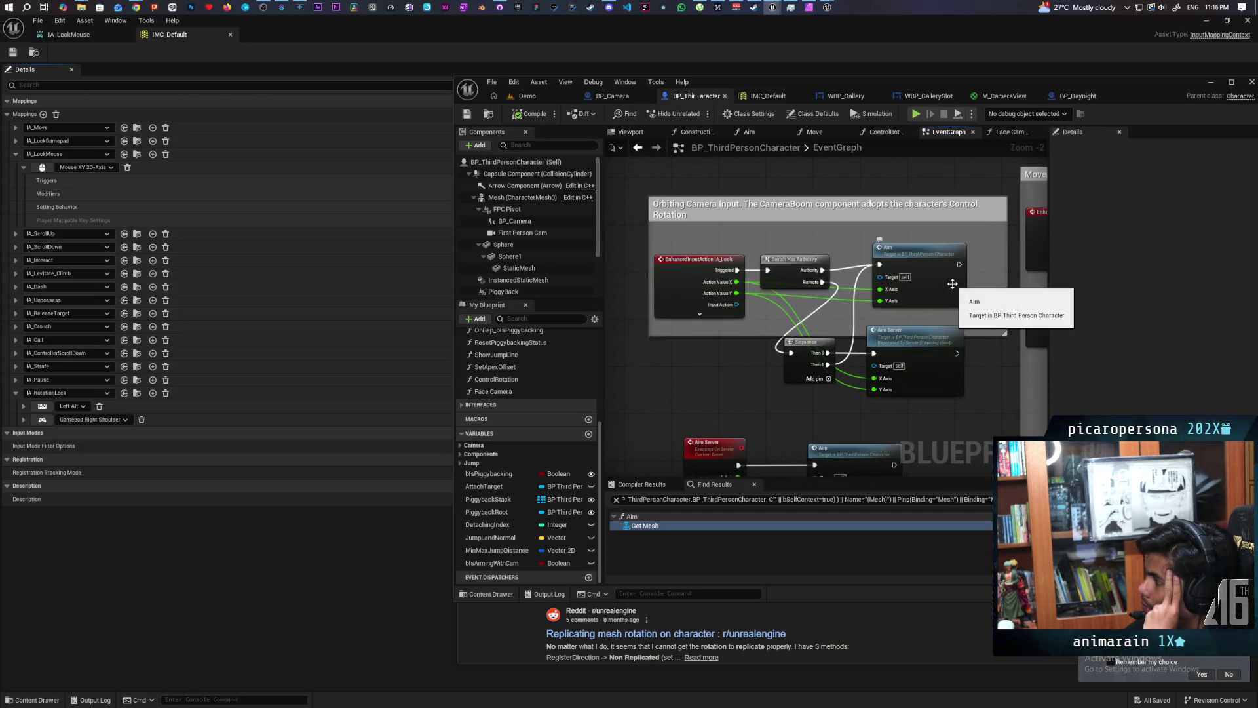
pyautogui.scroll(-5, 911, 313)
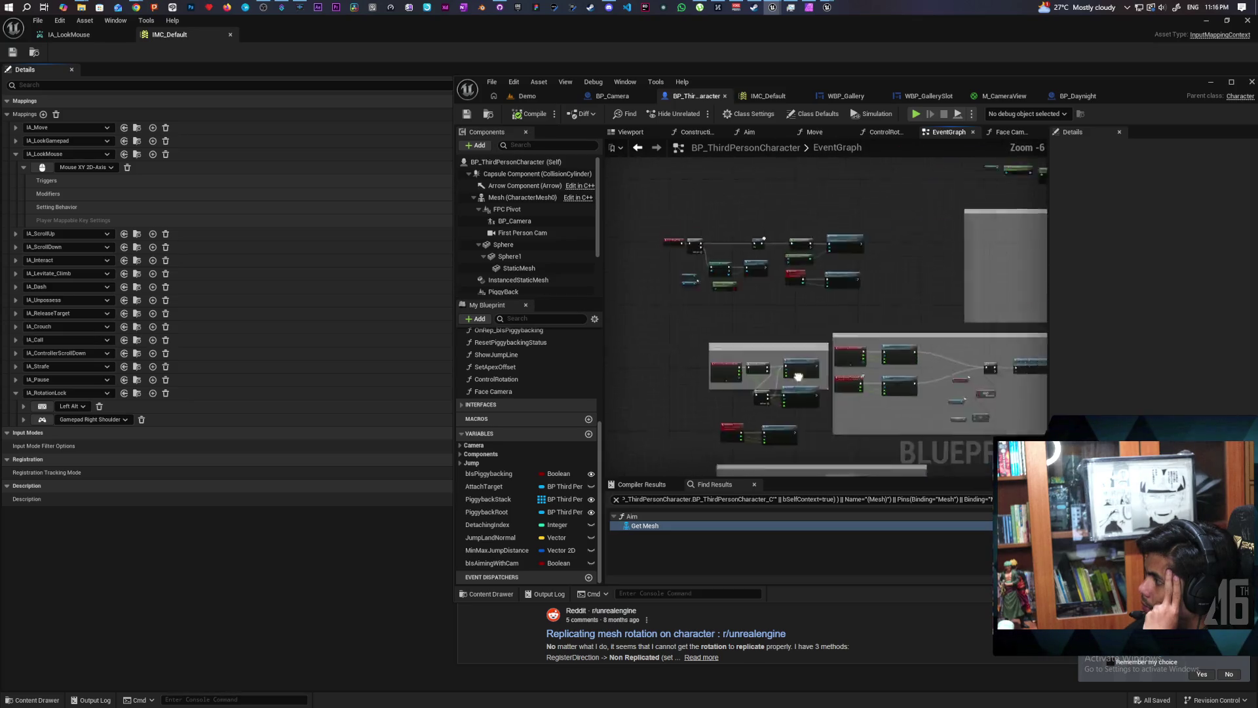
pyautogui.scroll(3, 807, 345)
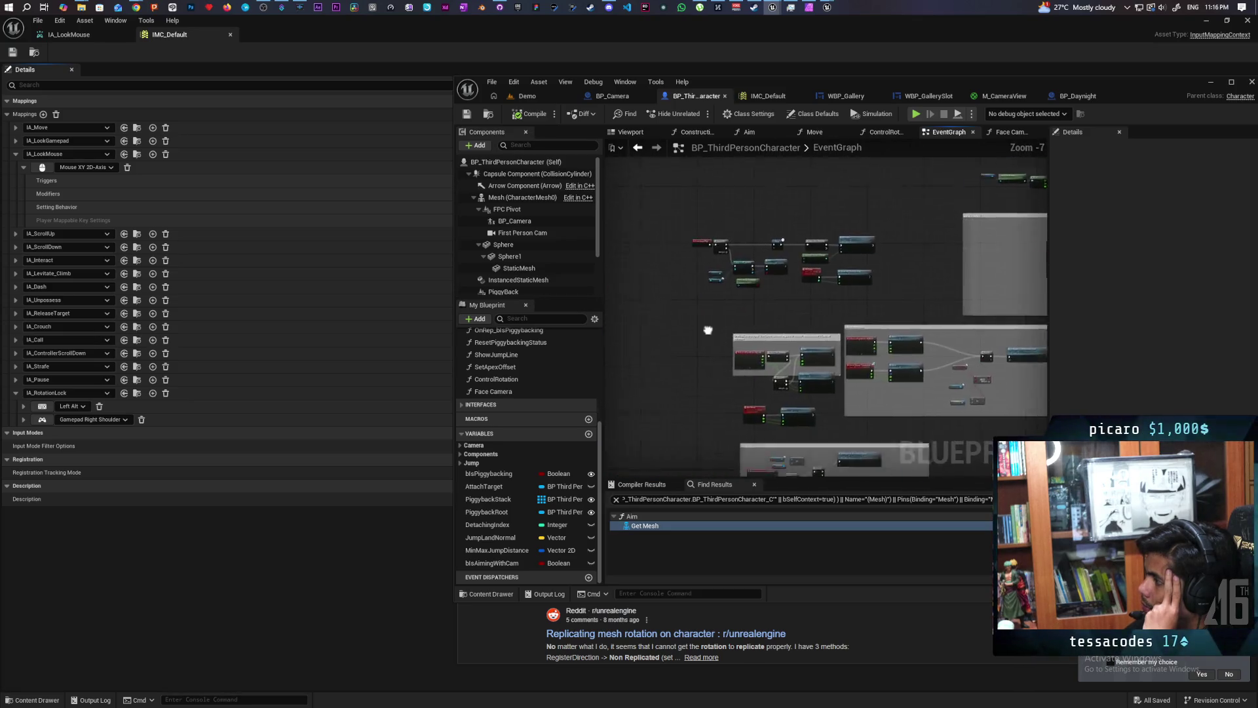
pyautogui.scroll(4, 797, 364)
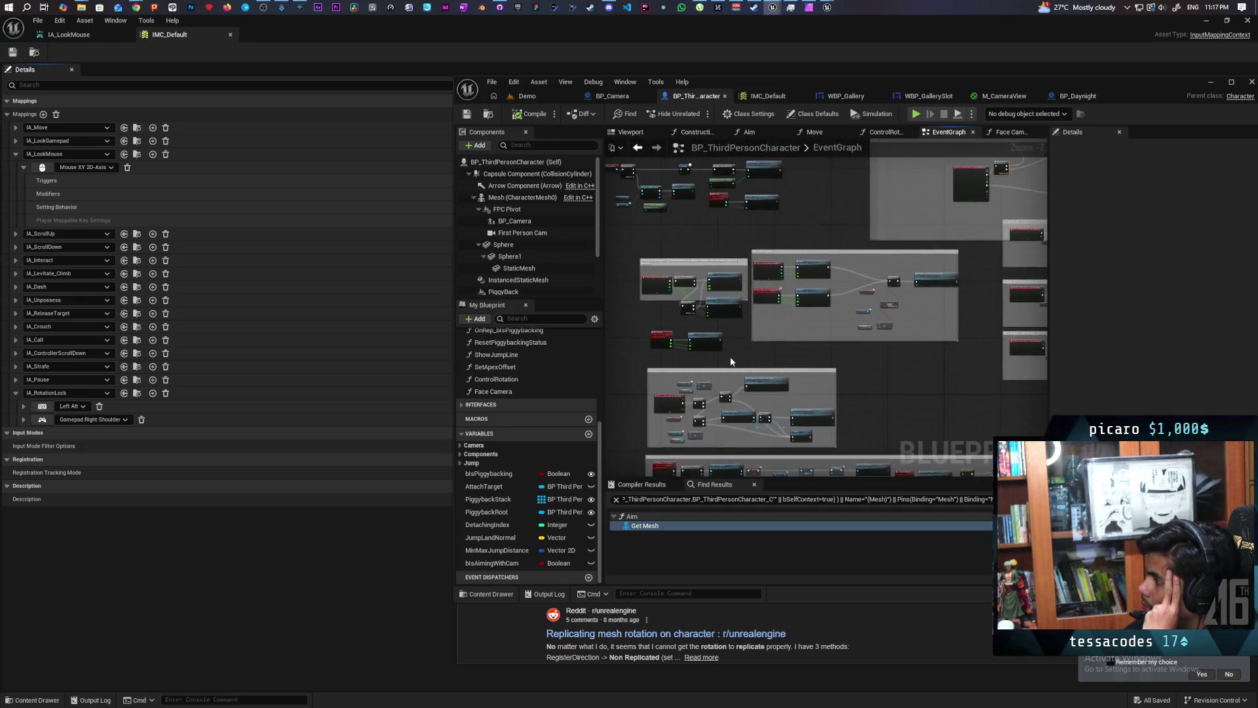
pyautogui.moveTo(796, 364); pyautogui.dragTo(804, 412)
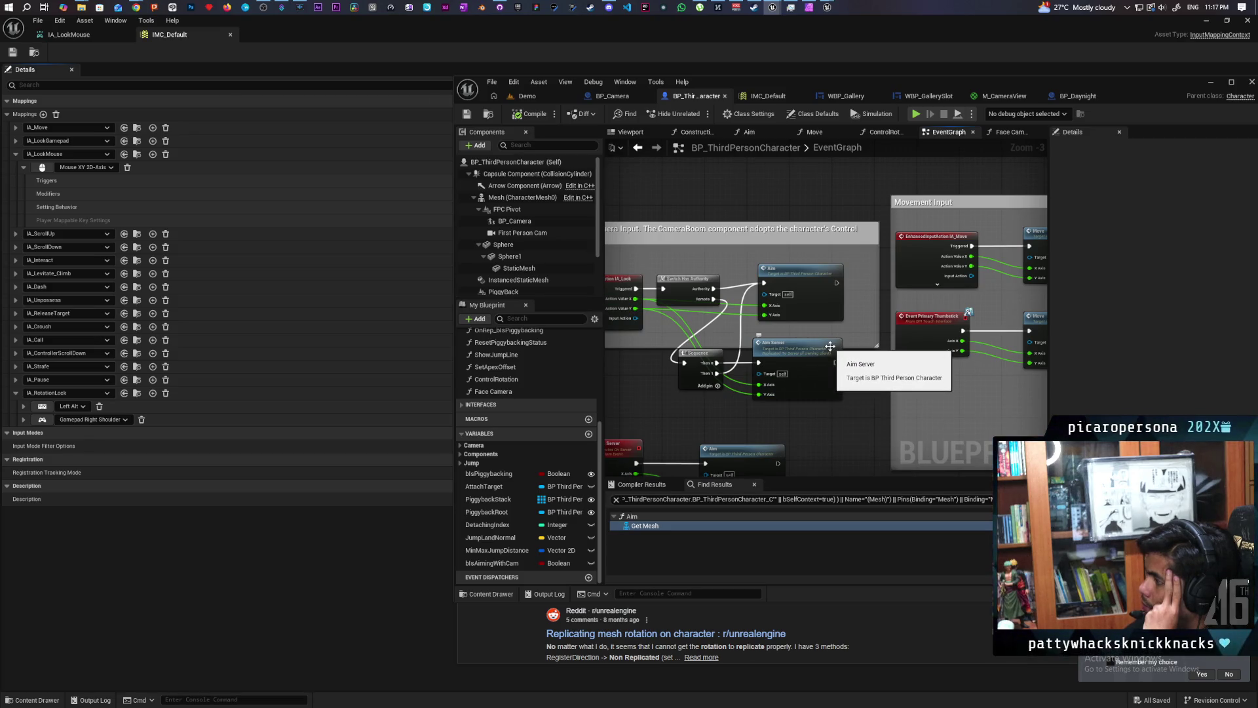
pyautogui.moveTo(778, 317); pyautogui.dragTo(737, 339)
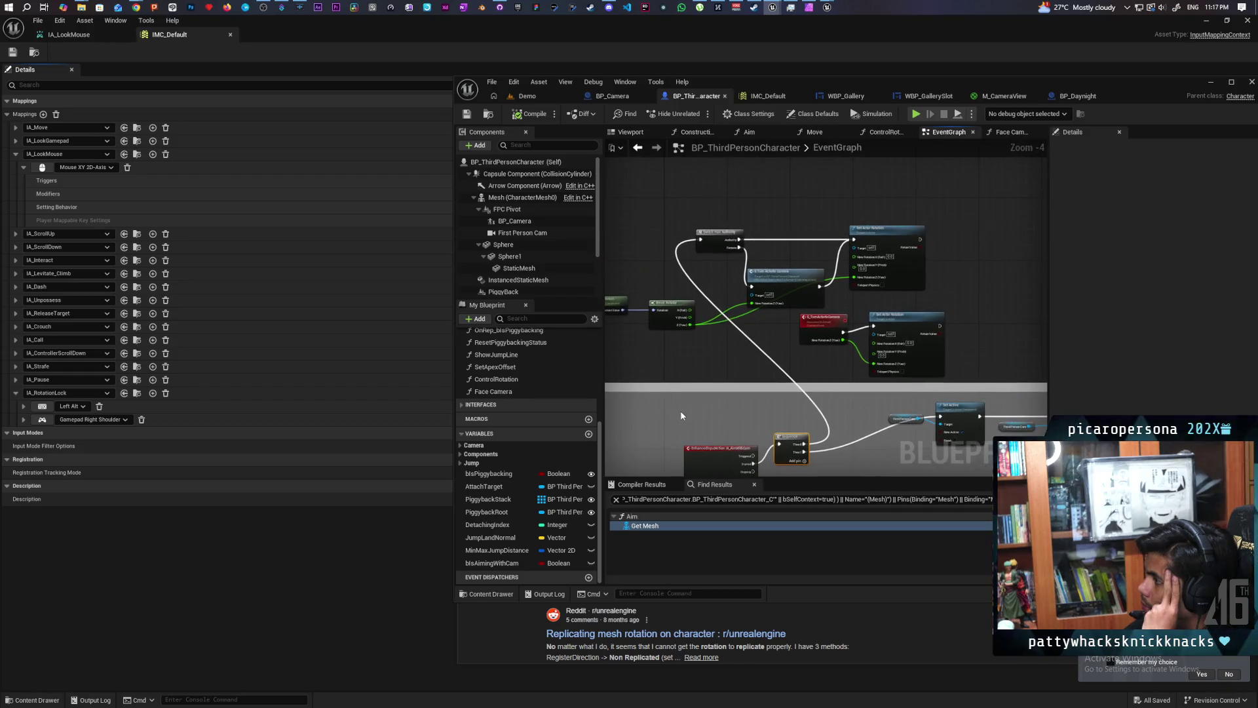
pyautogui.scroll(2, 756, 328)
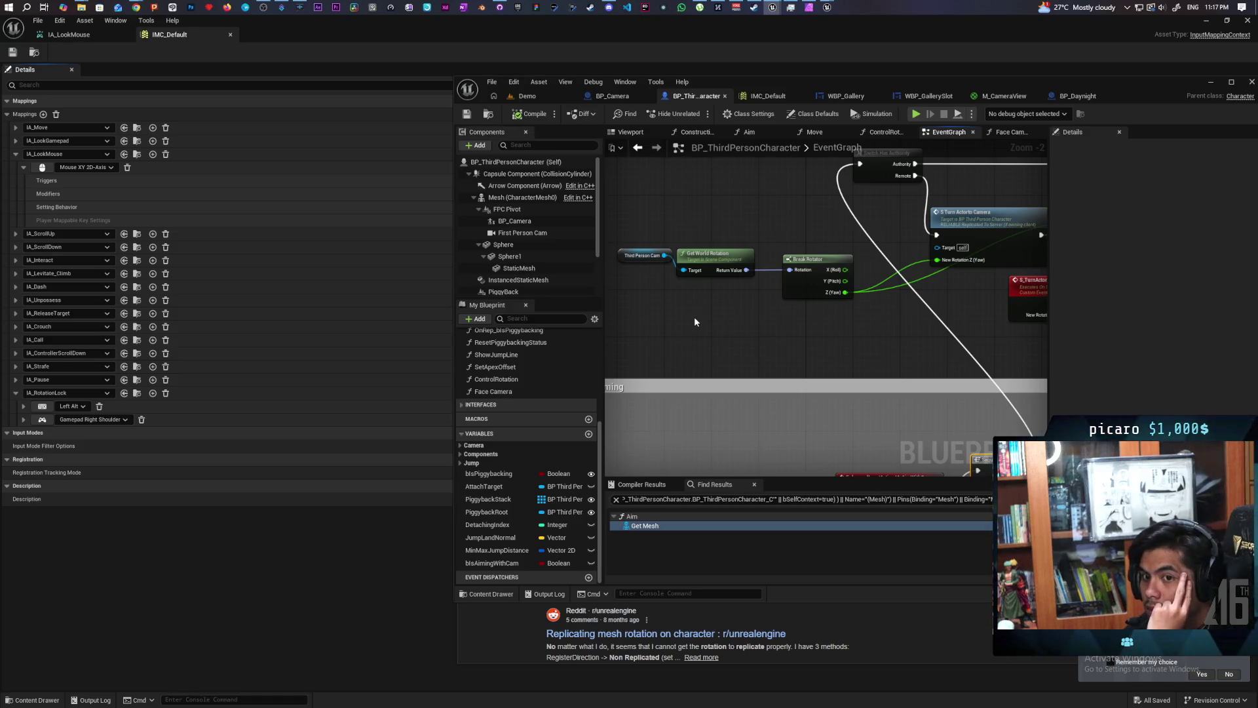
pyautogui.moveTo(737, 325)
pyautogui.mouseDown()
pyautogui.moveTo(673, 356)
pyautogui.moveTo(551, 351)
pyautogui.moveTo(524, 367)
pyautogui.moveTo(590, 354)
pyautogui.moveTo(553, 361)
pyautogui.mouseUp()
pyautogui.moveTo(620, 257); pyautogui.dragTo(618, 258)
pyautogui.click(540, 98)
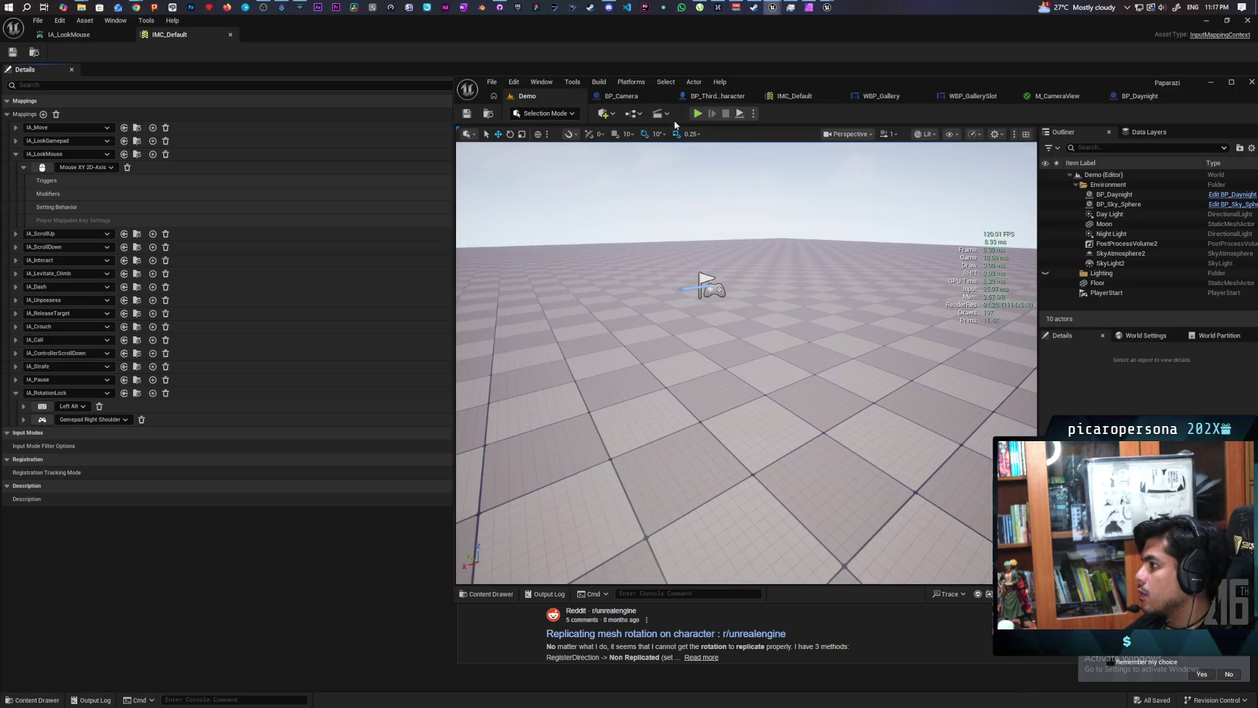
pyautogui.hotkey('alt', 'p')
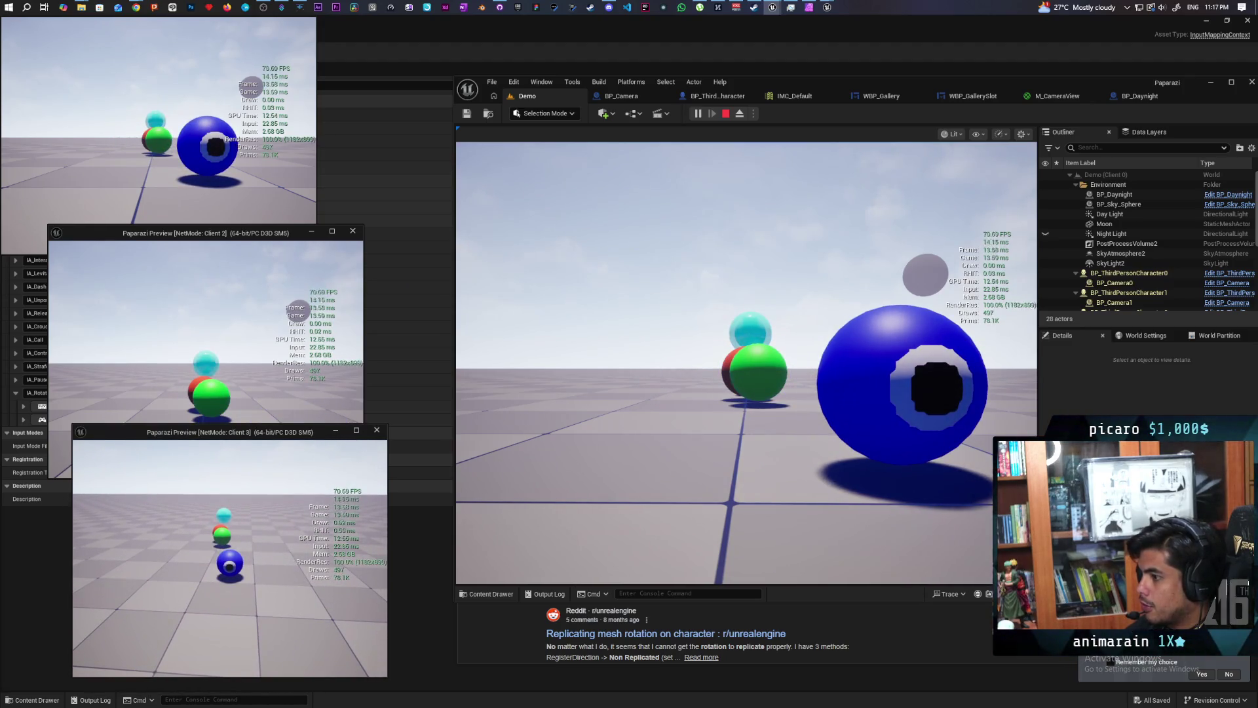
pyautogui.rightClick(230, 558)
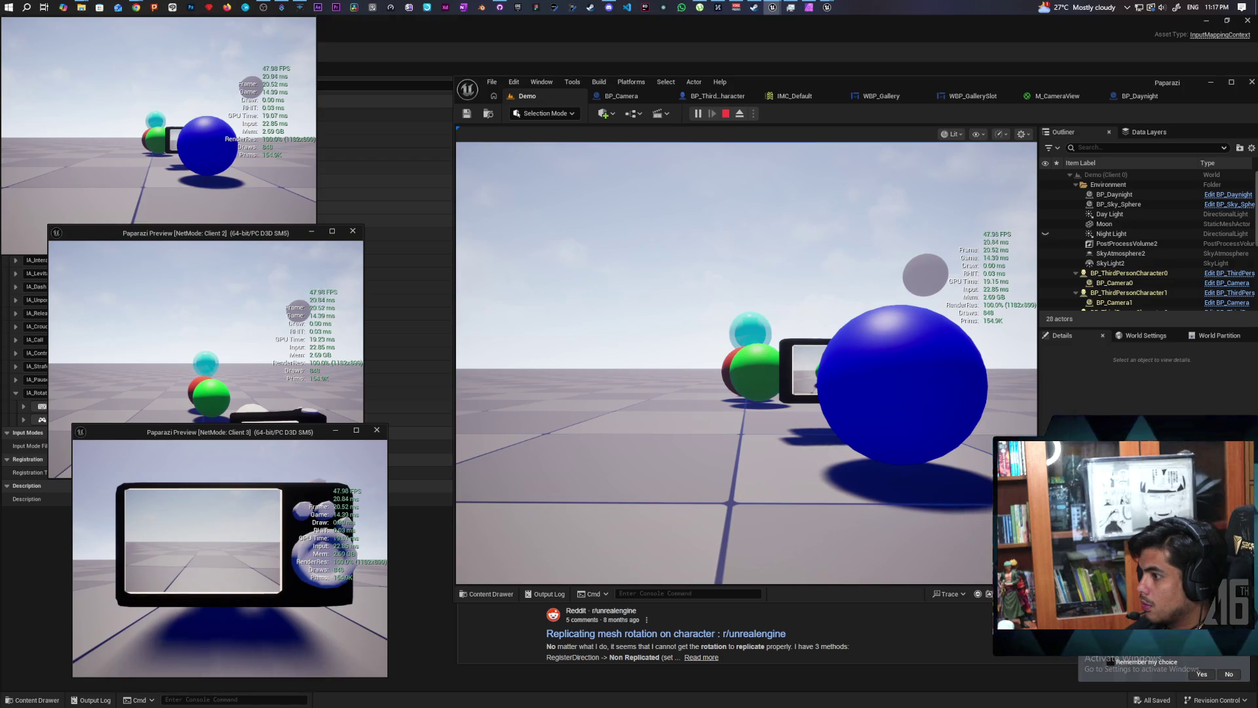
pyautogui.press('Escape')
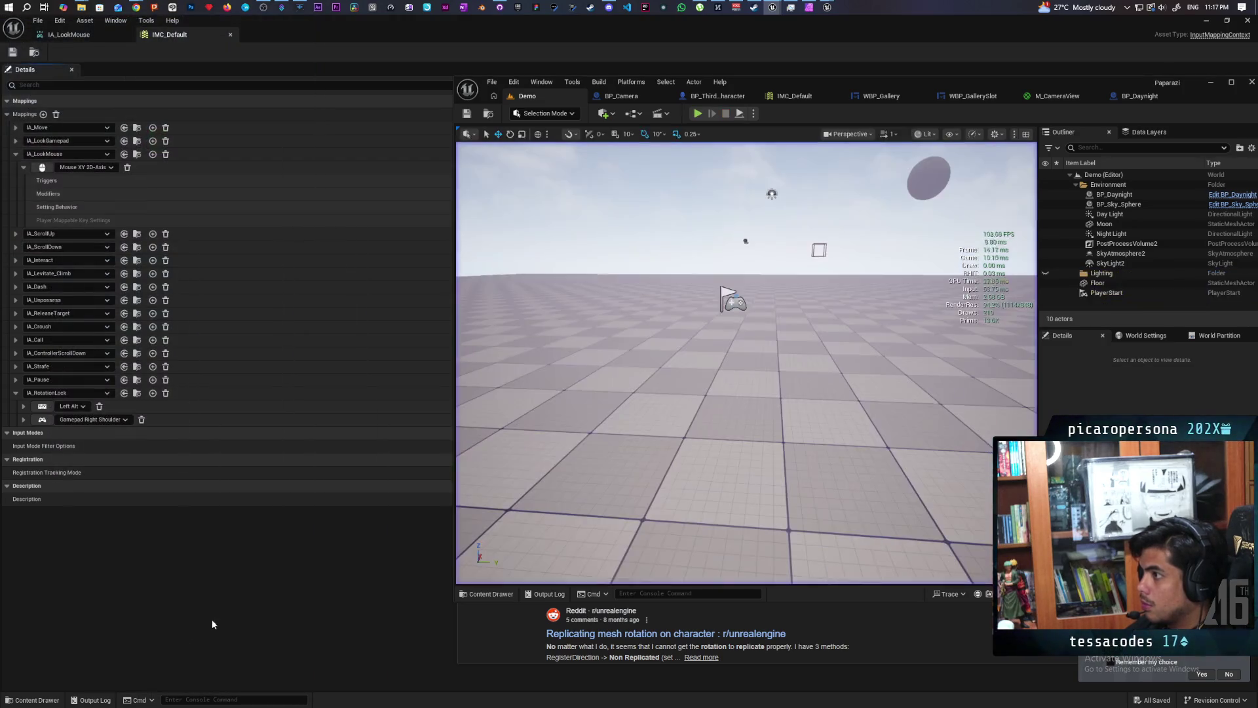
# In BP_ThirdPersonCharacter, break the server turn-to-camera event's exec link to Set Actor Rotation, then compile.
pyautogui.click(697, 96)
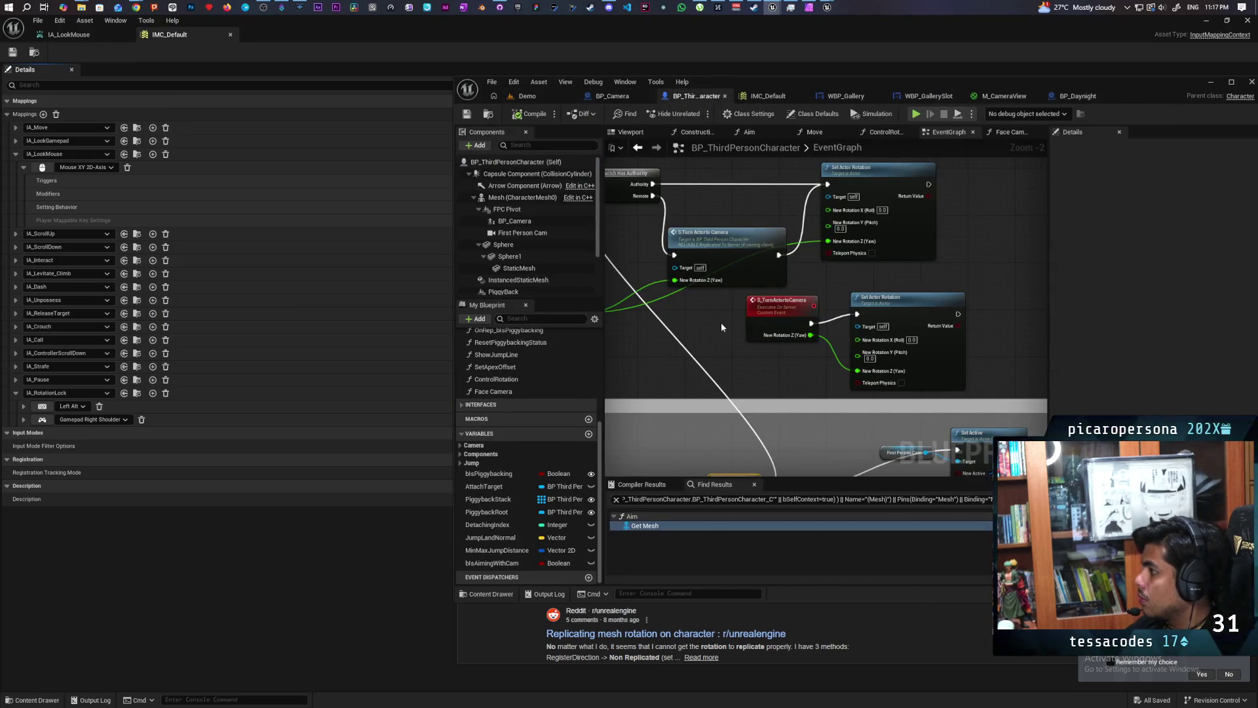
pyautogui.scroll(-2, 721, 323)
pyautogui.scroll(2, 721, 323)
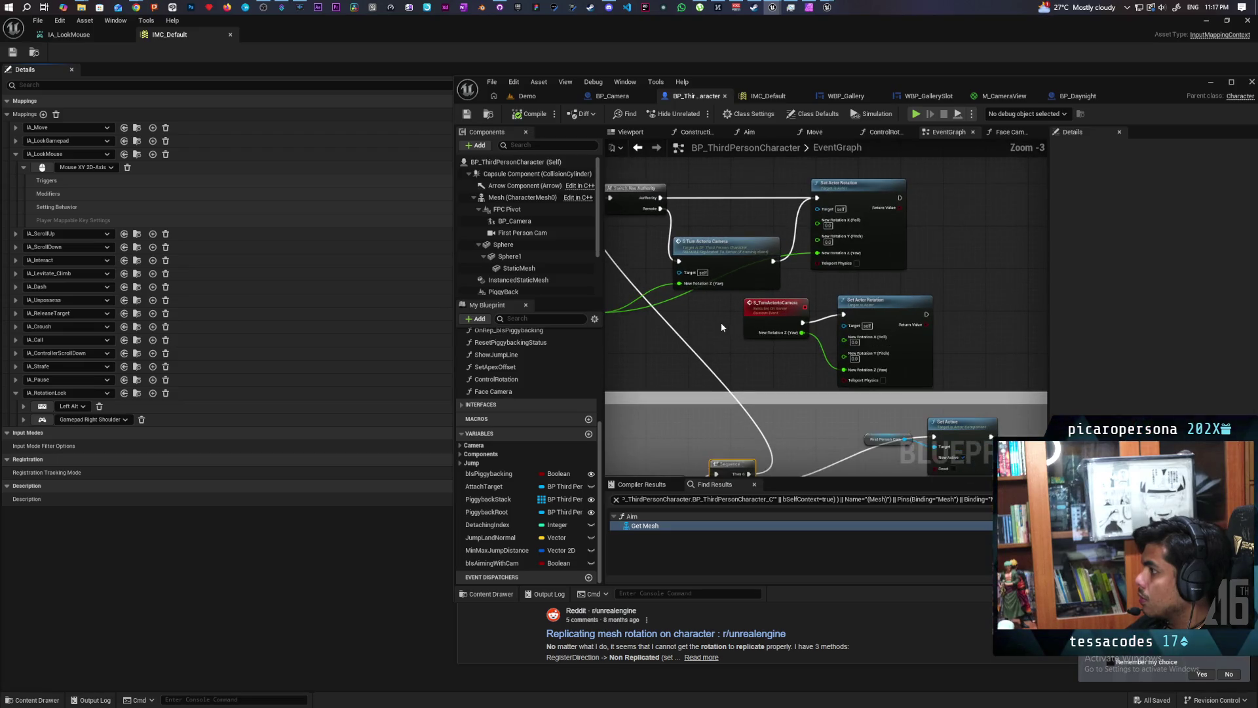
pyautogui.scroll(-1, 720, 322)
pyautogui.moveTo(716, 332); pyautogui.dragTo(861, 349)
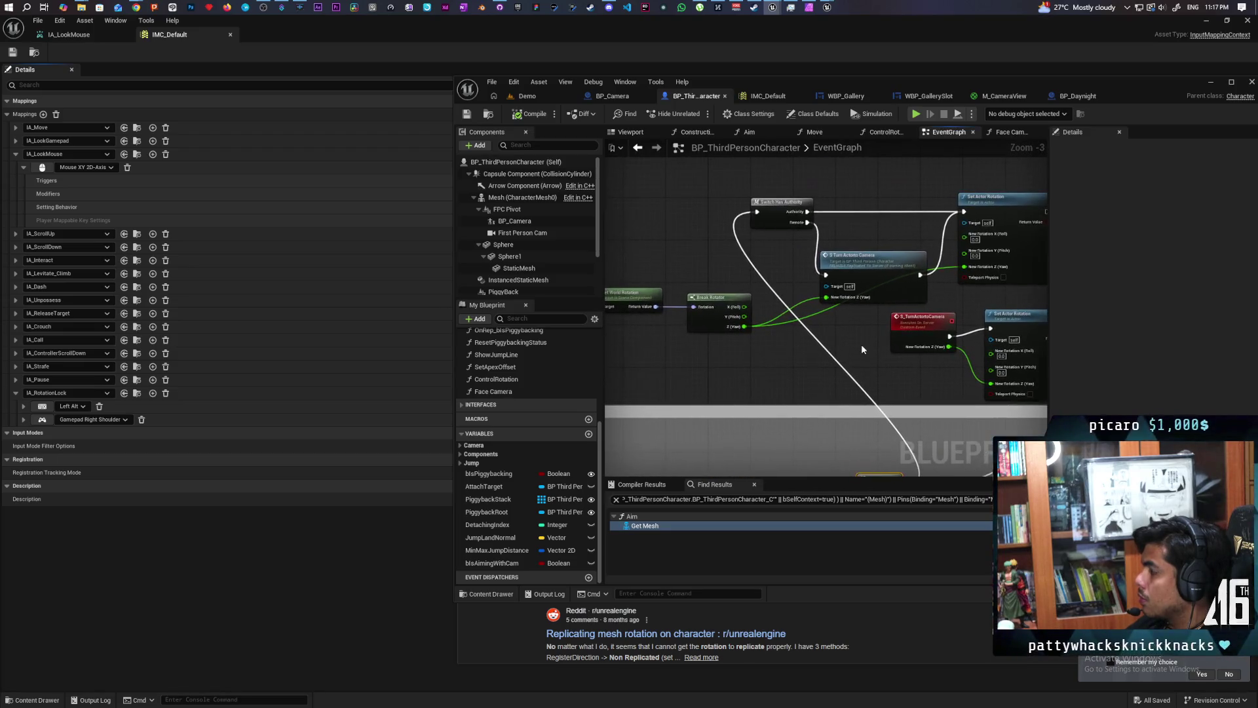
pyautogui.moveTo(867, 262)
pyautogui.mouseDown()
pyautogui.moveTo(871, 243)
pyautogui.moveTo(873, 259)
pyautogui.mouseUp()
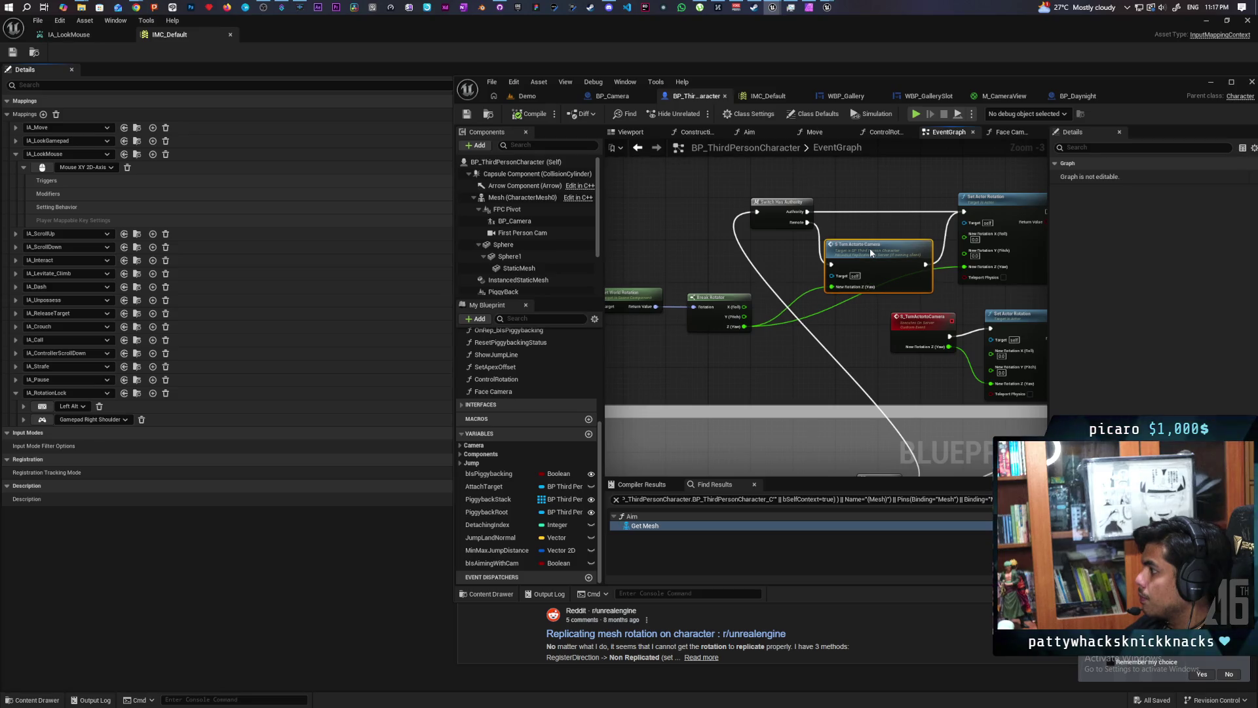
pyautogui.click(938, 264)
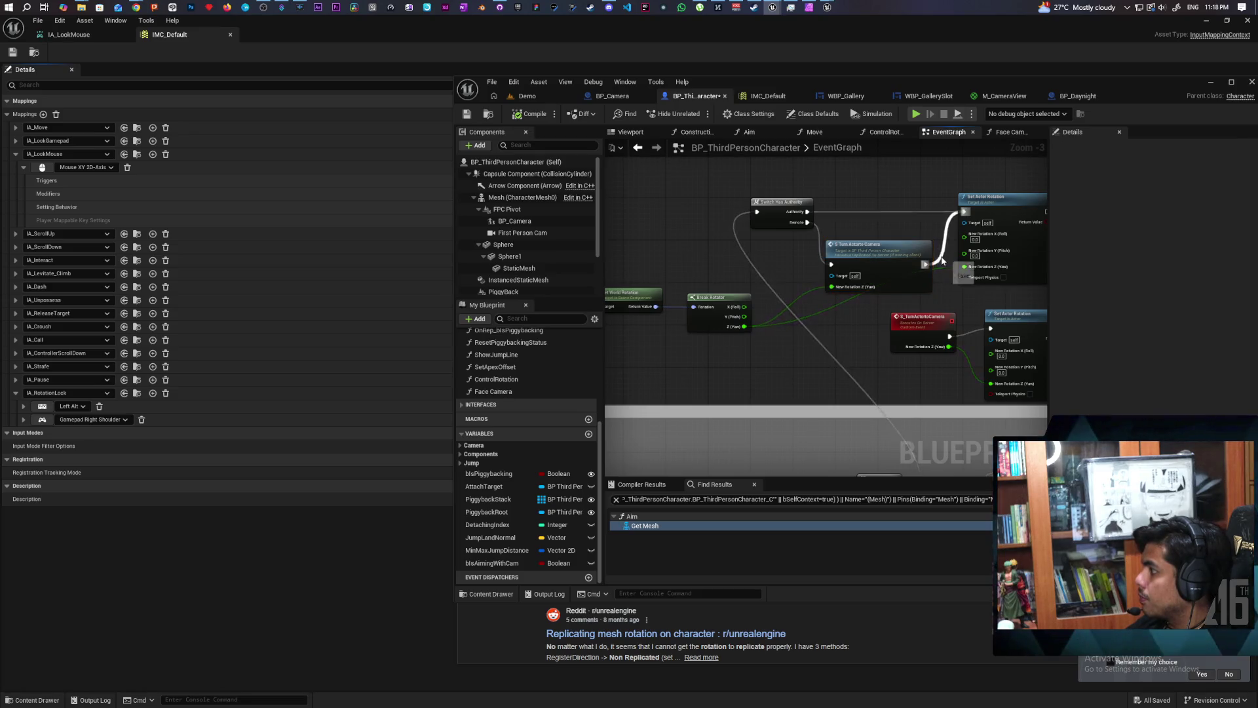
pyautogui.keyDown('alt'); pyautogui.click(938, 263); pyautogui.keyUp('alt')
pyautogui.click(534, 120)
pyautogui.click(527, 95)
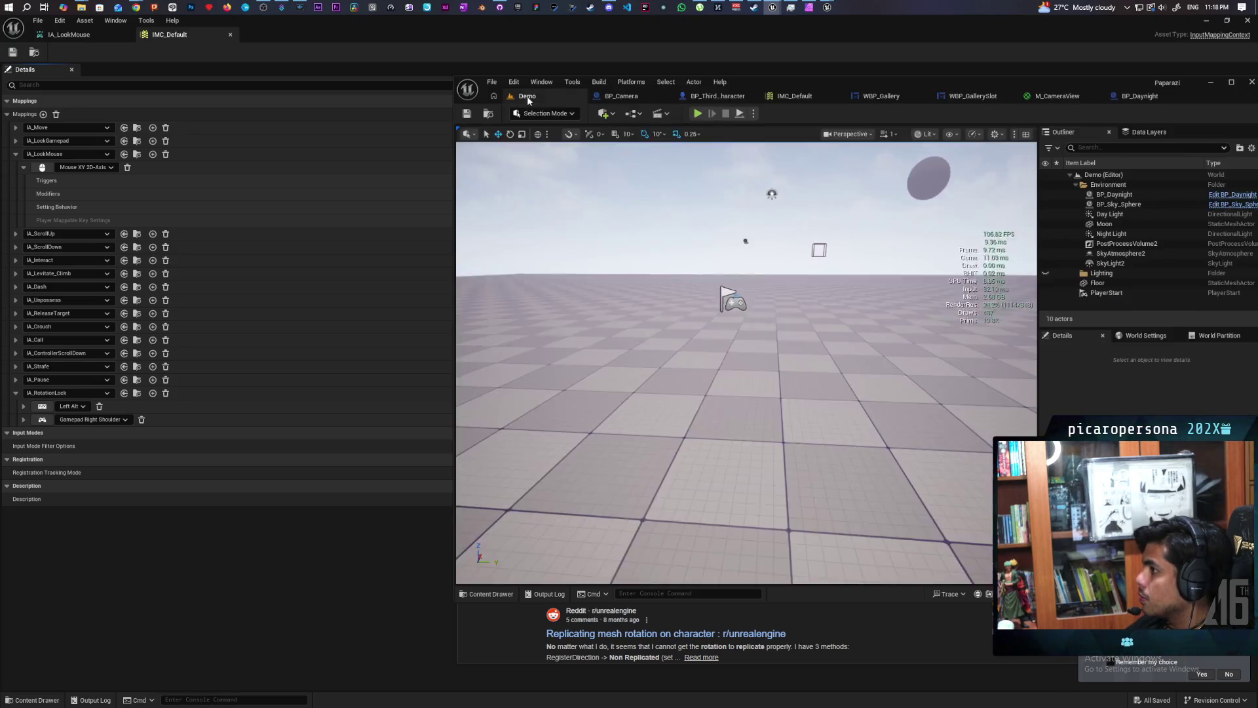
pyautogui.hotkey('alt', 'p')
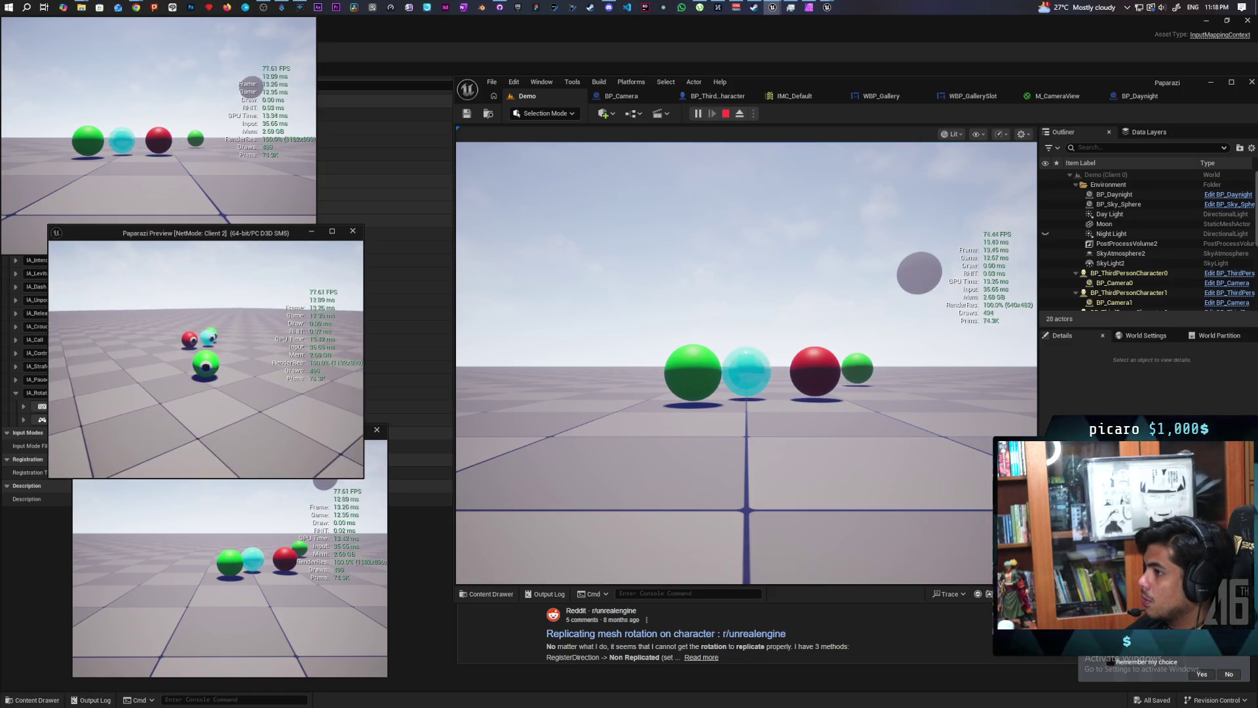
pyautogui.press('e')
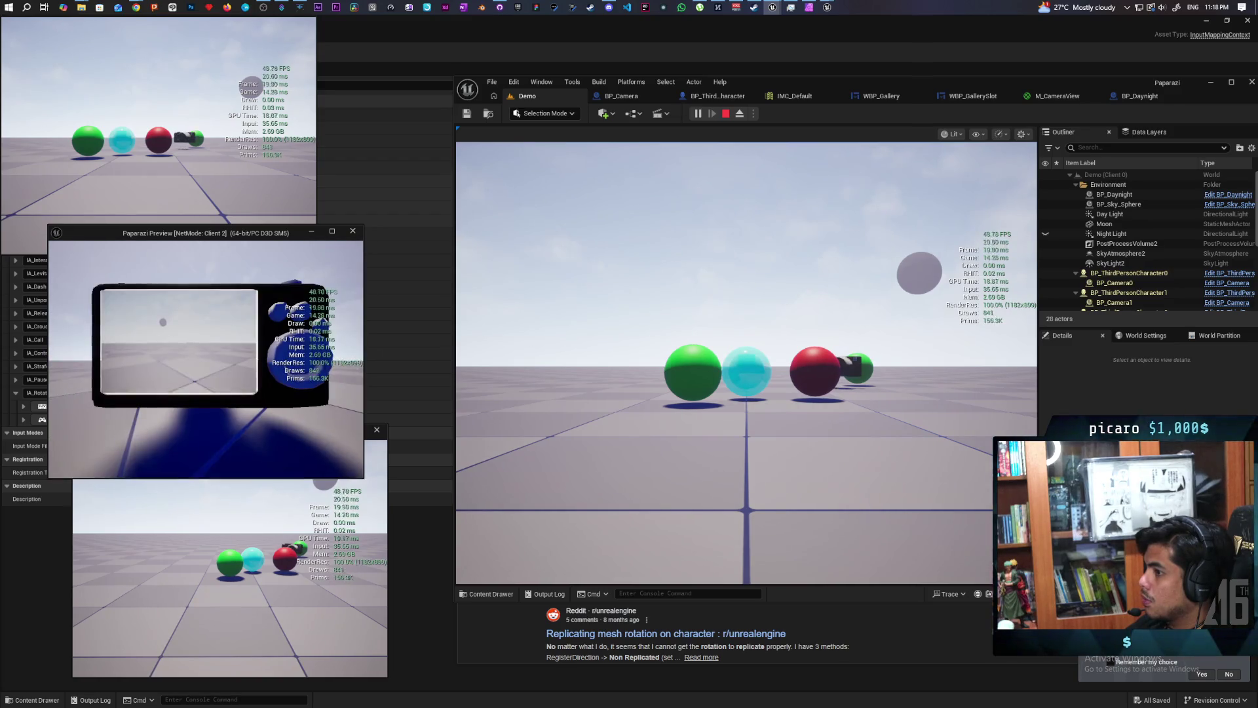
pyautogui.press('Escape')
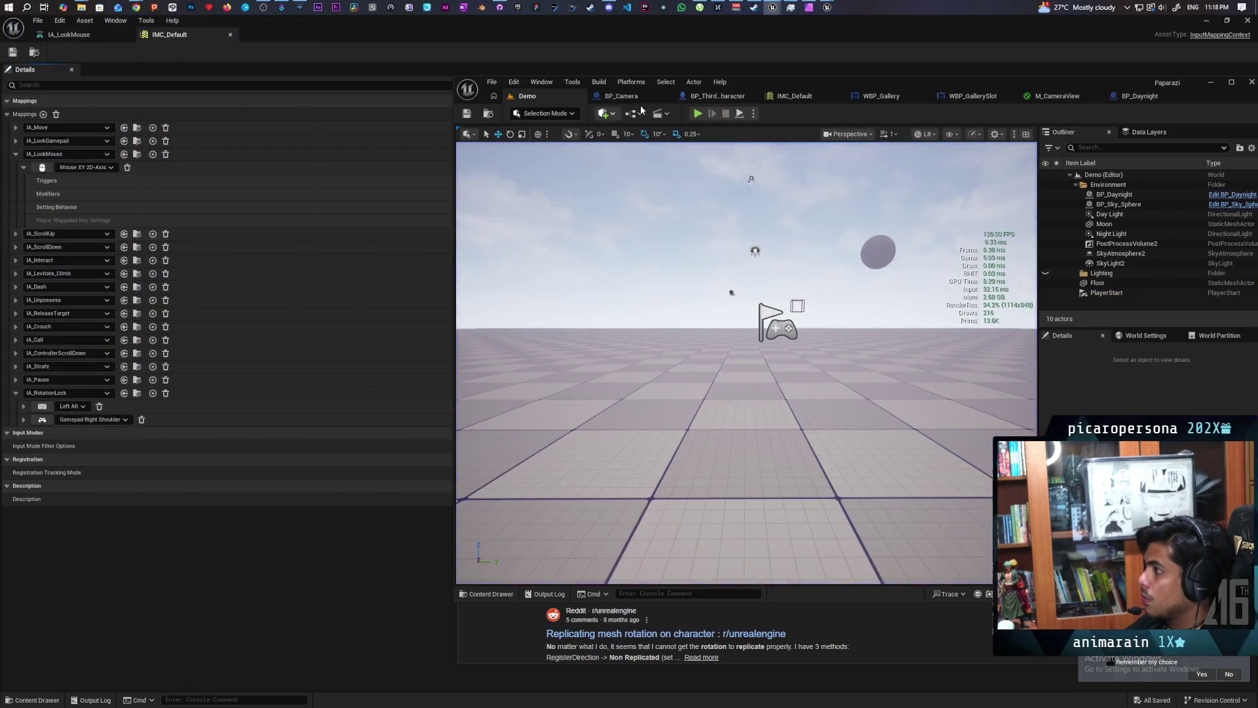
# In BP_ThirdPersonCharacter's graph, add a Sequence node to Switch Has Authority's Remote branch.
pyautogui.click(645, 98)
pyautogui.click(696, 97)
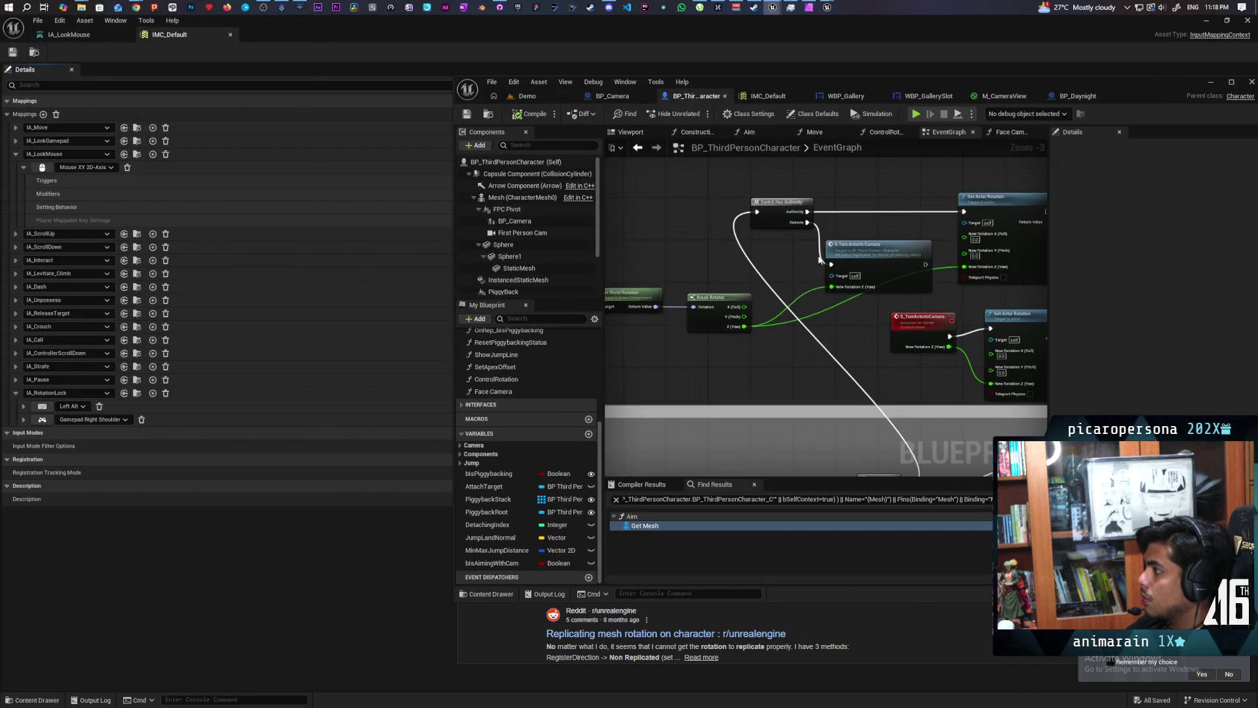
pyautogui.scroll(1, 817, 261)
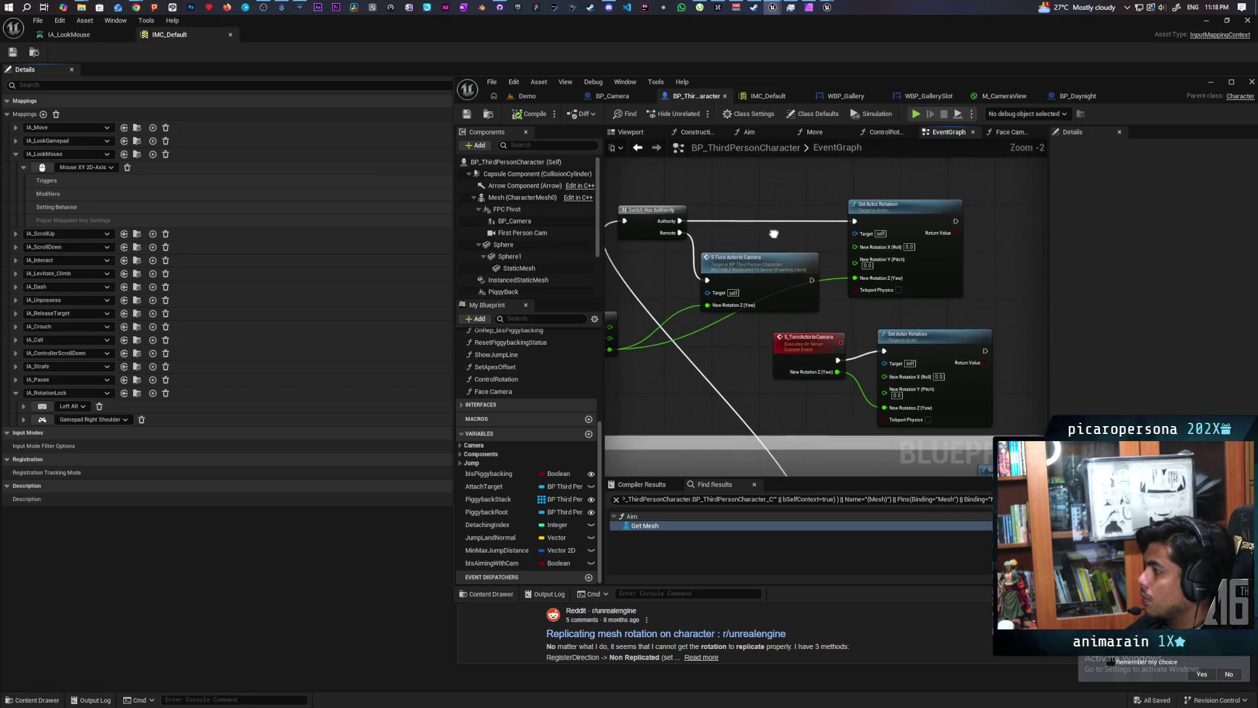
pyautogui.moveTo(774, 234); pyautogui.dragTo(772, 227)
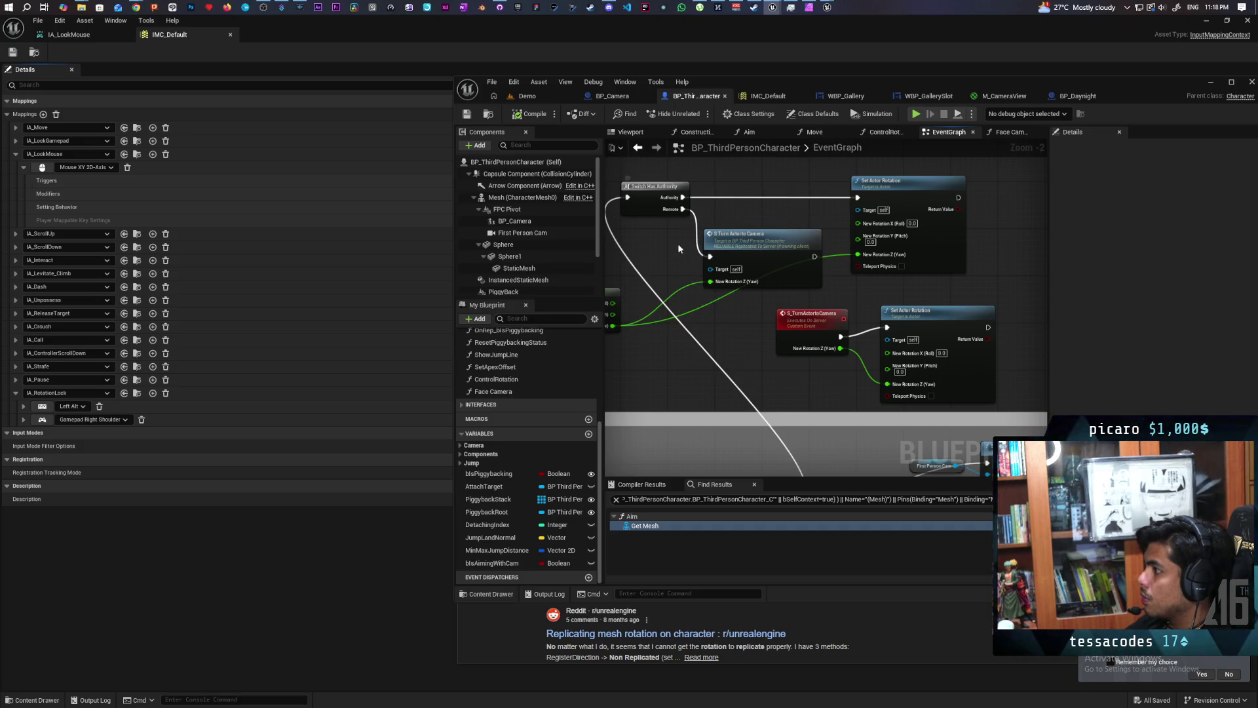
pyautogui.click(658, 262)
# Connect Remote into the Sequence, wire Then 1 to S Turn Actor to Camera, and return to Demo.
pyautogui.moveTo(683, 209)
pyautogui.mouseDown()
pyautogui.moveTo(651, 264)
pyautogui.moveTo(856, 198)
pyautogui.mouseUp()
pyautogui.moveTo(768, 240); pyautogui.dragTo(793, 246)
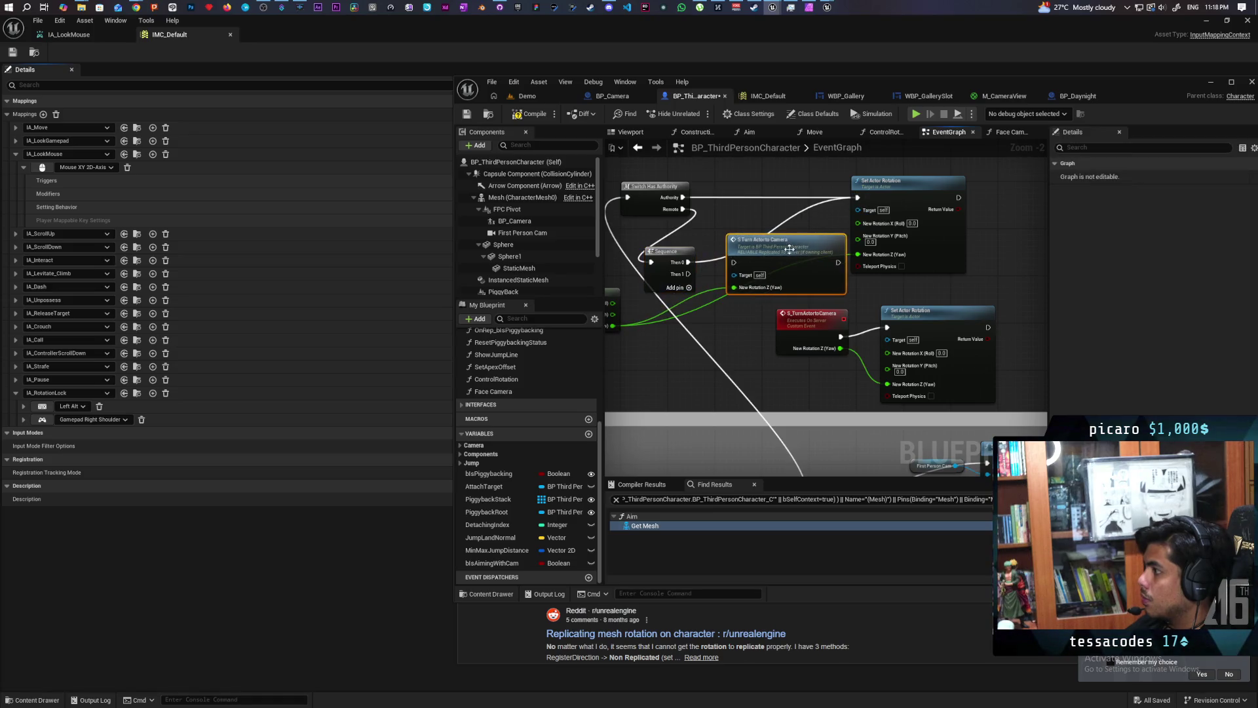
pyautogui.moveTo(687, 275); pyautogui.dragTo(755, 261)
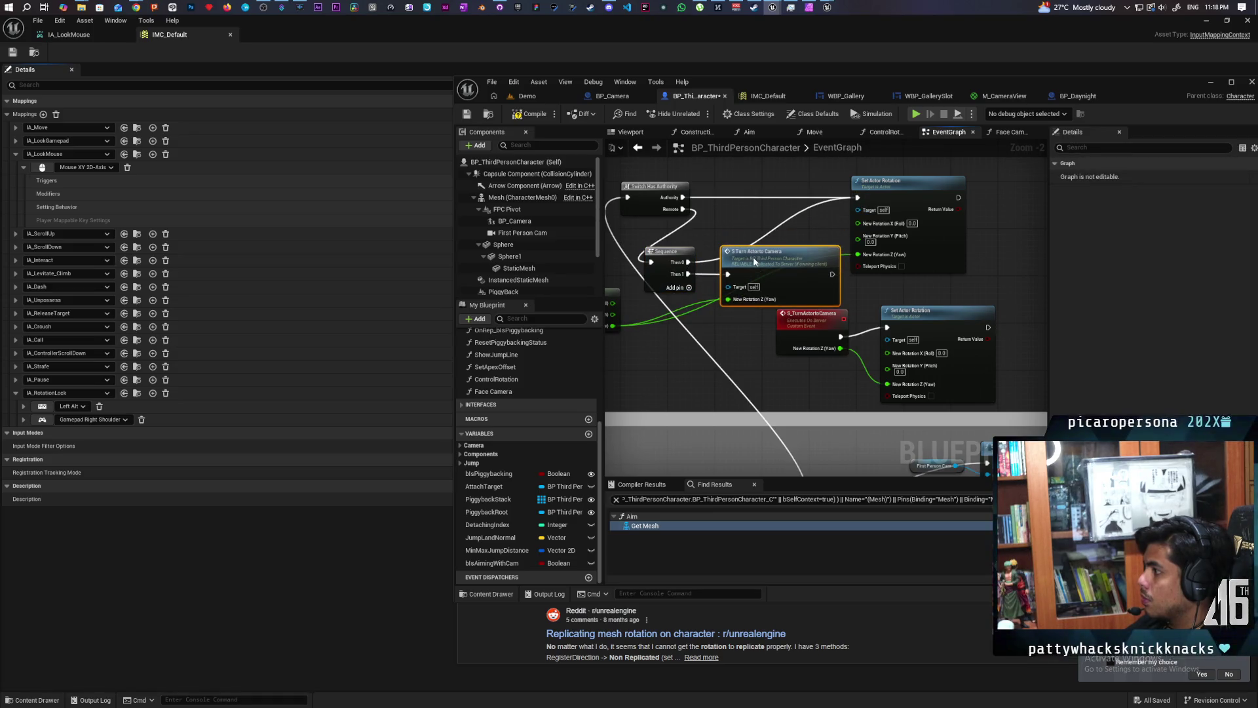
pyautogui.scroll(1, 787, 268)
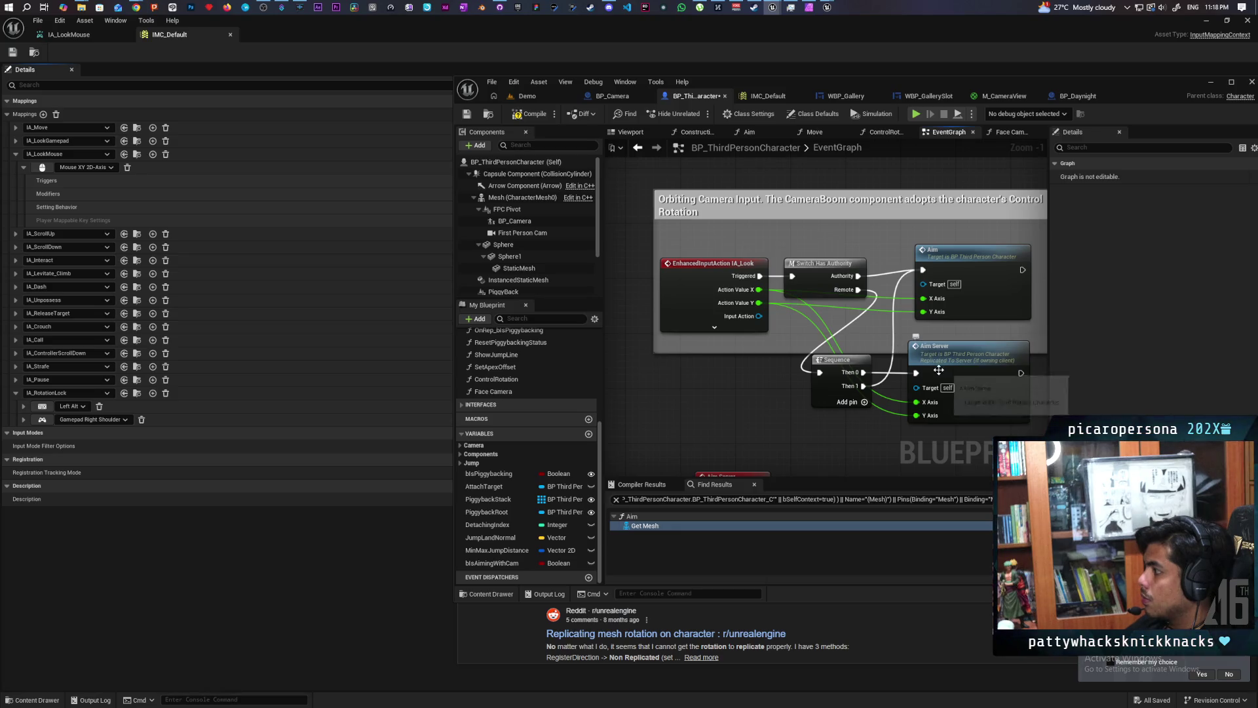
pyautogui.scroll(-2, 938, 370)
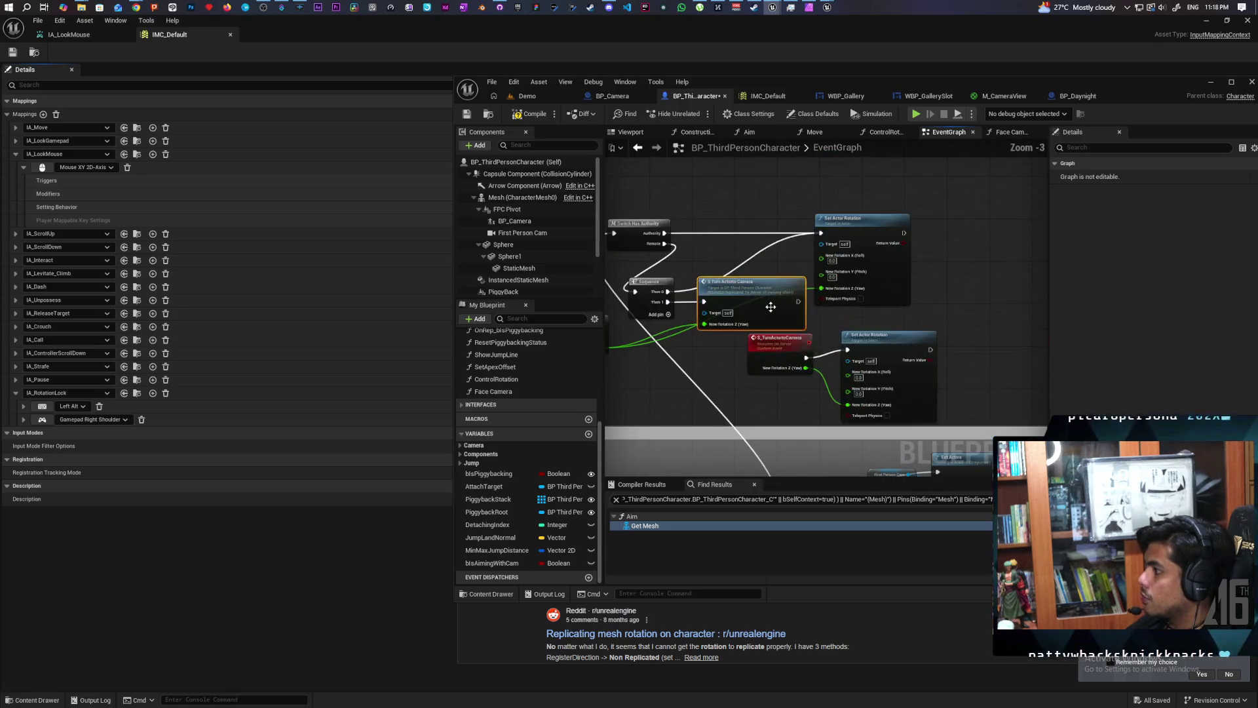
pyautogui.scroll(2, 655, 249)
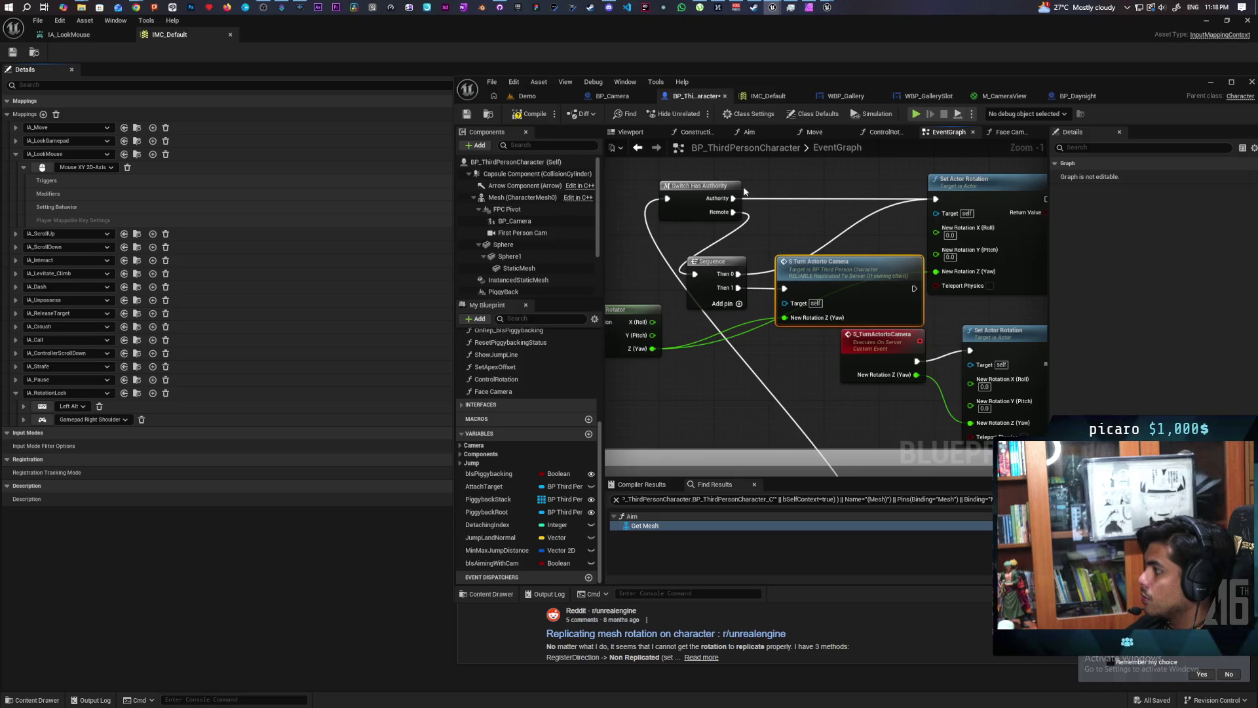
pyautogui.click(527, 96)
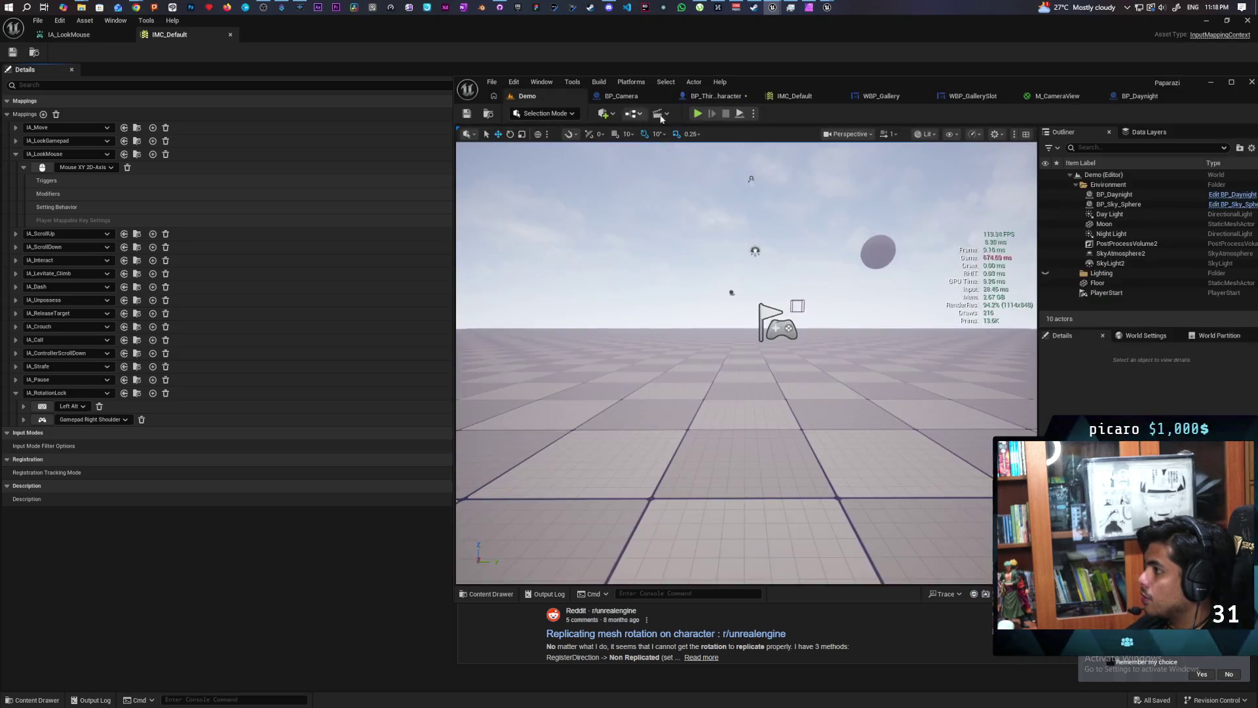
pyautogui.click(697, 115)
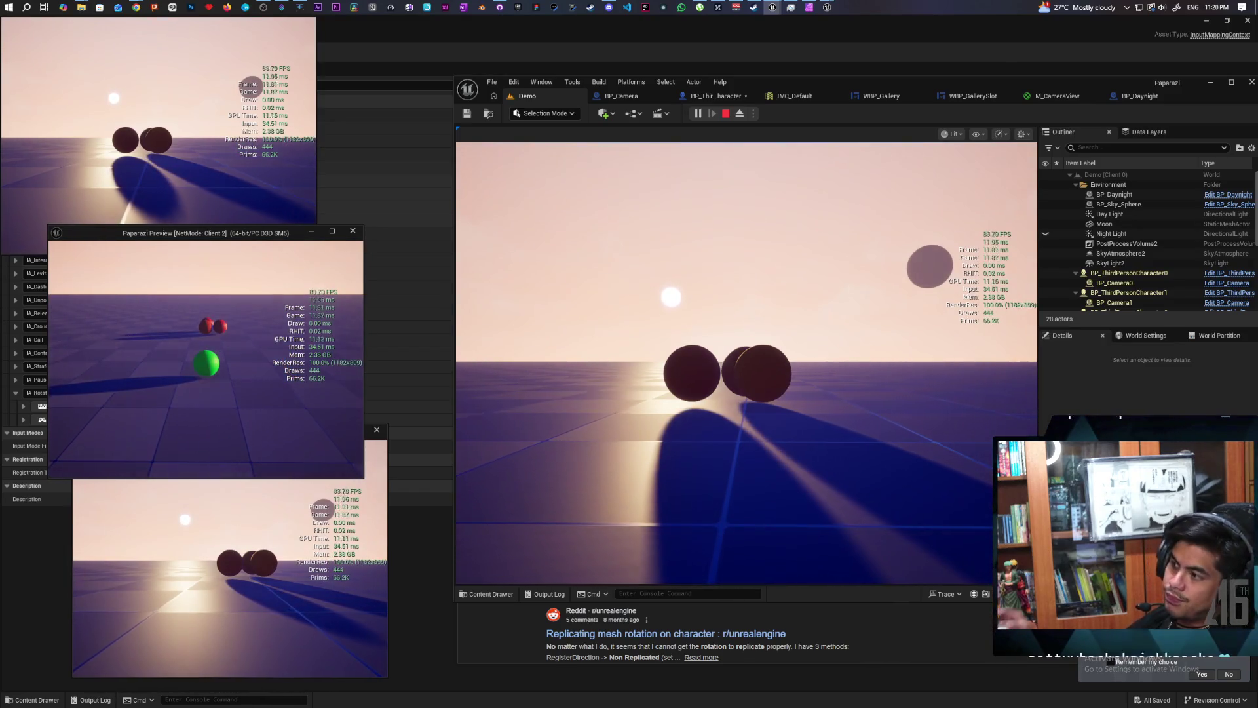
pyautogui.press('Escape')
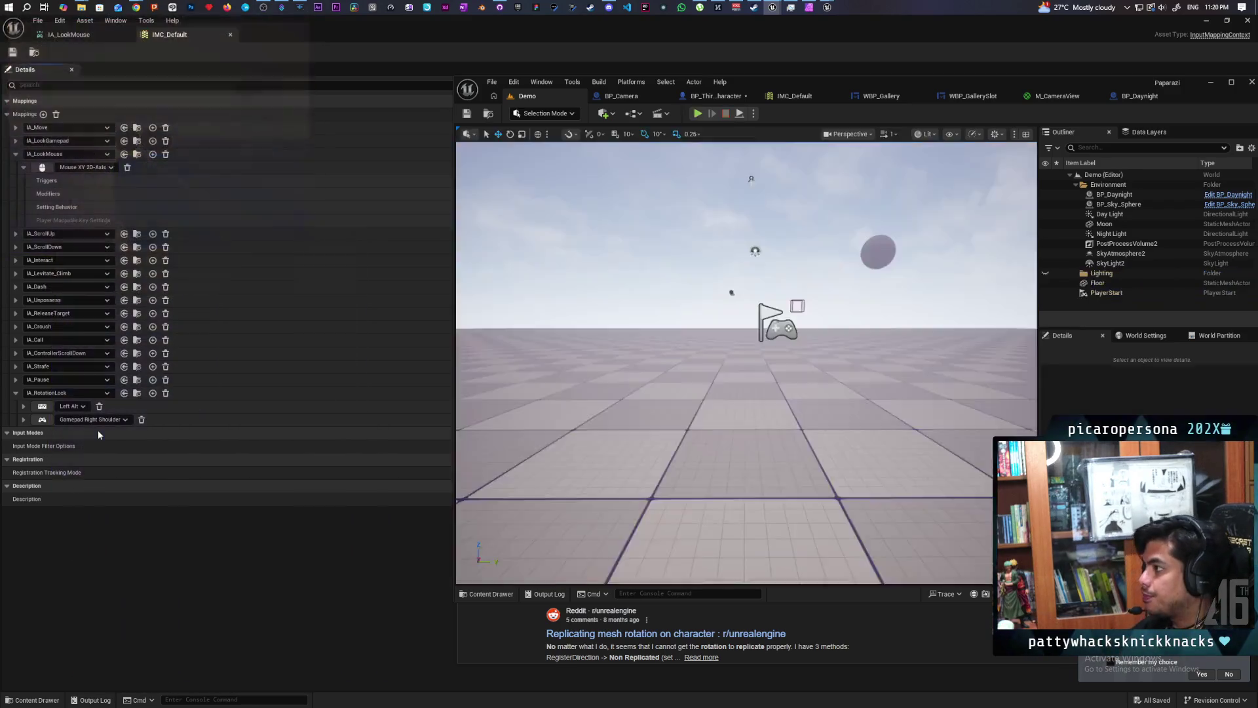
# Move the S_TurnActortoCamera event and its Set Actor Rotation node up and to the right.
pyautogui.click(710, 95)
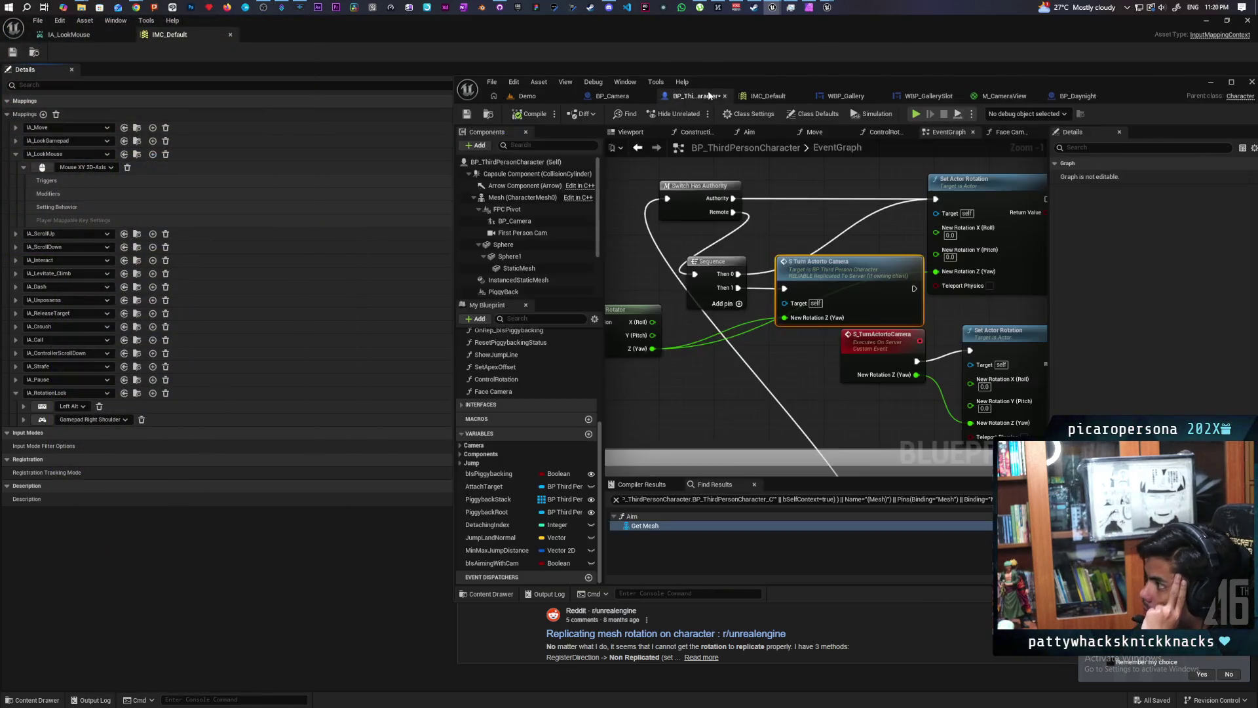
pyautogui.moveTo(787, 393)
pyautogui.mouseDown()
pyautogui.moveTo(700, 412)
pyautogui.moveTo(802, 350)
pyautogui.moveTo(693, 340)
pyautogui.mouseUp()
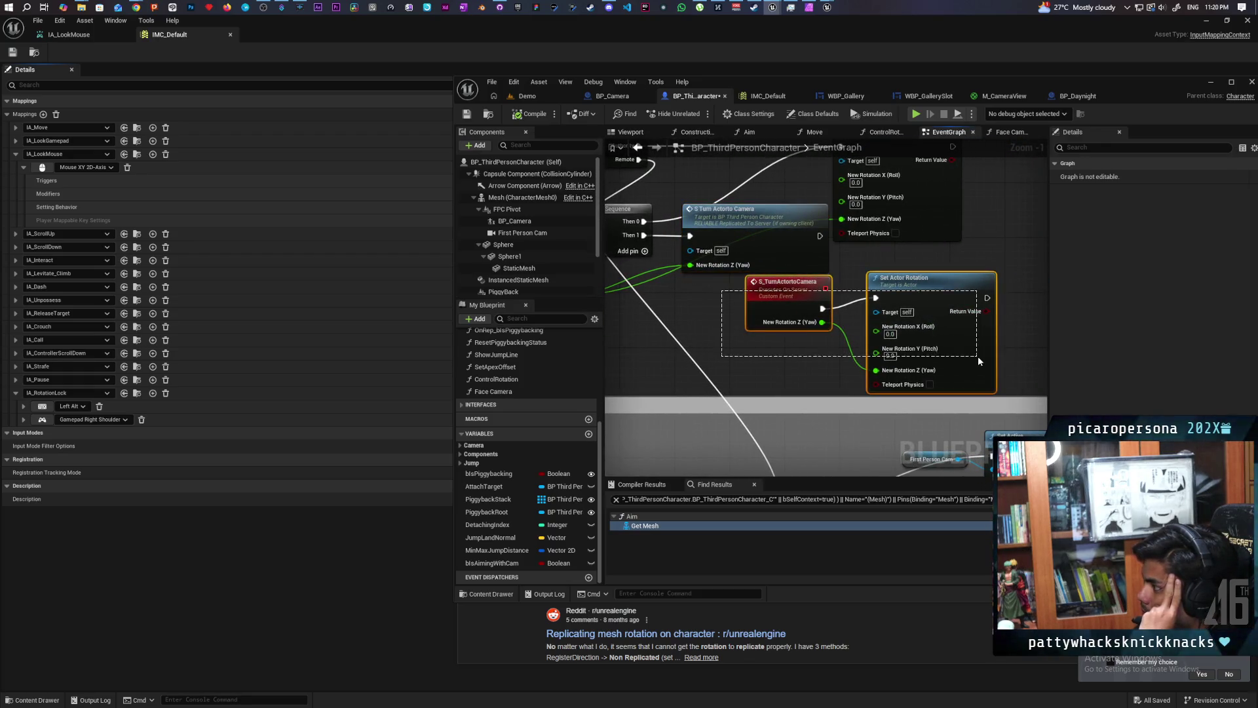
pyautogui.moveTo(773, 312)
pyautogui.mouseDown()
pyautogui.moveTo(859, 310)
pyautogui.moveTo(879, 289)
pyautogui.moveTo(804, 412)
pyautogui.moveTo(796, 393)
pyautogui.moveTo(828, 376)
pyautogui.moveTo(826, 348)
pyautogui.moveTo(871, 326)
pyautogui.moveTo(903, 341)
pyautogui.moveTo(765, 371)
pyautogui.mouseUp()
pyautogui.scroll(-1, 879, 289)
pyautogui.scroll(-1, 827, 376)
pyautogui.scroll(2, 826, 353)
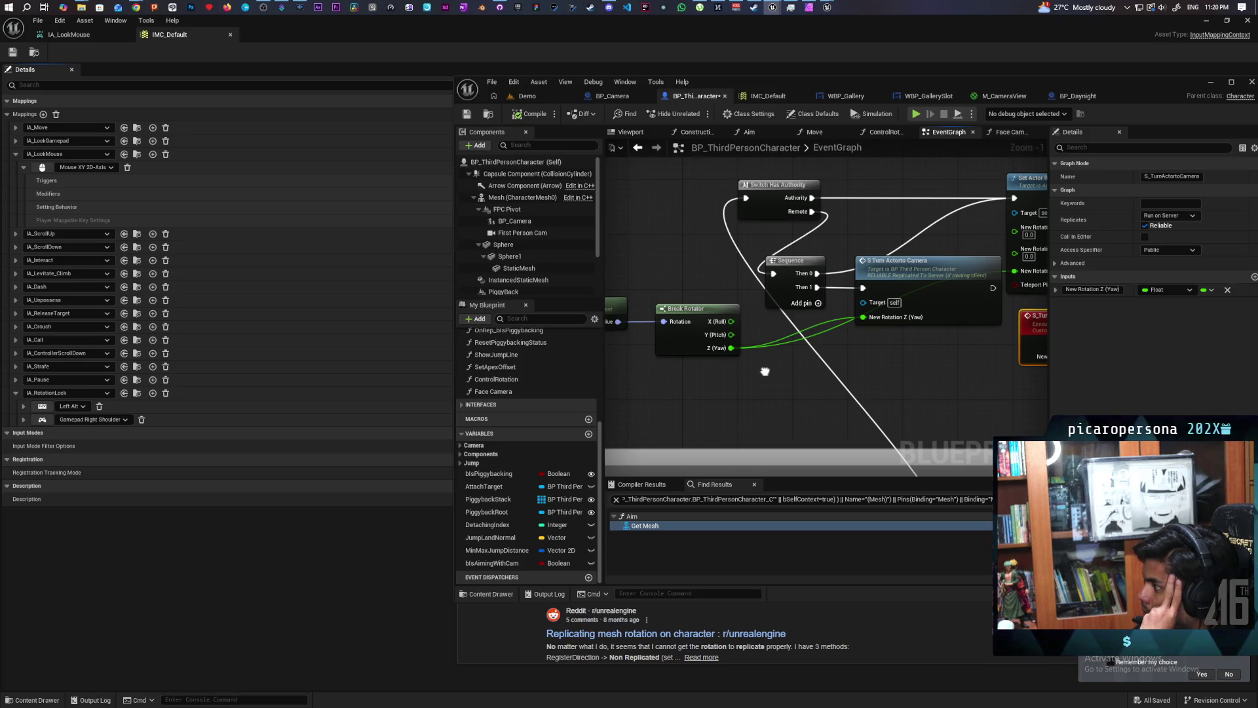
pyautogui.moveTo(765, 372)
pyautogui.mouseDown()
pyautogui.moveTo(720, 376)
pyautogui.moveTo(843, 369)
pyautogui.mouseUp()
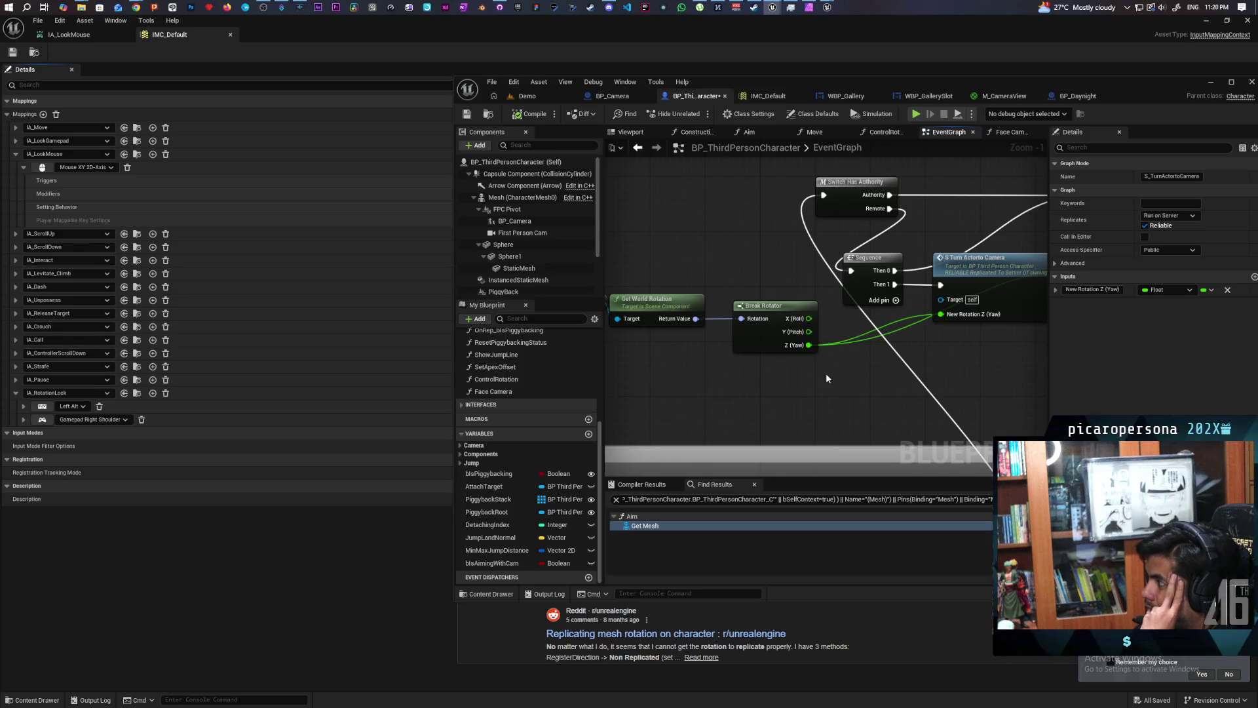
pyautogui.moveTo(827, 376); pyautogui.dragTo(721, 399)
# Inspect the Get World Rotation and Break Rotator chain feeding S Turn Actor to Camera.
pyautogui.click(901, 321)
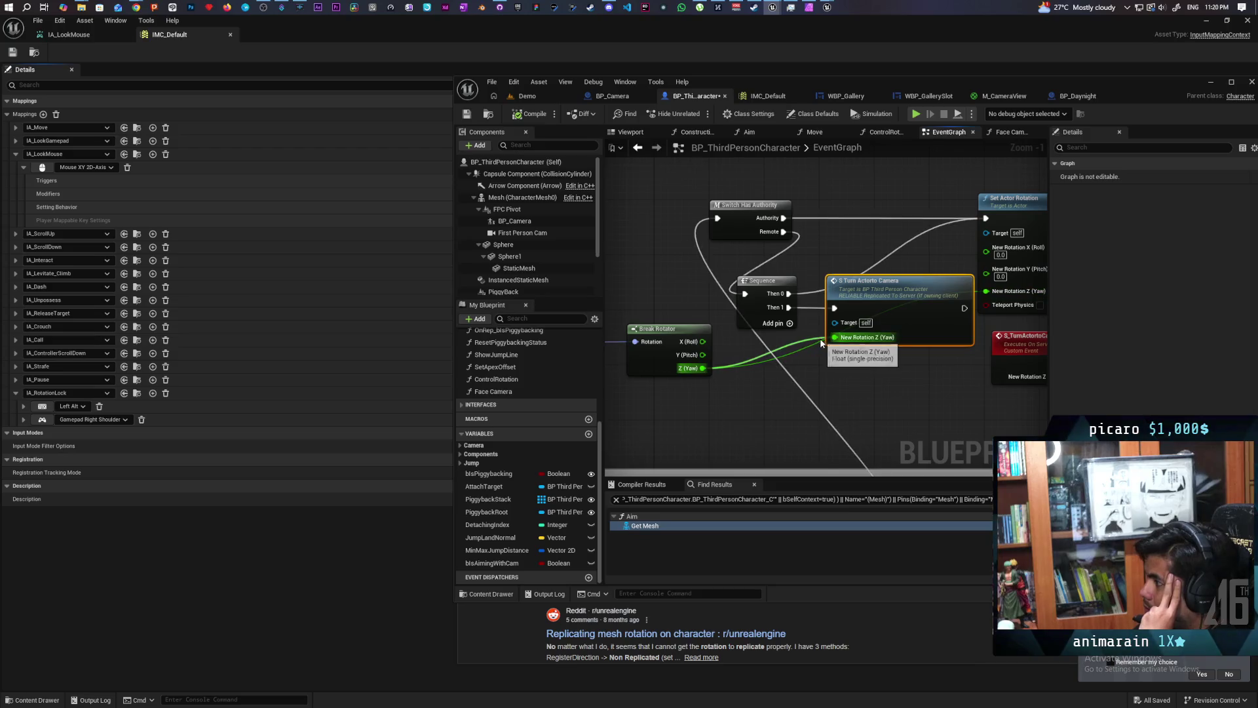
pyautogui.moveTo(772, 366); pyautogui.dragTo(903, 362)
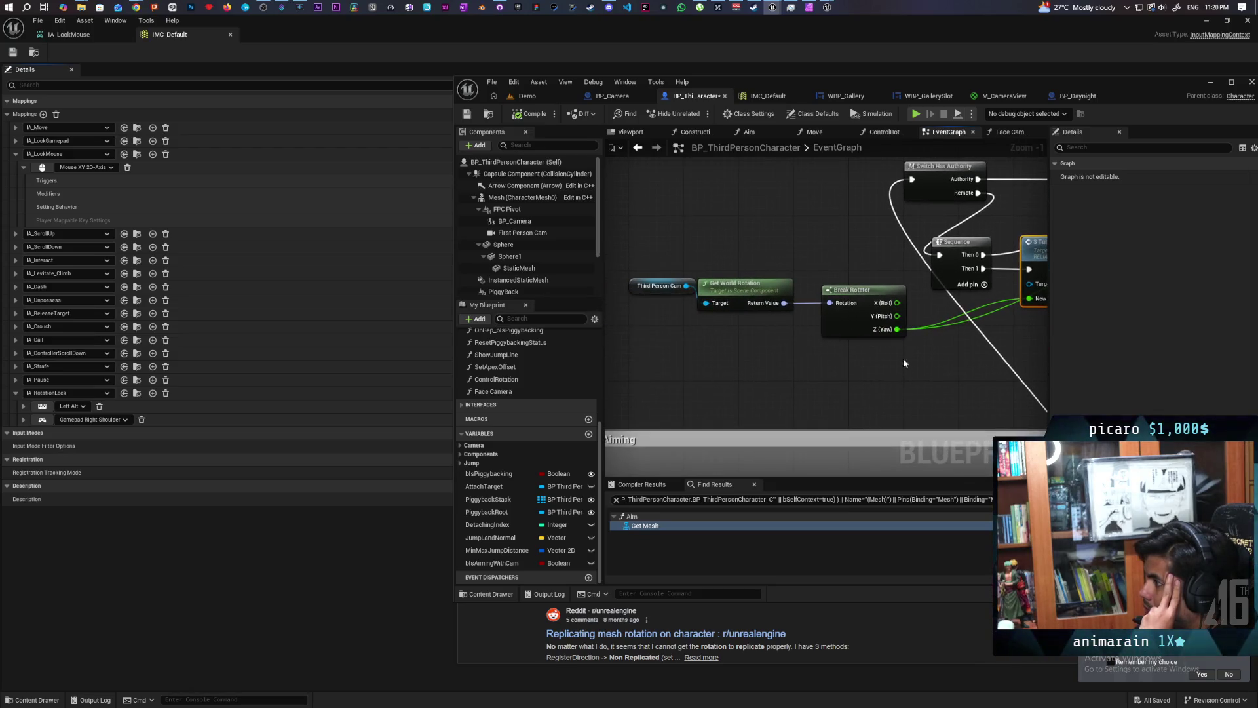
pyautogui.moveTo(649, 269)
pyautogui.mouseDown()
pyautogui.moveTo(862, 366)
pyautogui.moveTo(723, 386)
pyautogui.moveTo(774, 378)
pyautogui.moveTo(758, 365)
pyautogui.moveTo(789, 304)
pyautogui.mouseUp()
pyautogui.scroll(-4, 789, 305)
pyautogui.scroll(3, 931, 247)
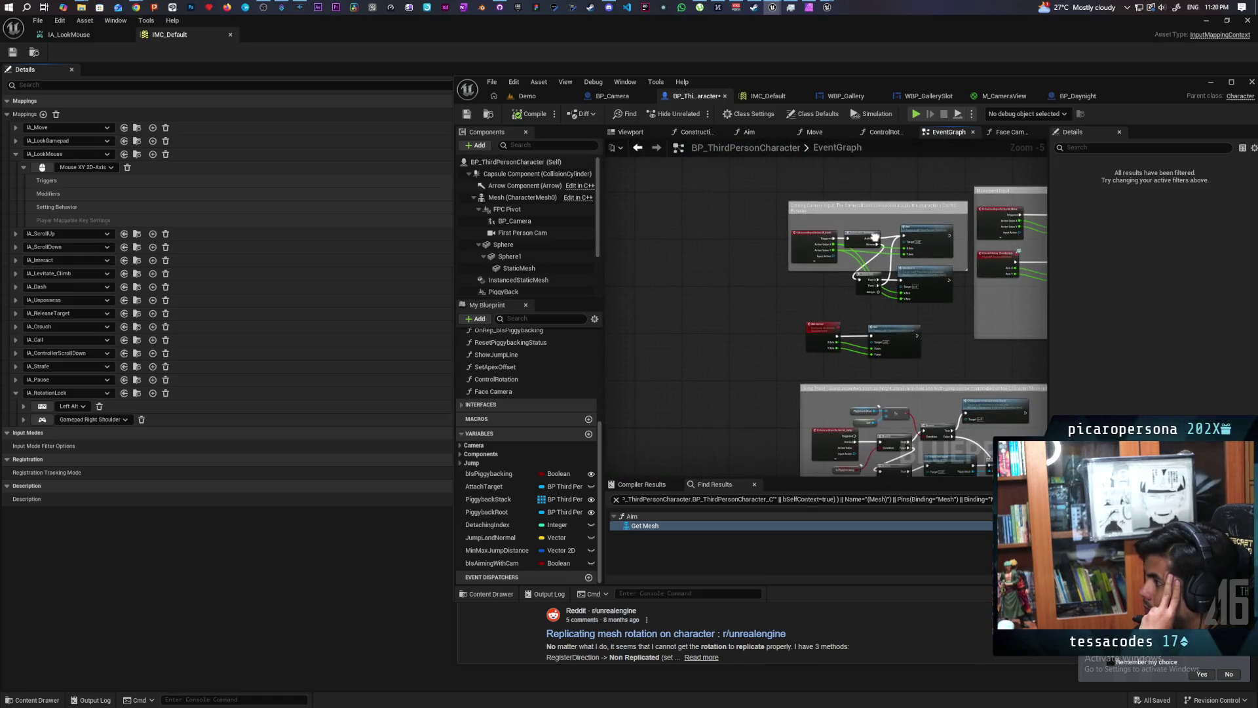
pyautogui.scroll(-5, 782, 312)
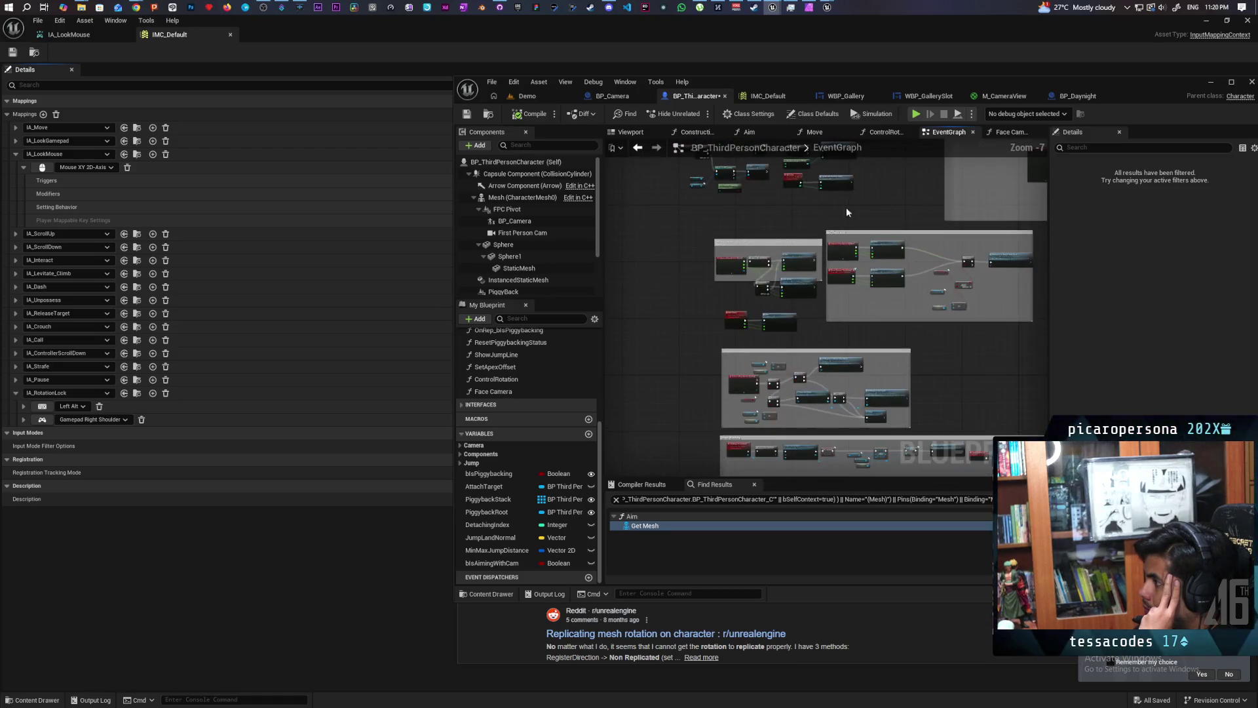
pyautogui.scroll(6, 756, 356)
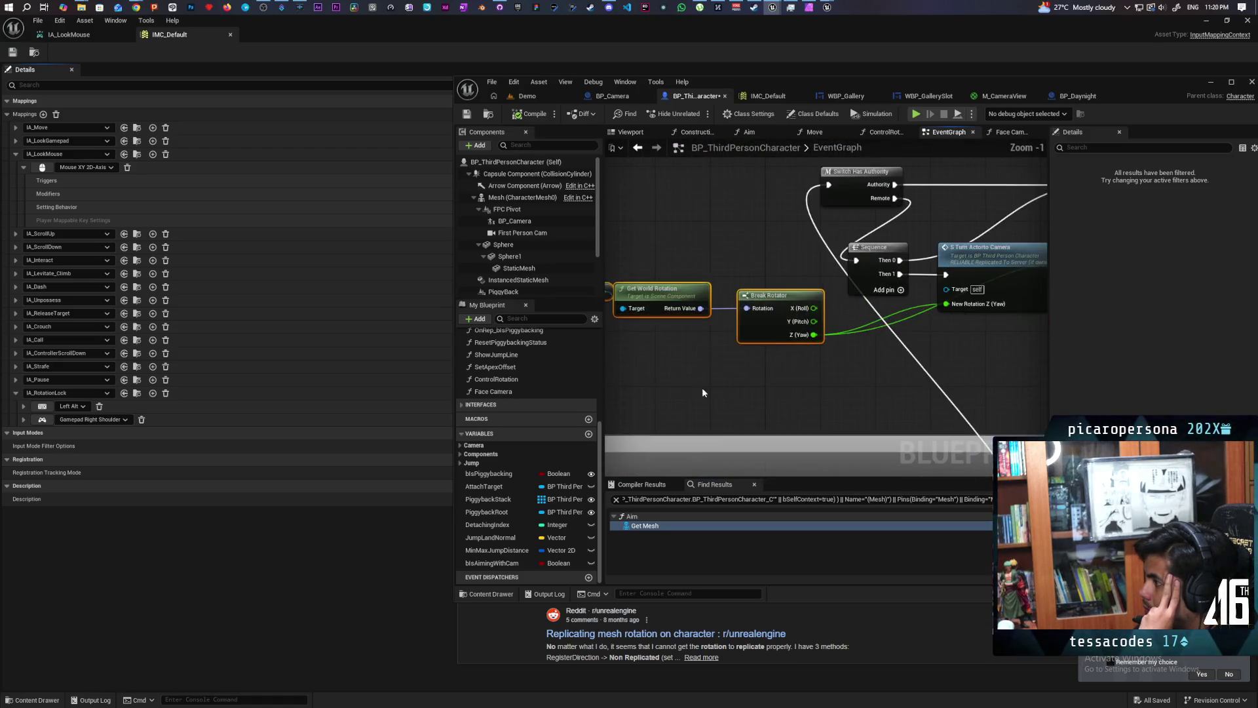
pyautogui.moveTo(775, 361)
pyautogui.mouseDown()
pyautogui.moveTo(632, 377)
pyautogui.moveTo(829, 368)
pyautogui.moveTo(695, 376)
pyautogui.moveTo(852, 333)
pyautogui.moveTo(1011, 340)
pyautogui.mouseUp()
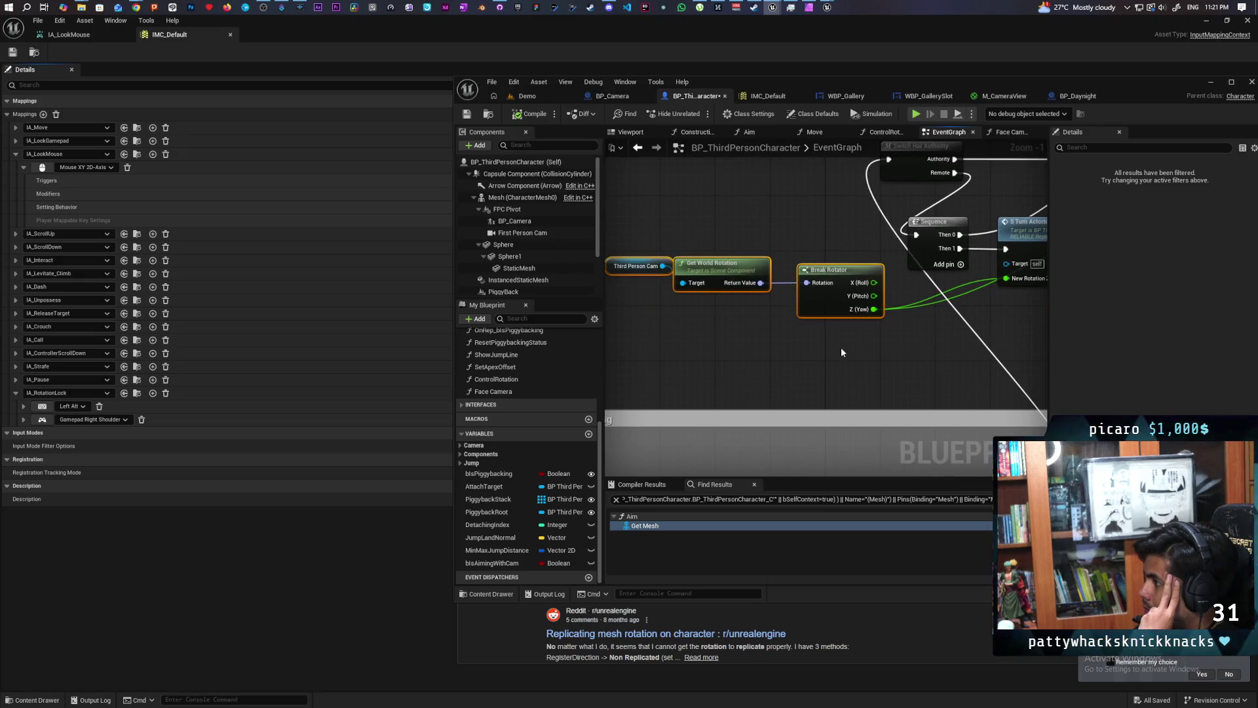
pyautogui.moveTo(847, 351); pyautogui.dragTo(730, 373)
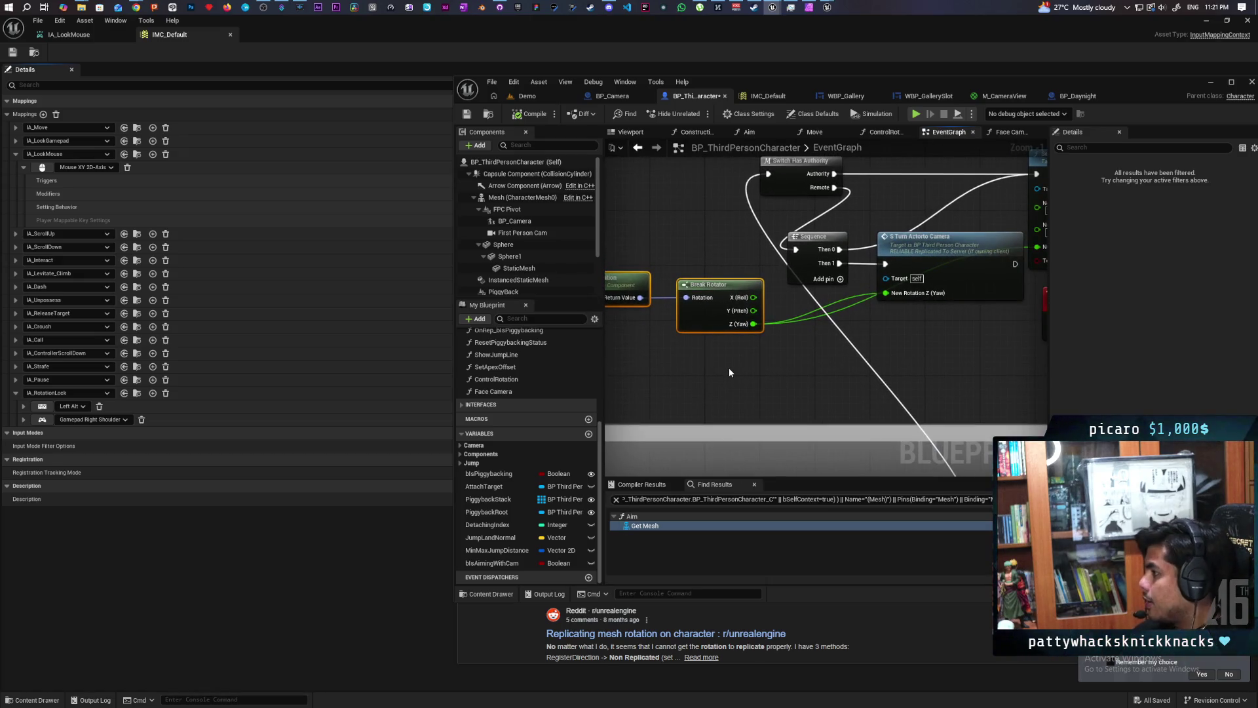
pyautogui.scroll(-2, 730, 372)
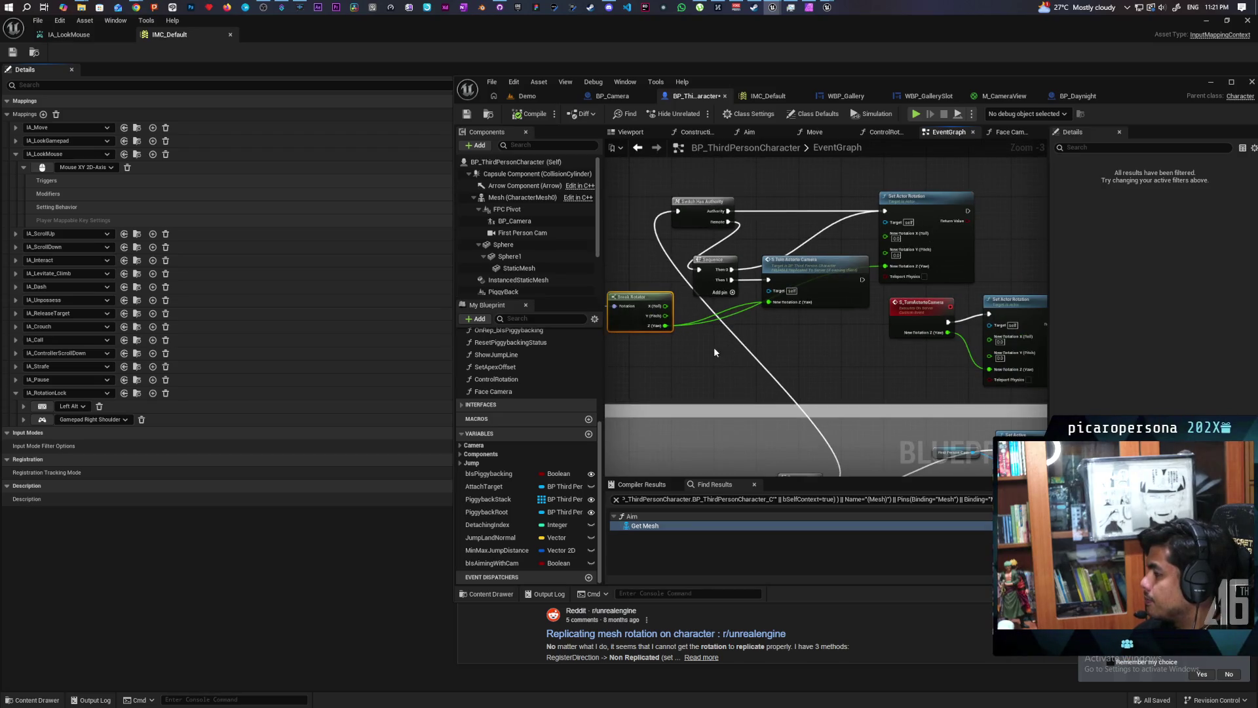
pyautogui.scroll(2, 720, 344)
pyautogui.moveTo(727, 347)
pyautogui.mouseDown()
pyautogui.moveTo(733, 382)
pyautogui.moveTo(747, 208)
pyautogui.moveTo(739, 325)
pyautogui.moveTo(775, 337)
pyautogui.mouseUp()
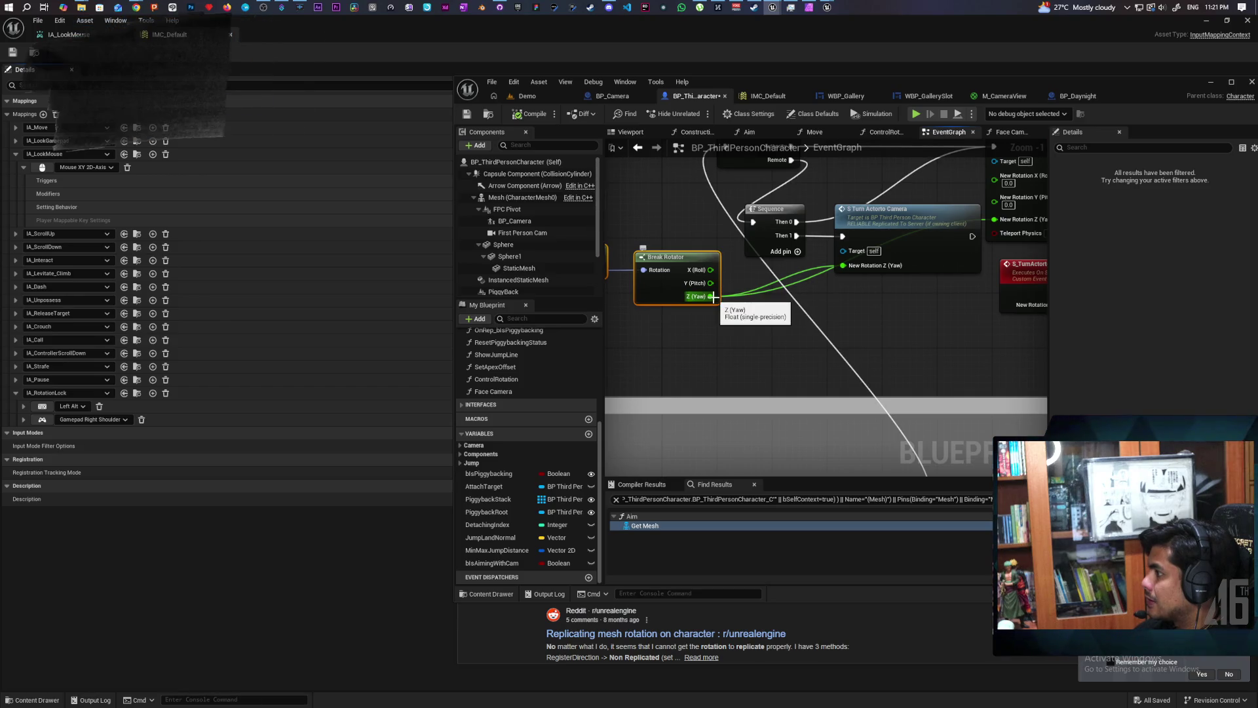
# Promote Break Rotator's Z (Yaw) output to a new variable named Target Z.
pyautogui.moveTo(712, 297)
pyautogui.mouseDown()
pyautogui.moveTo(764, 348)
pyautogui.moveTo(753, 354)
pyautogui.moveTo(948, 348)
pyautogui.moveTo(673, 344)
pyautogui.moveTo(700, 381)
pyautogui.moveTo(744, 392)
pyautogui.mouseUp()
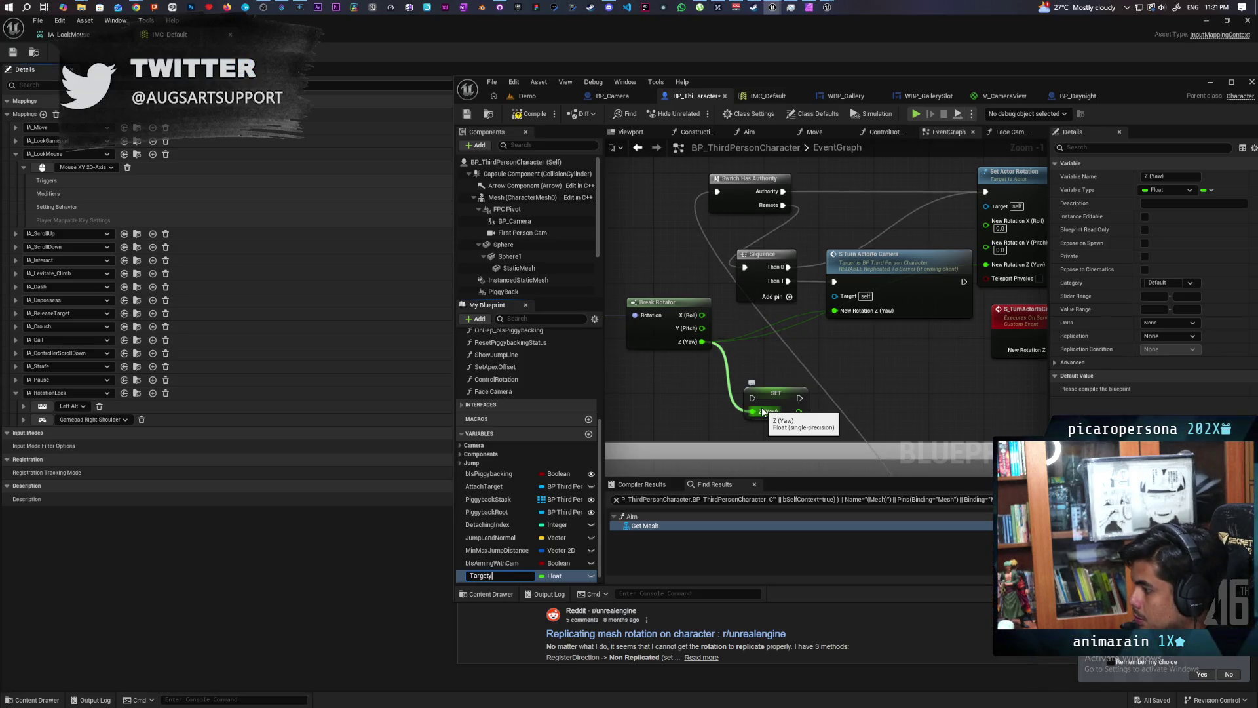
pyautogui.press('BackSpace')
pyautogui.write('ZX')
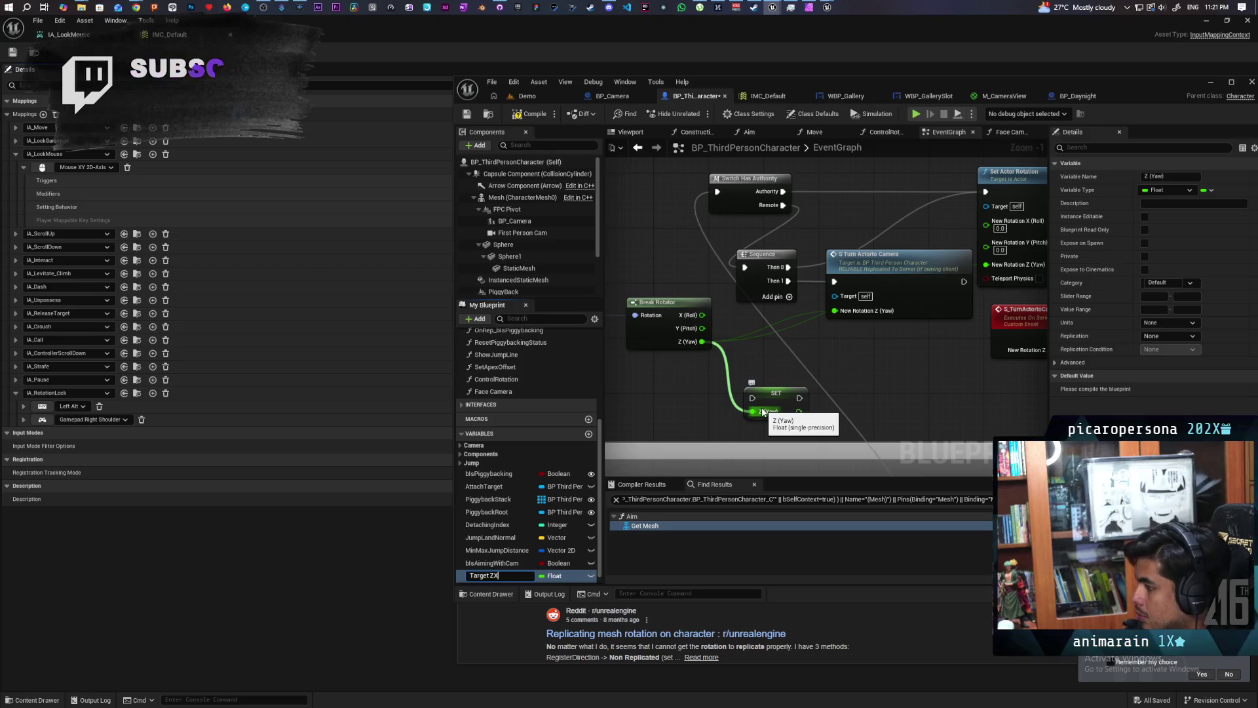
pyautogui.press('Return')
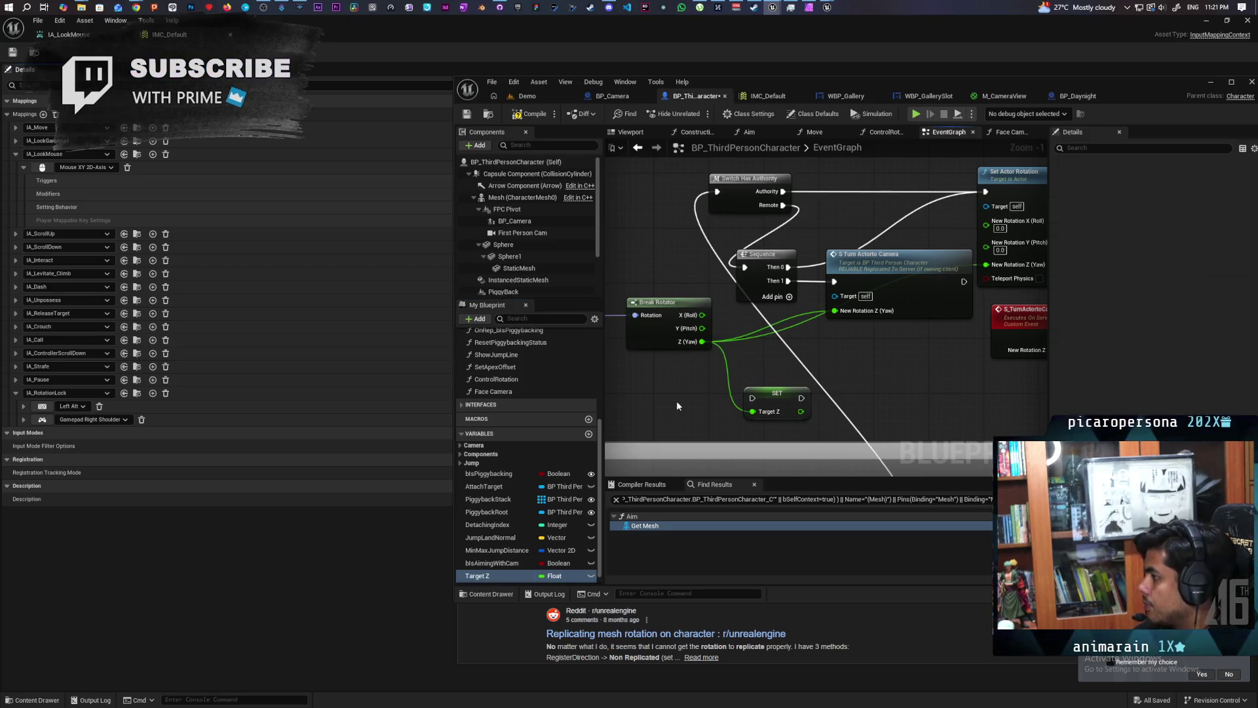
# Route Sequence's Then 0 into SET Target Z and feed Target Z into Set Actor Rotation's yaw.
pyautogui.scroll(-3, 676, 400)
pyautogui.moveTo(714, 295); pyautogui.dragTo(701, 363)
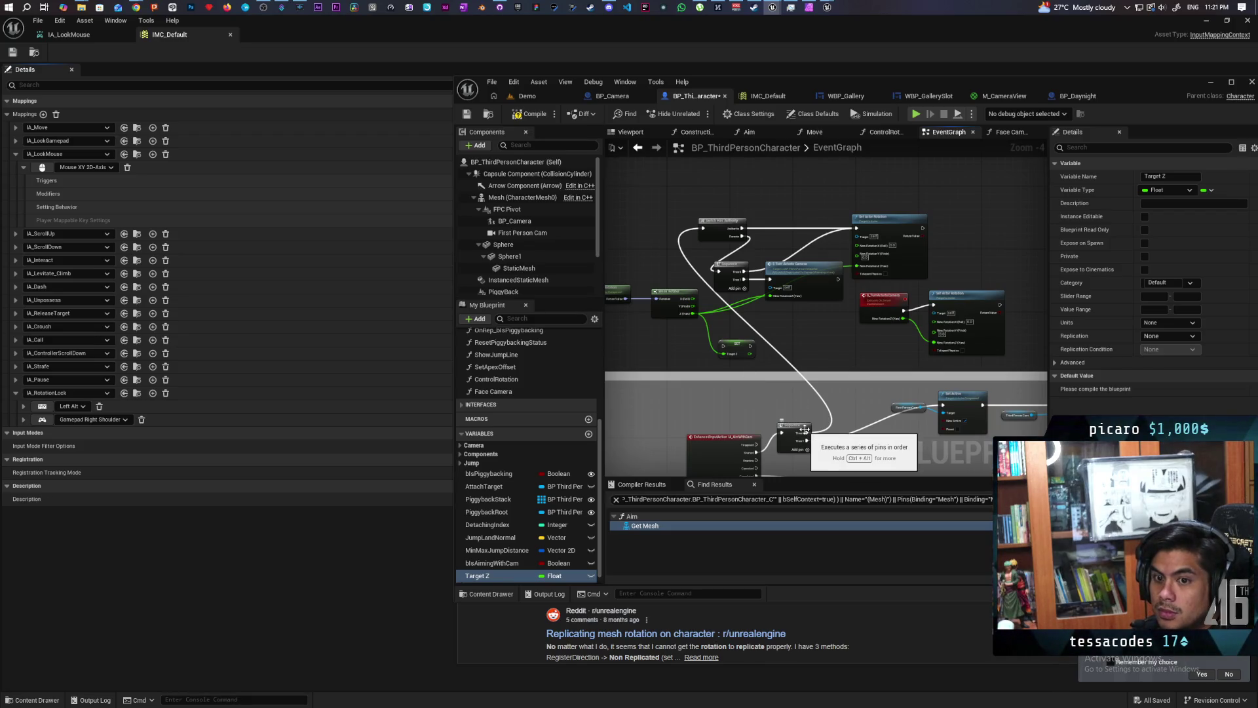
pyautogui.moveTo(807, 433)
pyautogui.mouseDown()
pyautogui.moveTo(722, 354)
pyautogui.moveTo(704, 234)
pyautogui.mouseUp()
pyautogui.scroll(4, 754, 319)
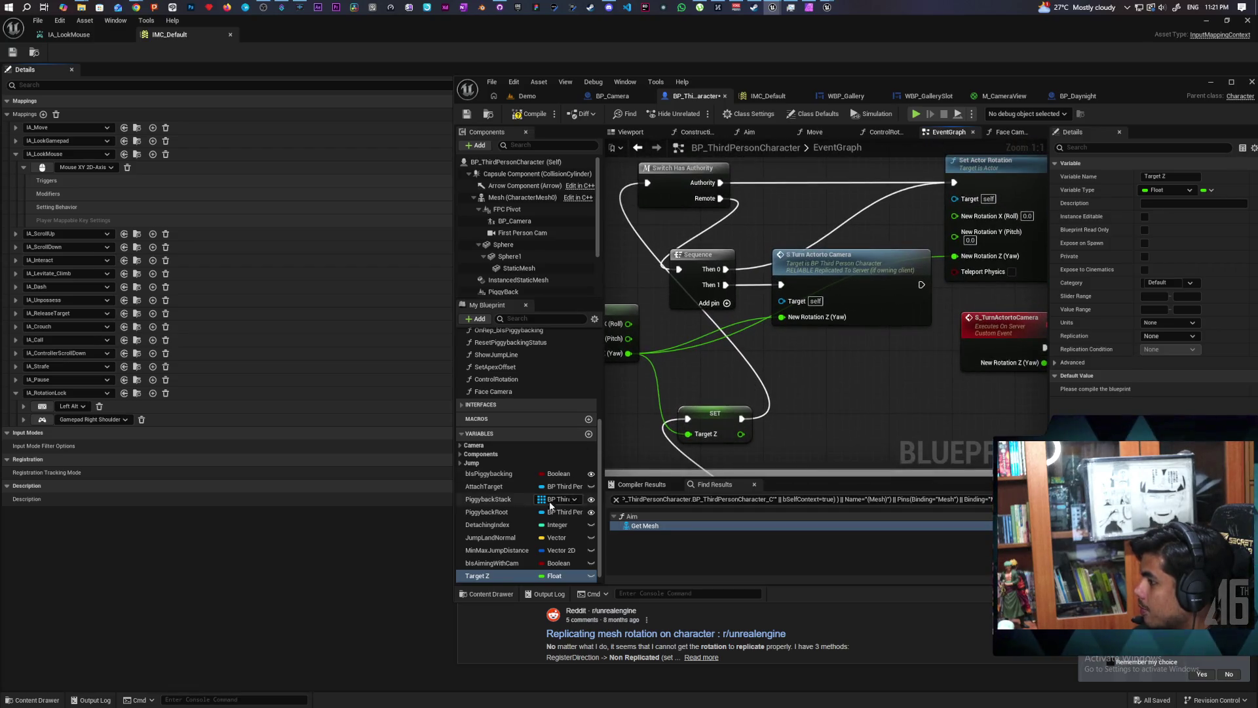
pyautogui.moveTo(504, 578)
pyautogui.mouseDown()
pyautogui.moveTo(754, 386)
pyautogui.moveTo(791, 377)
pyautogui.moveTo(781, 316)
pyautogui.mouseUp()
pyautogui.moveTo(817, 360)
pyautogui.mouseDown()
pyautogui.moveTo(937, 283)
pyautogui.moveTo(954, 256)
pyautogui.mouseUp()
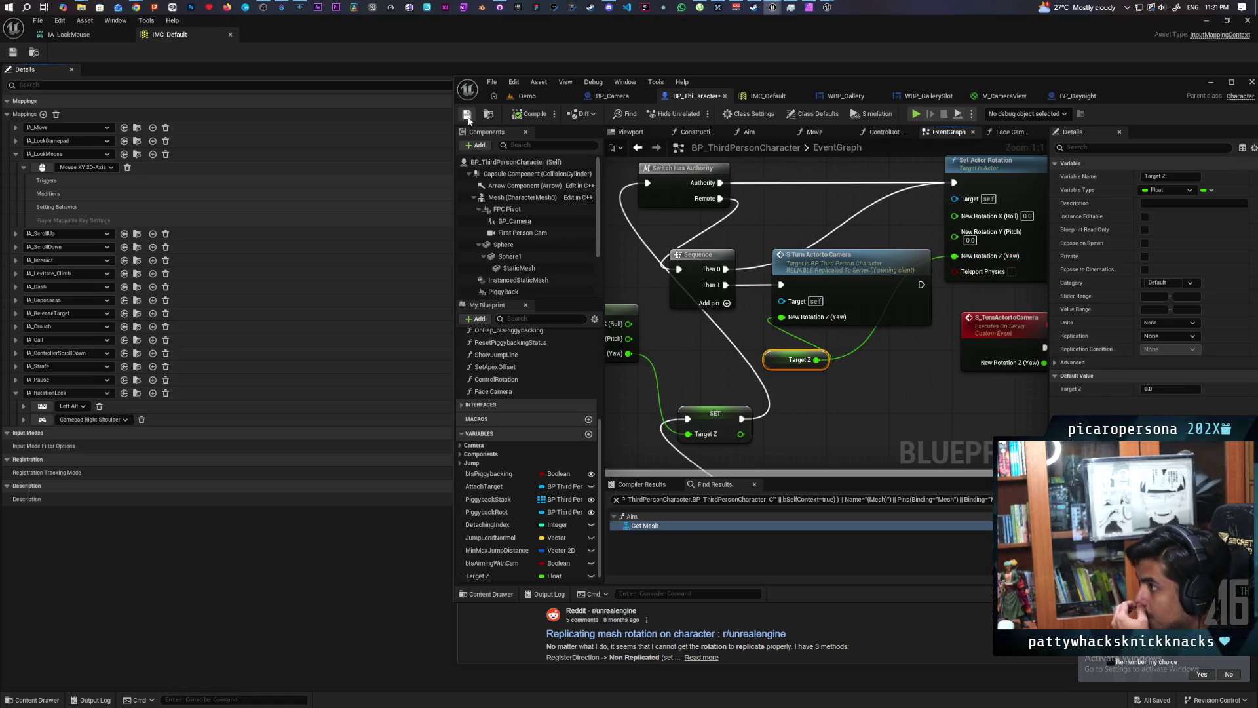
# Rewire the Sequence output into Set Actor Rotation, then launch a multiplayer test from the Demo level.
pyautogui.click(532, 97)
pyautogui.click(695, 96)
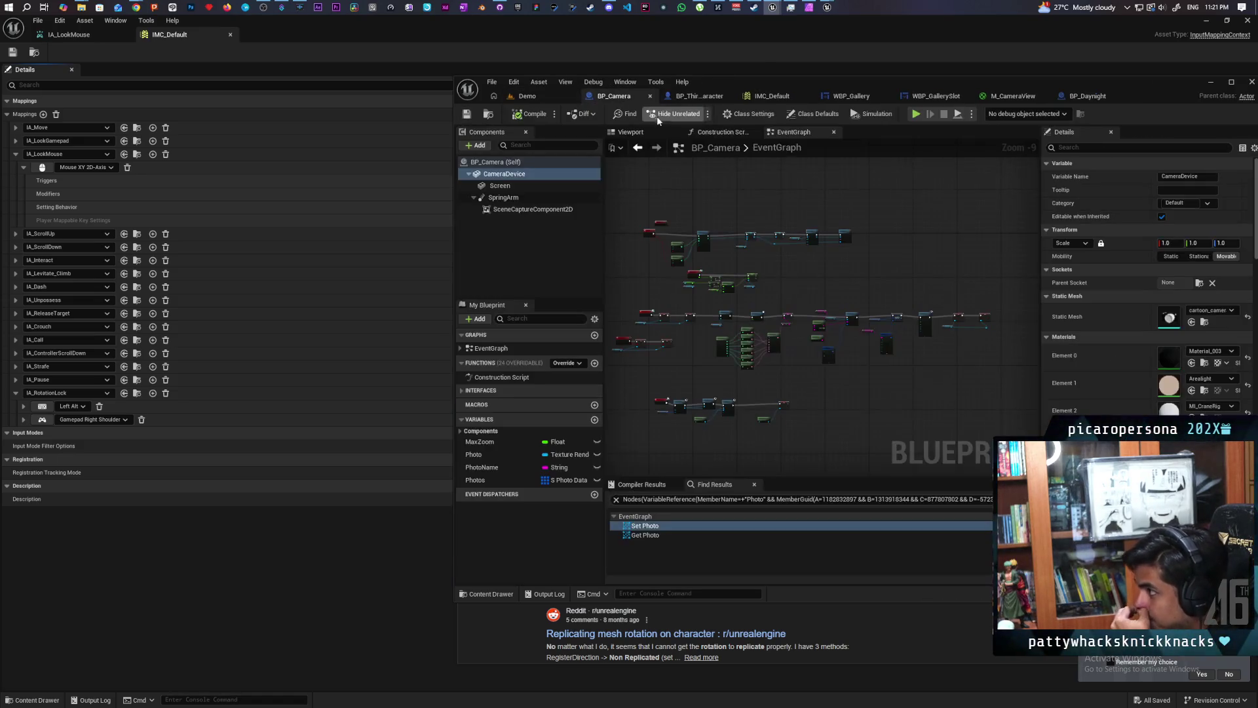
pyautogui.scroll(-1, 777, 212)
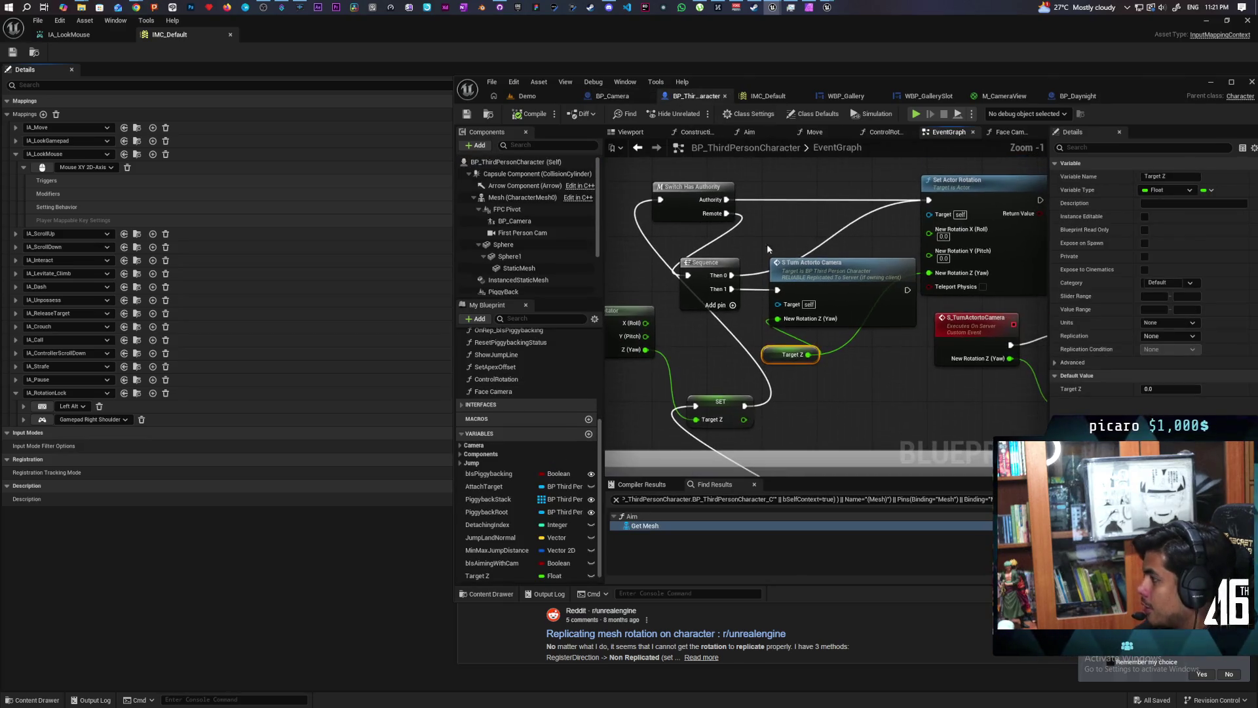
pyautogui.moveTo(731, 275)
pyautogui.mouseDown()
pyautogui.moveTo(767, 275)
pyautogui.moveTo(929, 200)
pyautogui.mouseUp()
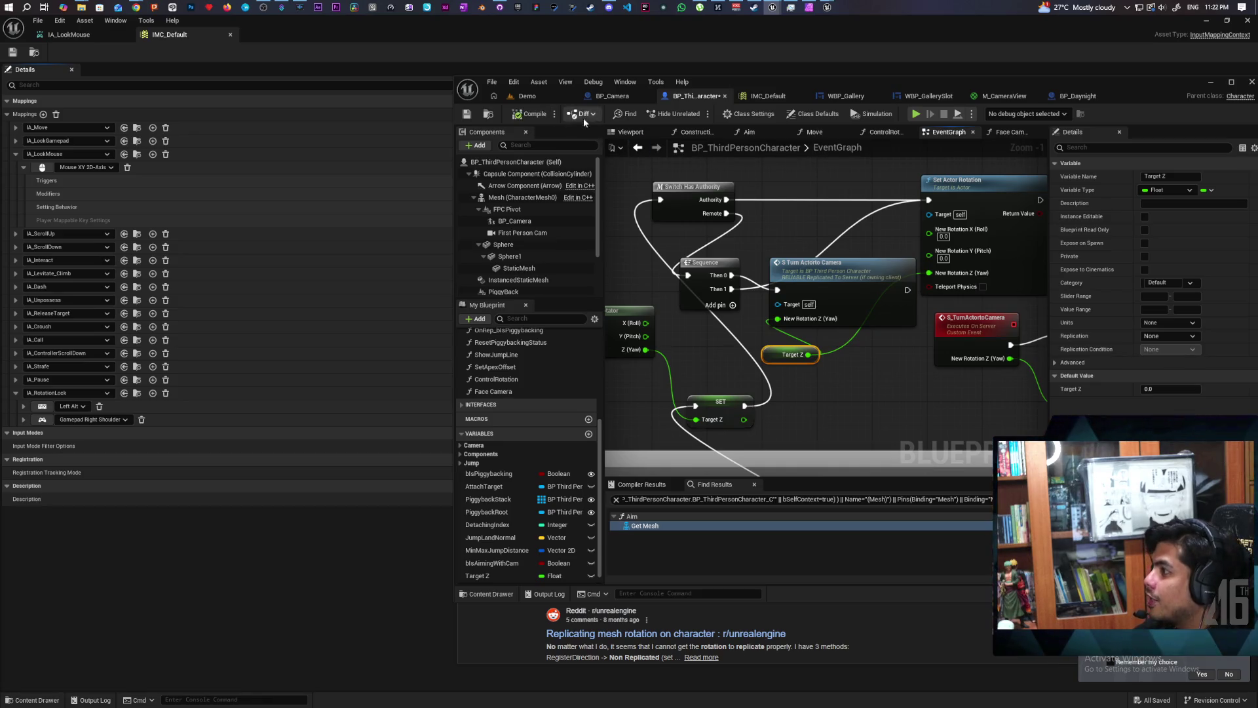
pyautogui.click(544, 98)
pyautogui.click(698, 115)
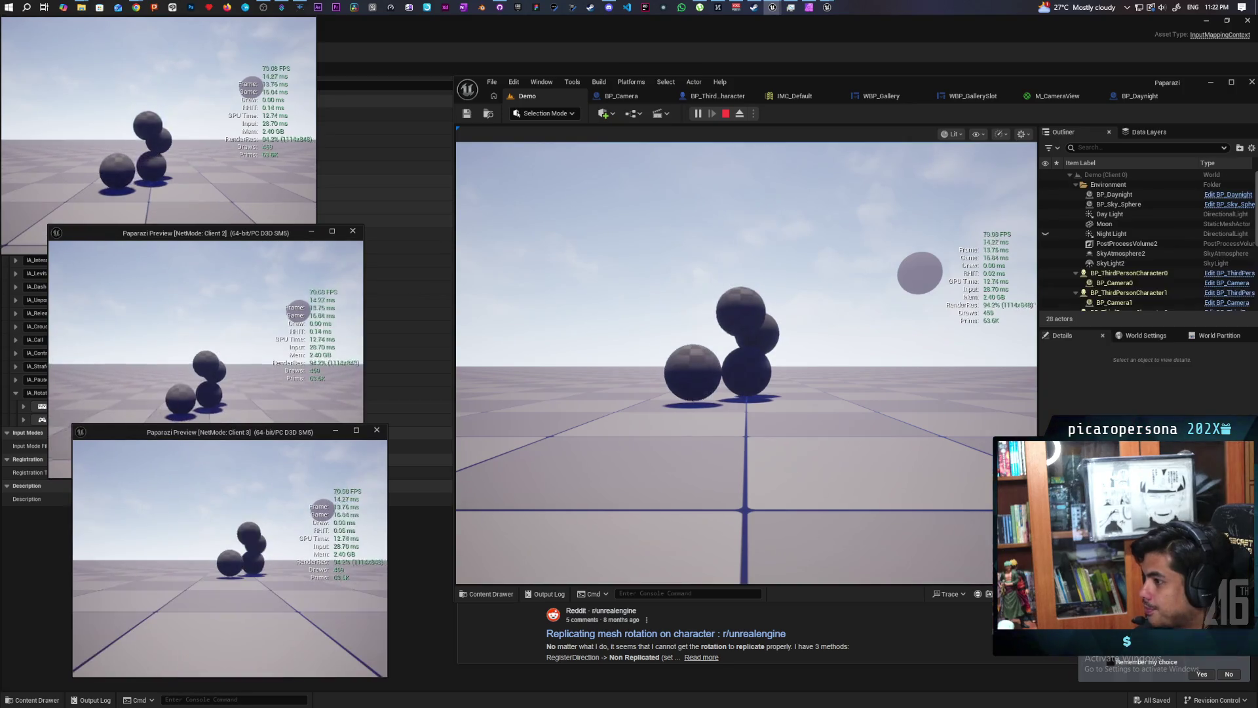
# On Client 2, repeatedly toggle aiming with right-click, then walk the character forward.
pyautogui.click(260, 435)
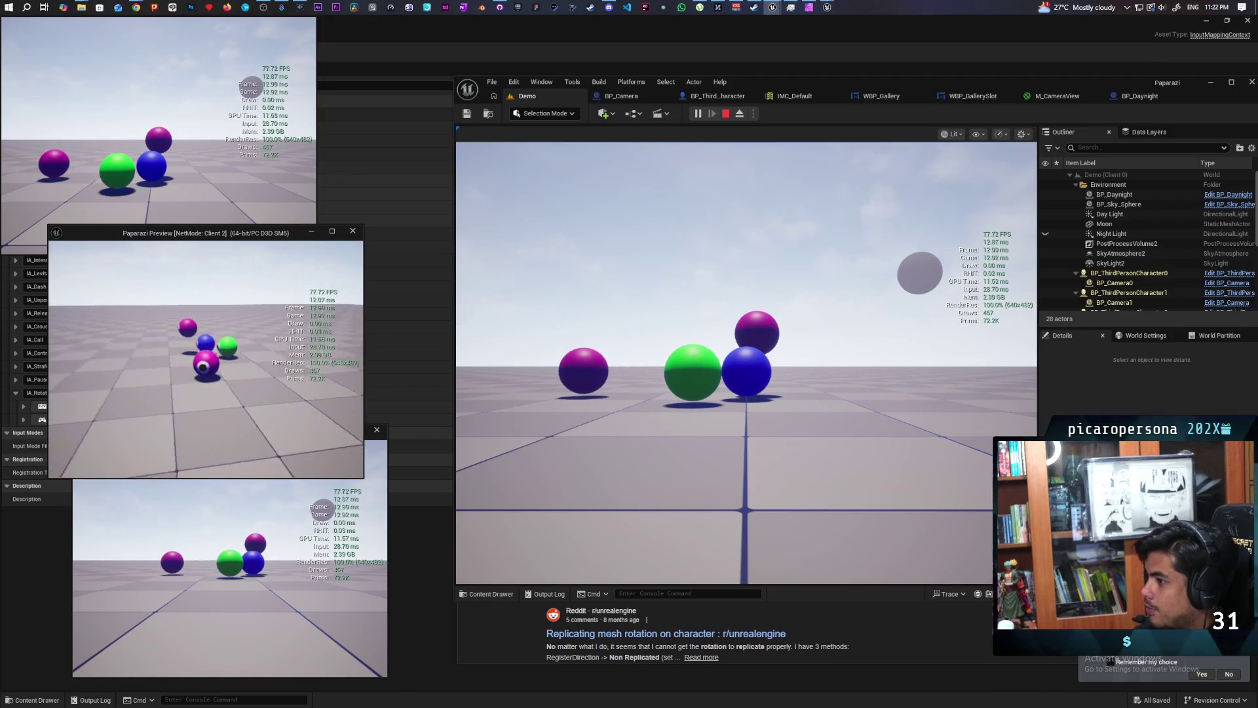
pyautogui.rightClick(206, 359)
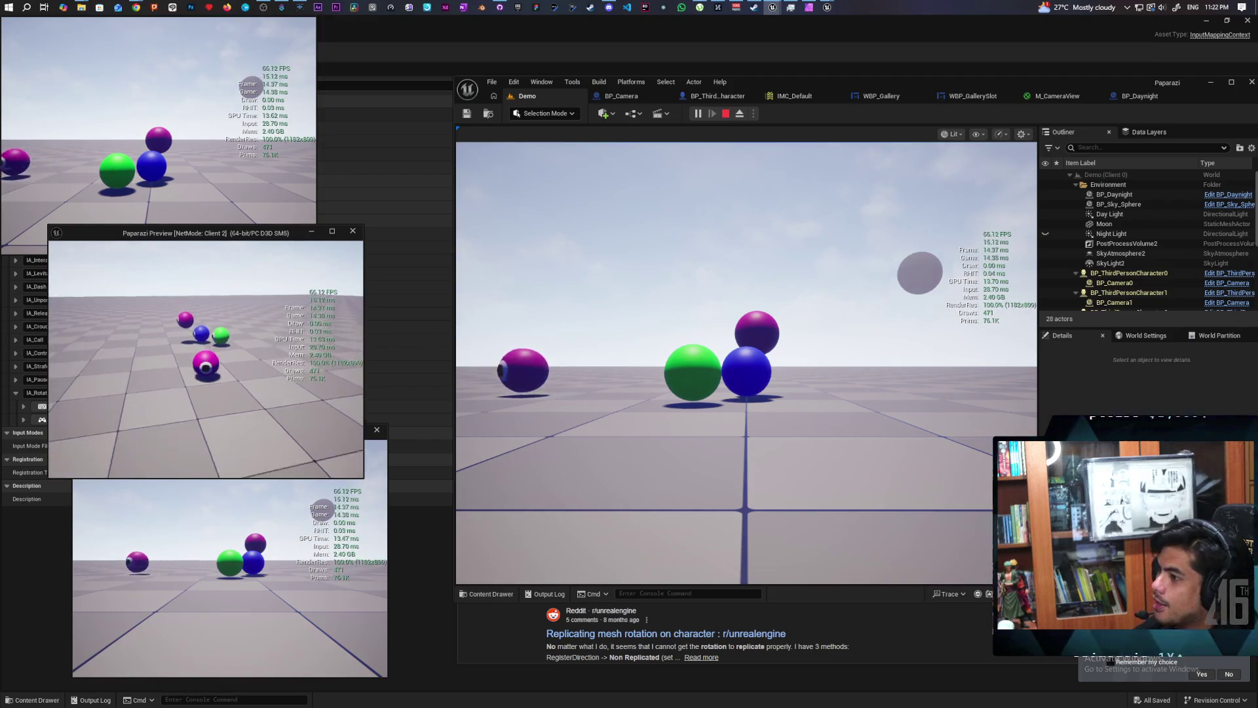
pyautogui.rightClick(206, 360)
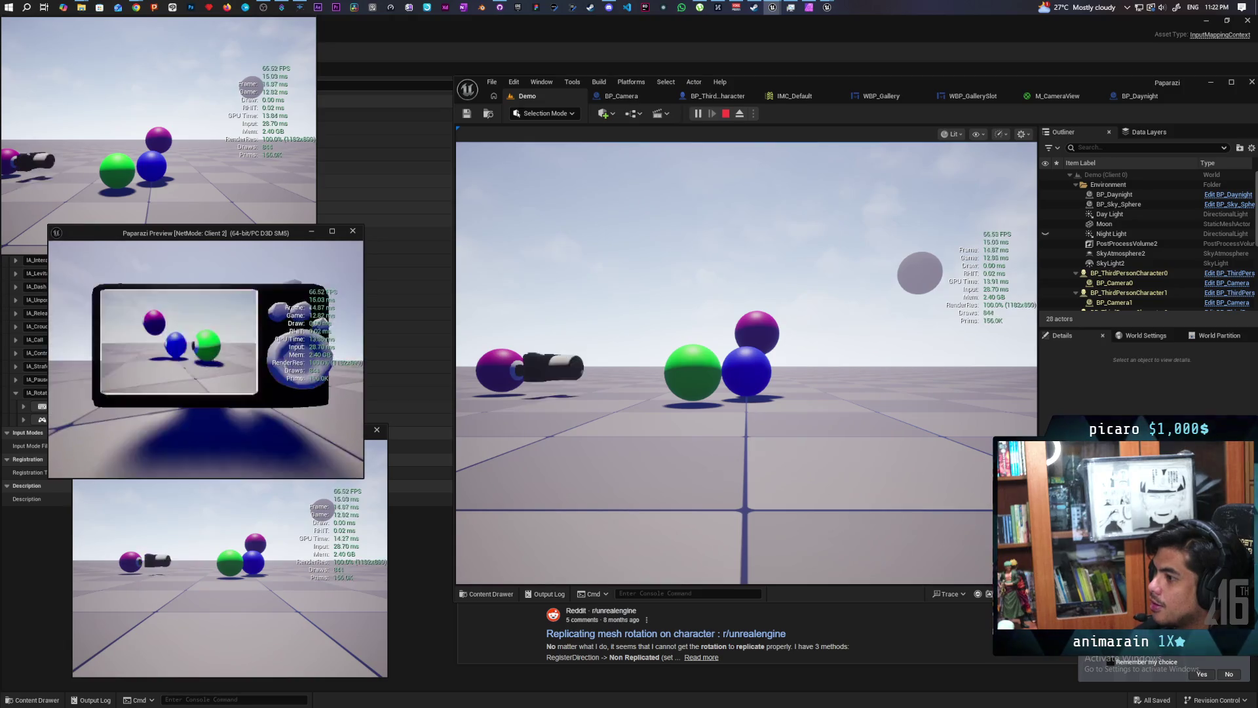
pyautogui.rightClick(206, 359)
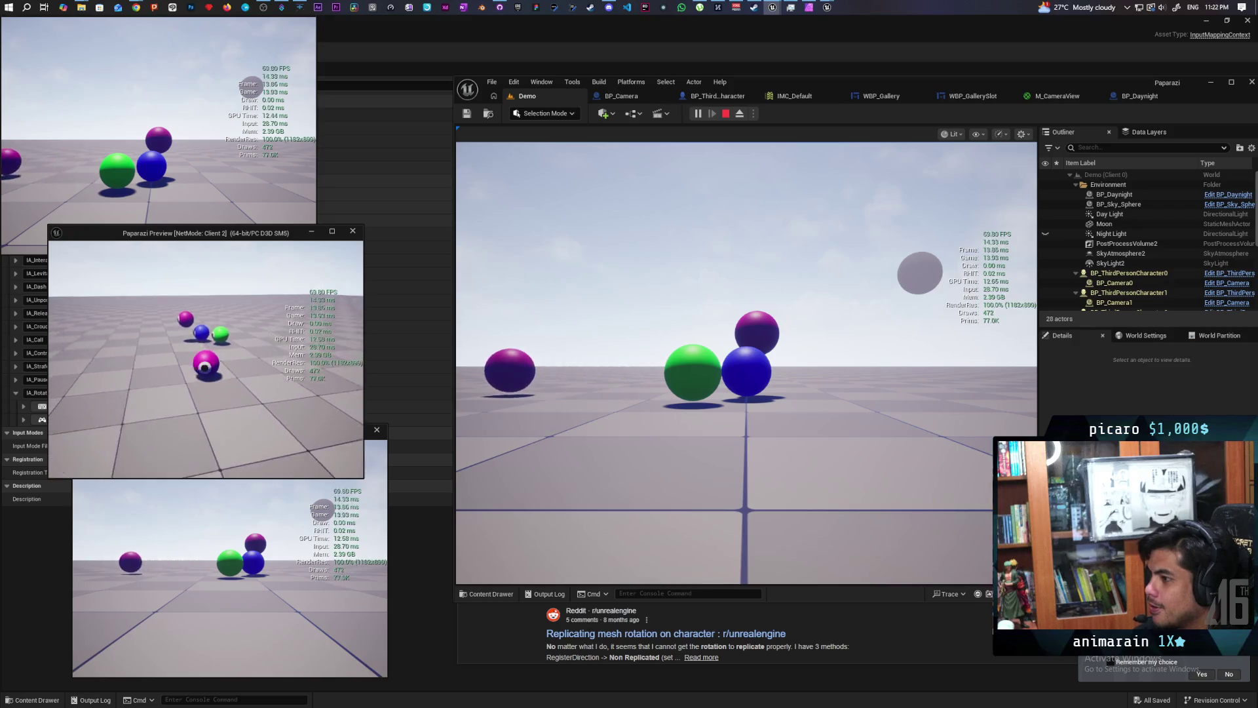
pyautogui.rightClick(205, 359)
pyautogui.rightClick(206, 359)
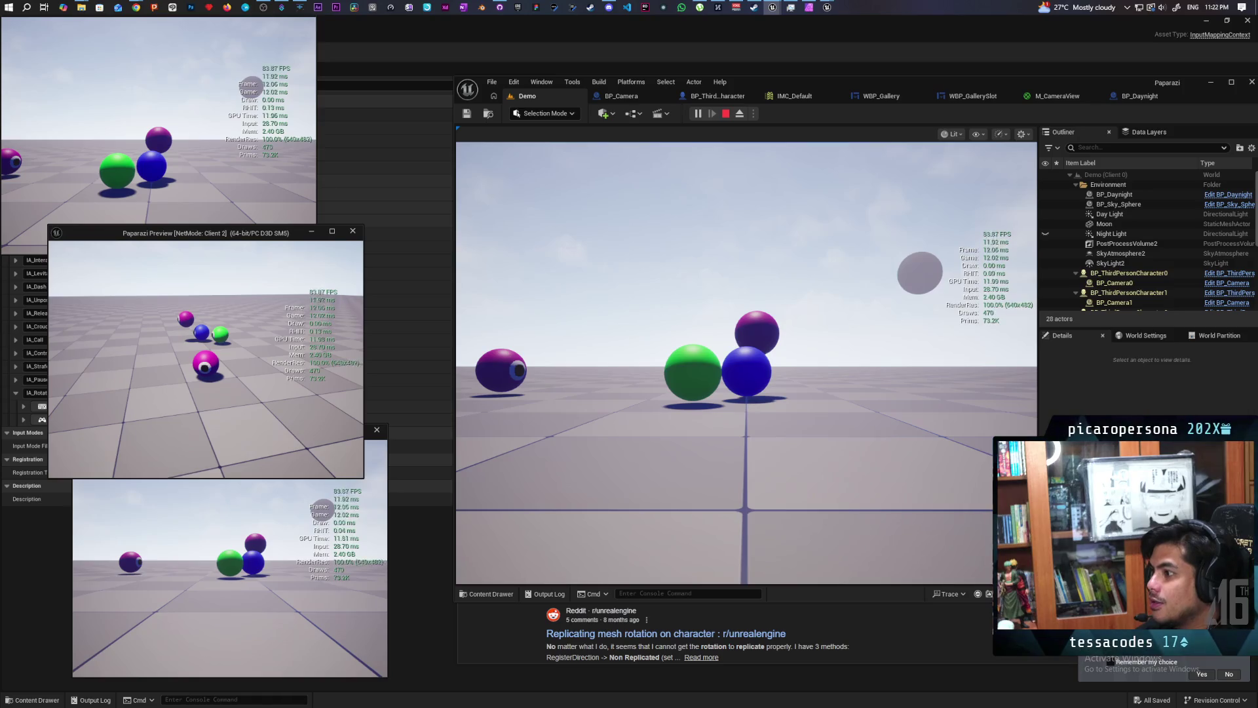
pyautogui.rightClick(206, 359)
pyautogui.rightClick(206, 359)
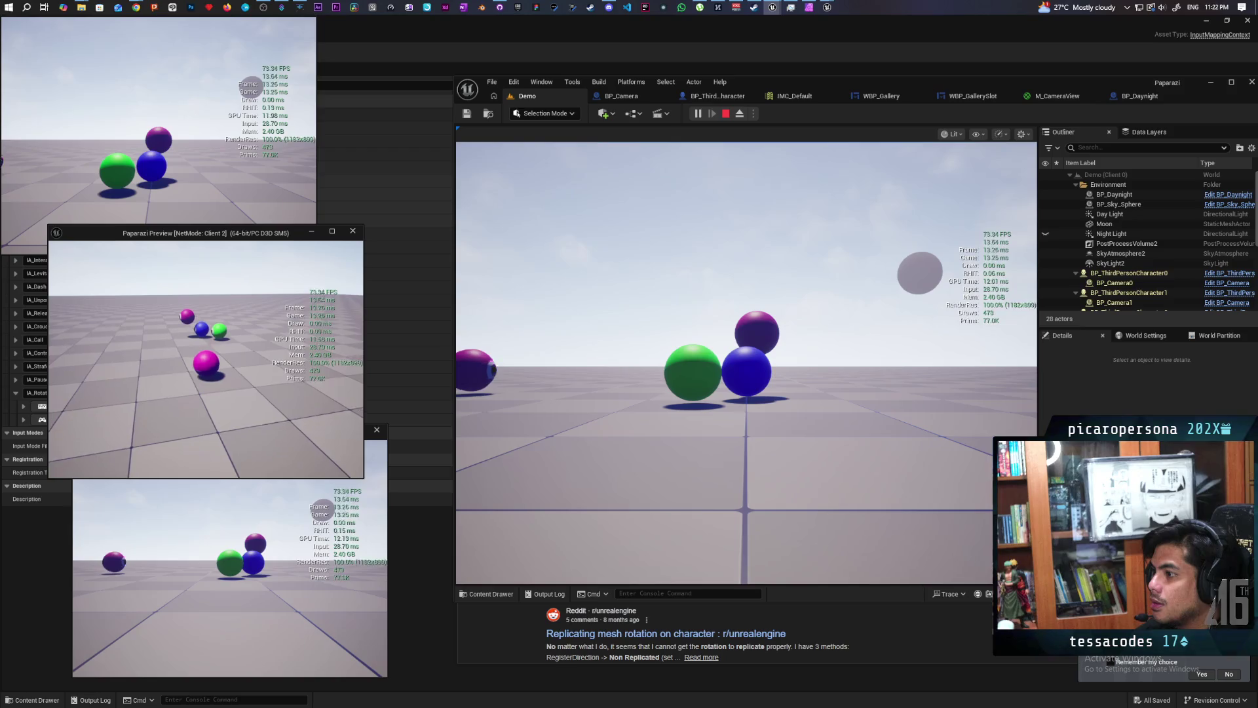
pyautogui.rightClick(206, 359)
pyautogui.rightClick(205, 359)
pyautogui.rightClick(206, 359)
pyautogui.rightClick(206, 359)
pyautogui.rightClick(205, 359)
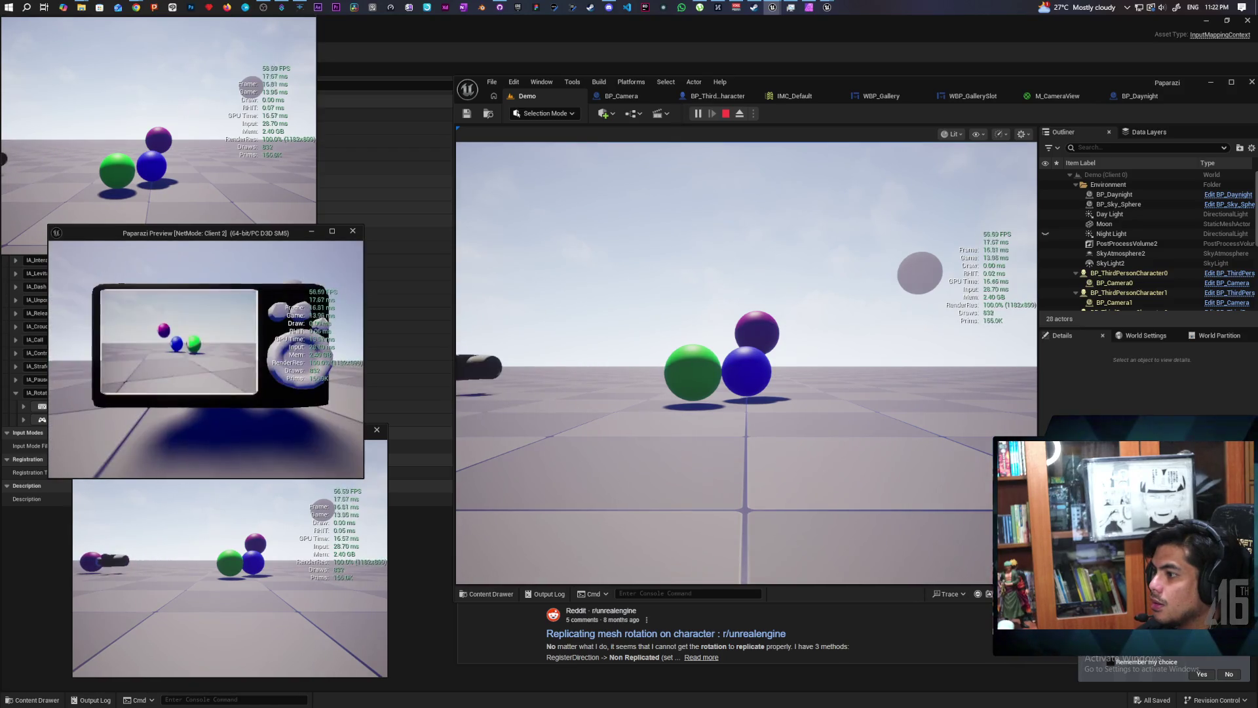
pyautogui.rightClick(206, 359)
pyautogui.press('w')
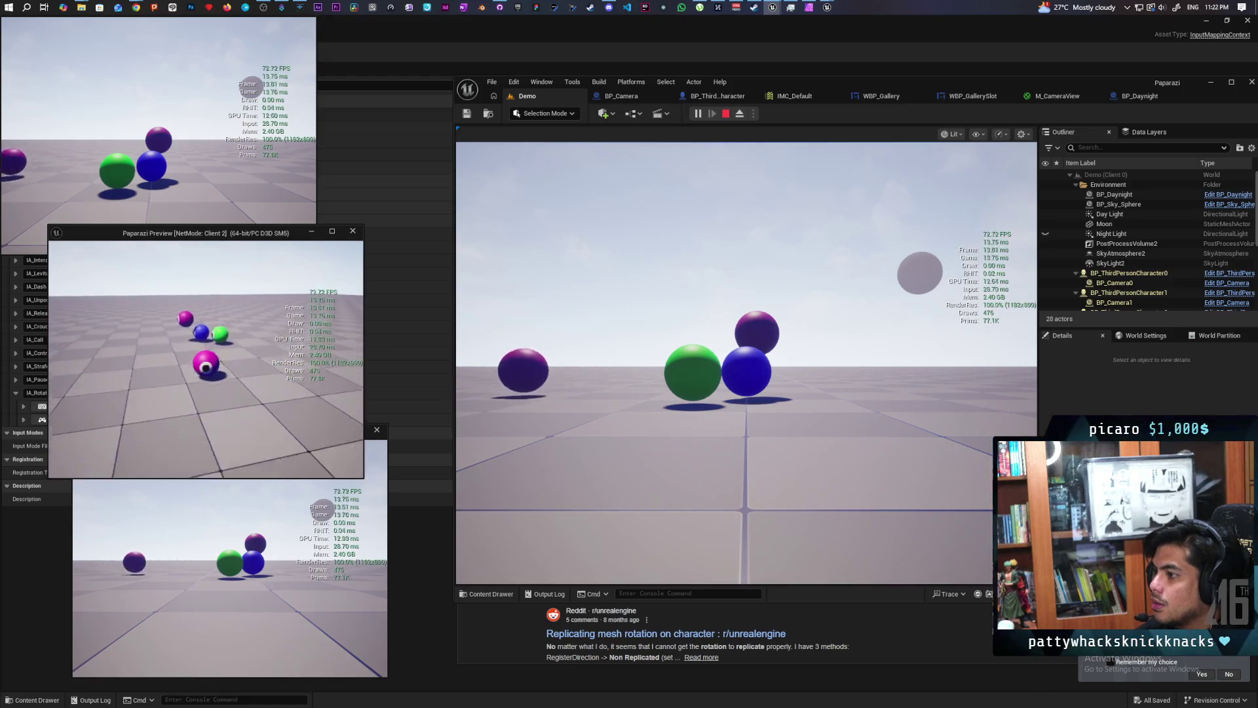
# Keep toggling Client 2's aim on and off while comparing the other client windows.
pyautogui.rightClick(206, 359)
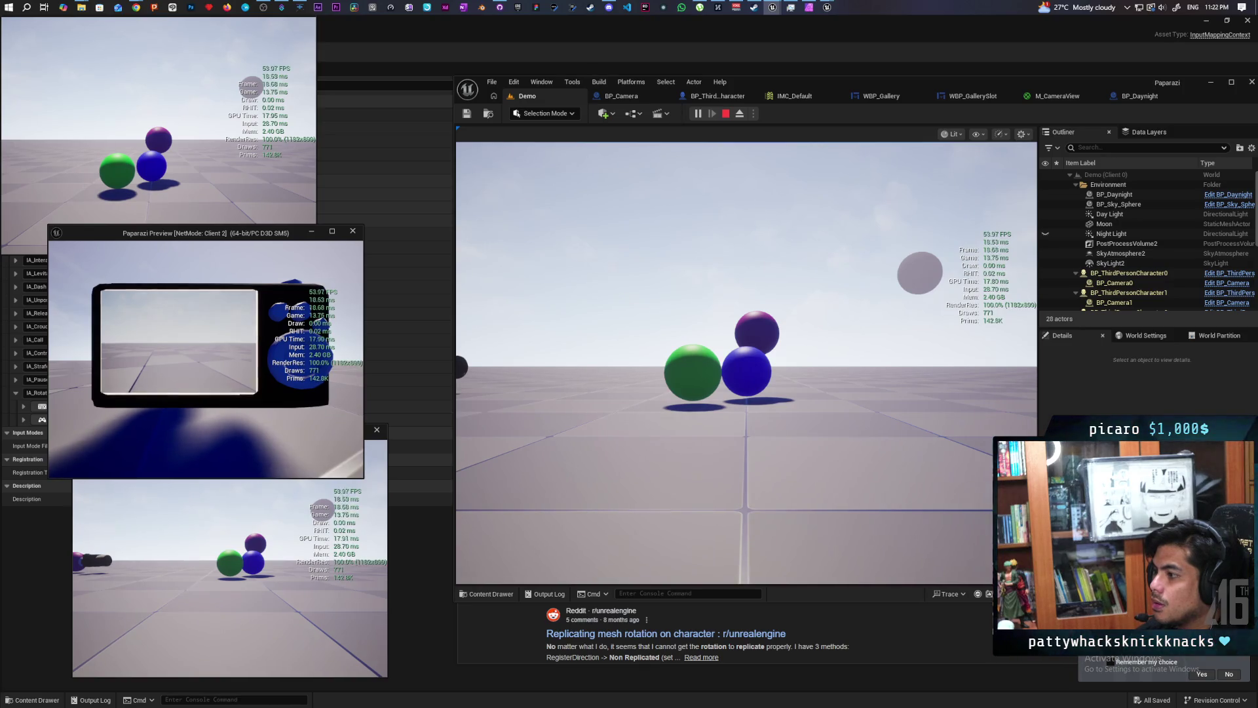
pyautogui.rightClick(206, 359)
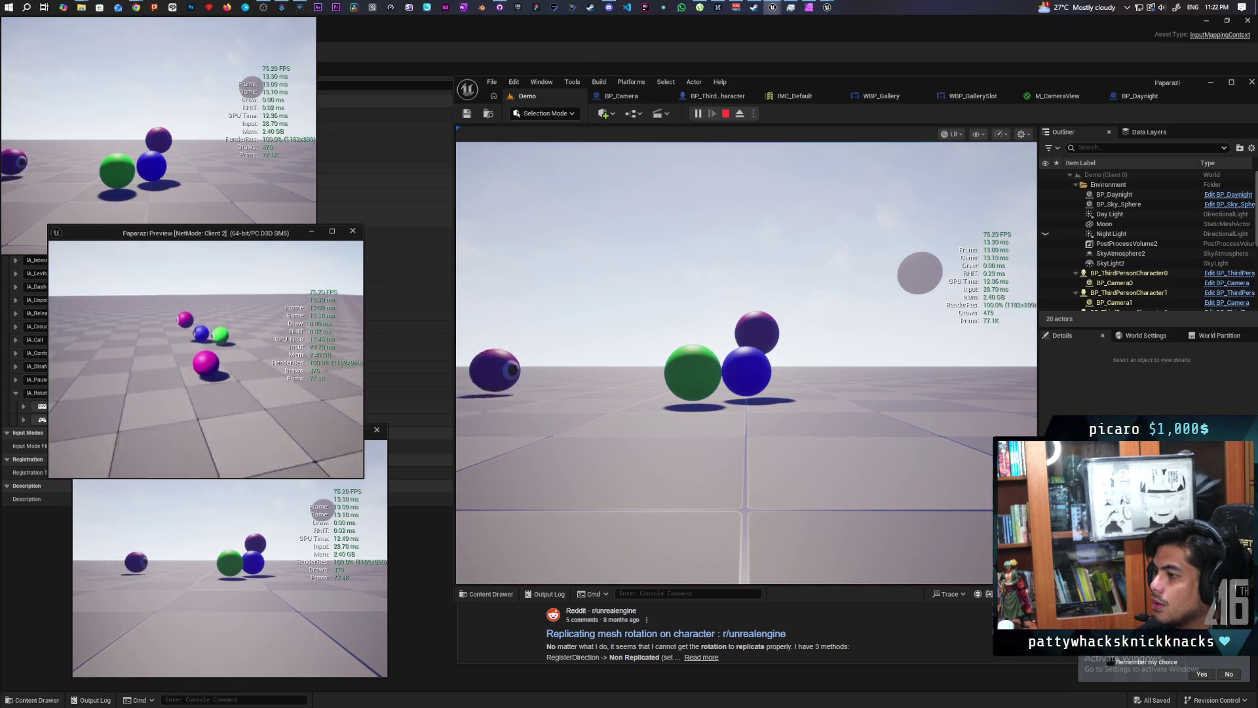
pyautogui.rightClick(206, 359)
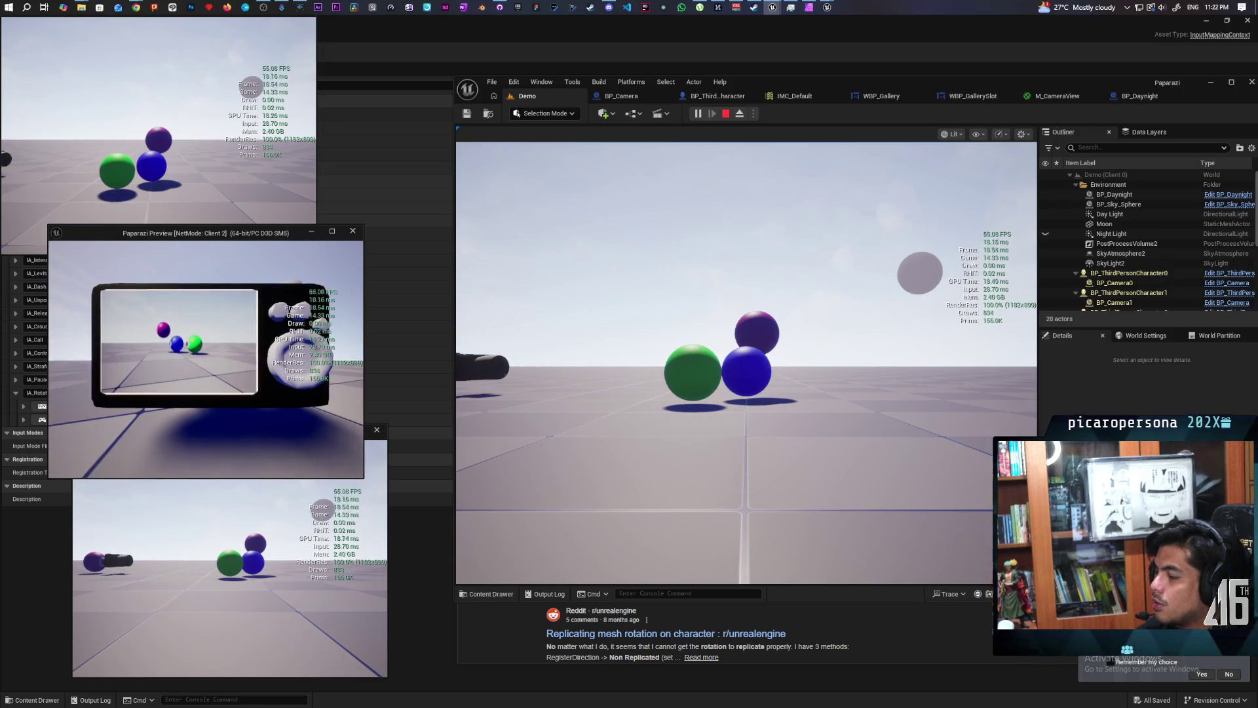
pyautogui.rightClick(206, 359)
pyautogui.rightClick(206, 359)
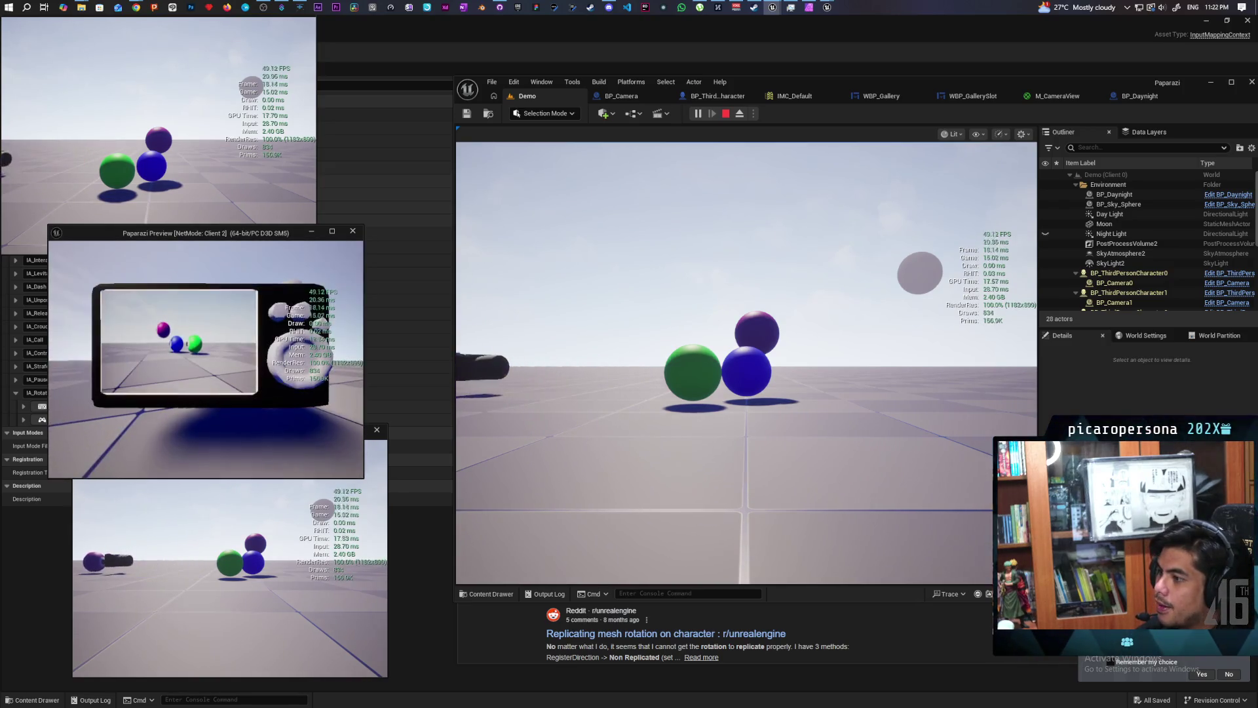
pyautogui.rightClick(206, 359)
pyautogui.rightClick(206, 360)
pyautogui.rightClick(206, 359)
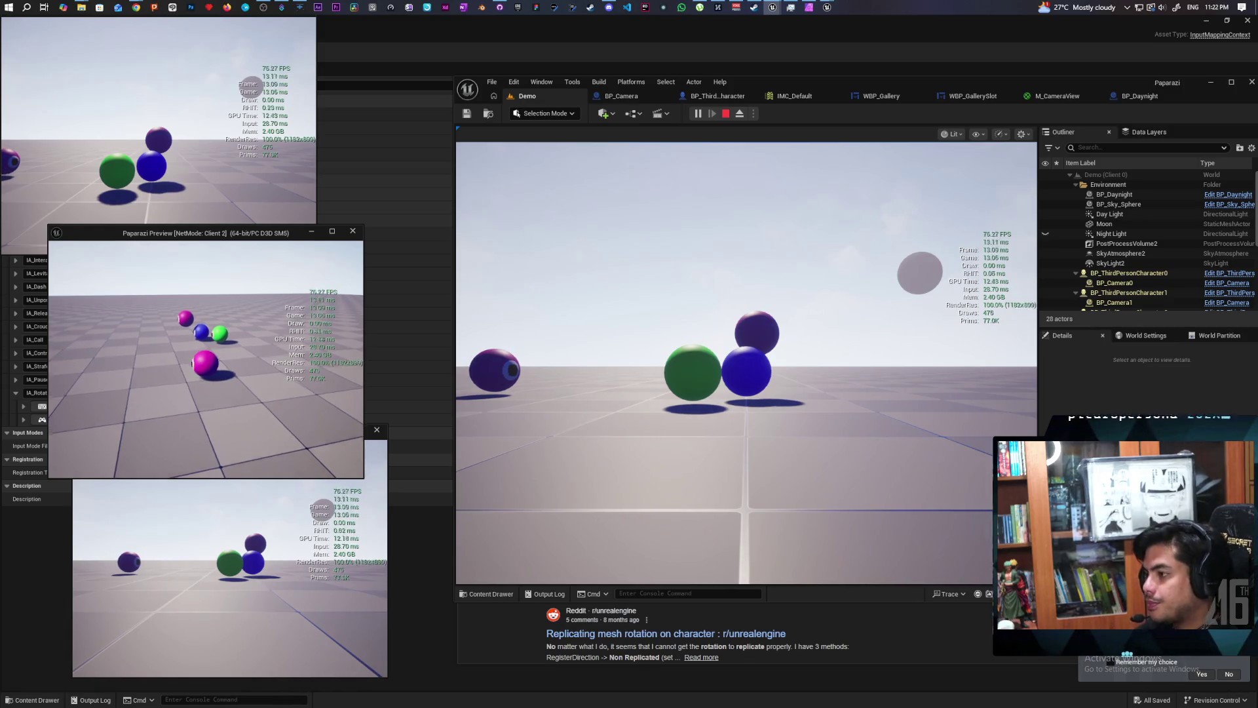
pyautogui.rightClick(206, 359)
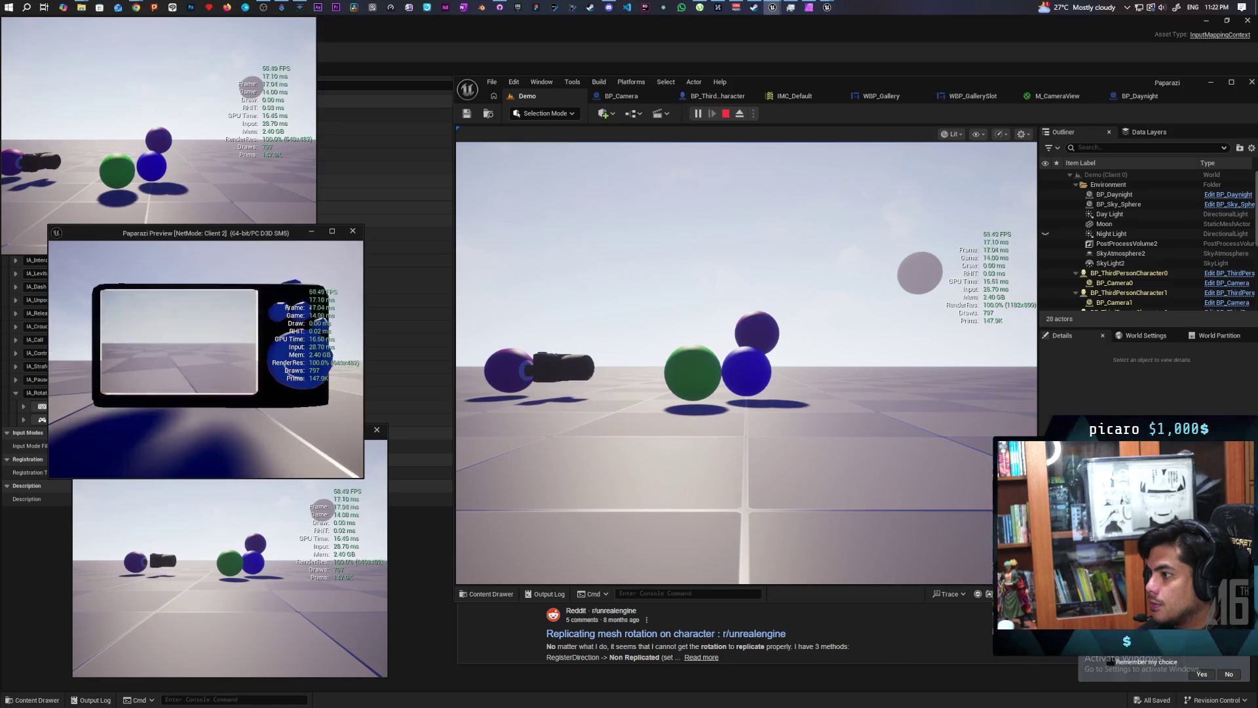
pyautogui.rightClick(205, 359)
pyautogui.rightClick(206, 359)
pyautogui.rightClick(206, 359)
pyautogui.rightClick(205, 359)
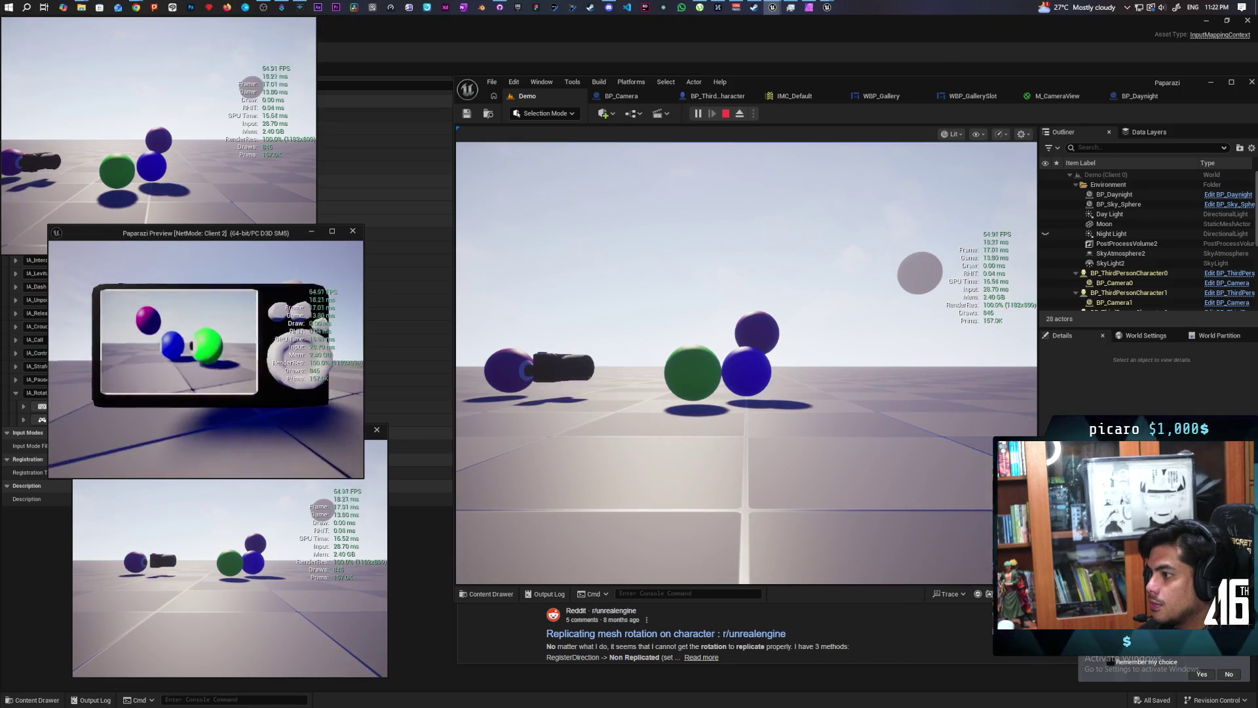
pyautogui.rightClick(205, 360)
pyautogui.rightClick(206, 359)
pyautogui.rightClick(206, 359)
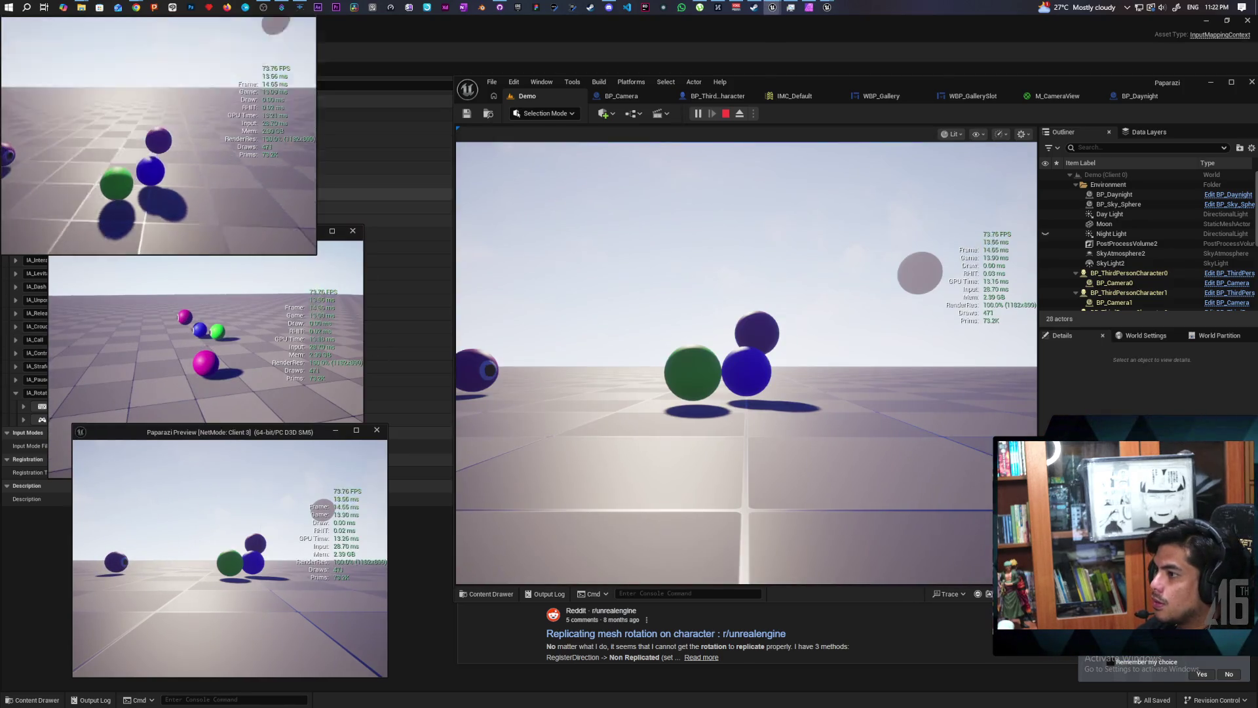
# Move the top-left client's character, toggle its aiming repeatedly, and end the play session.
pyautogui.press('w')
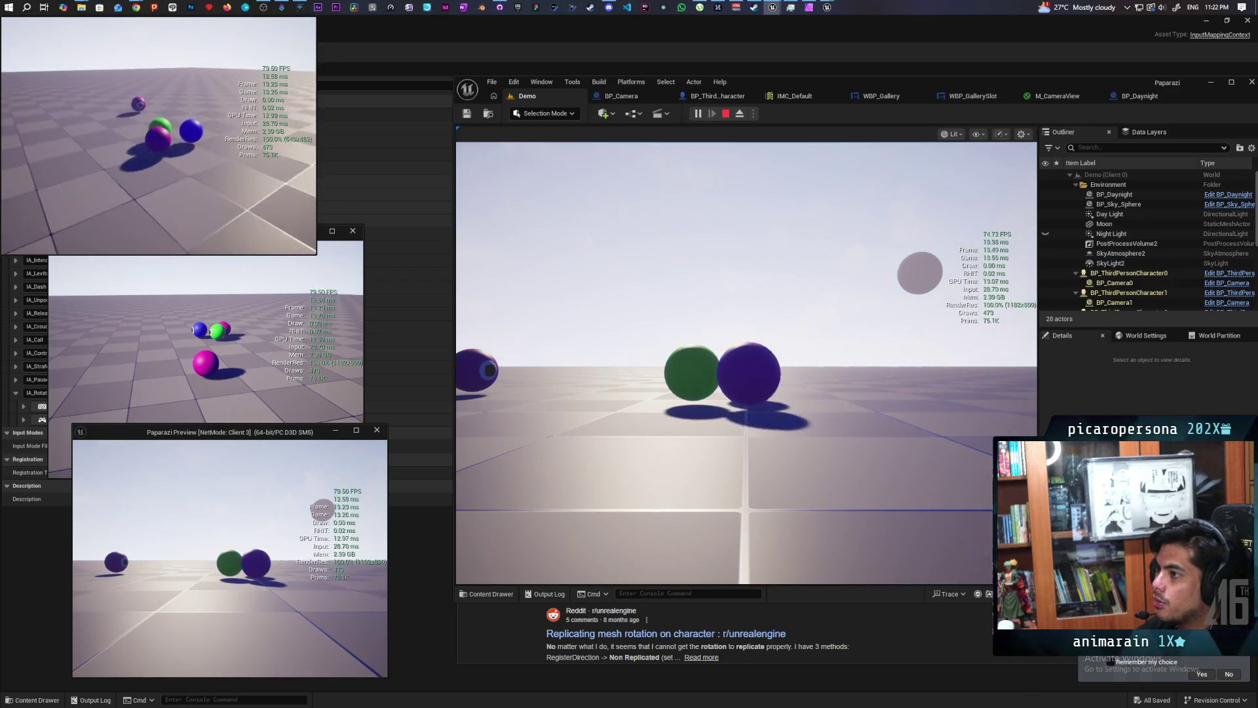
pyautogui.rightClick(158, 135)
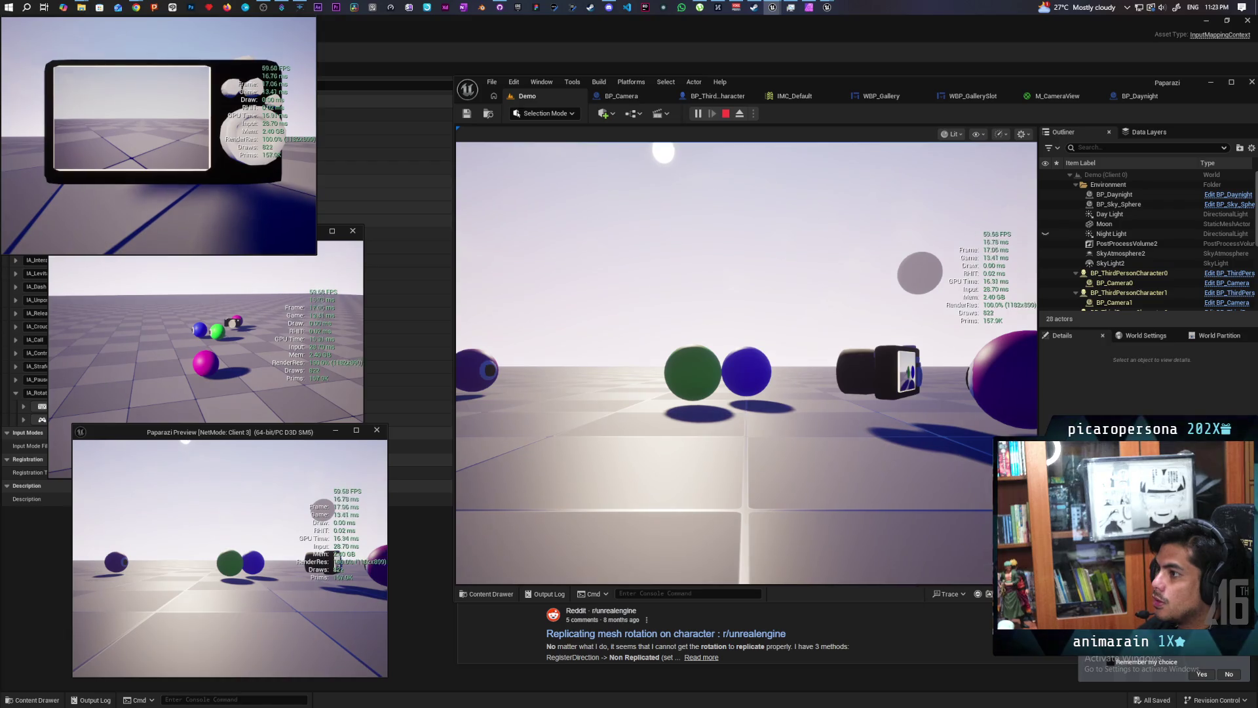
pyautogui.rightClick(158, 135)
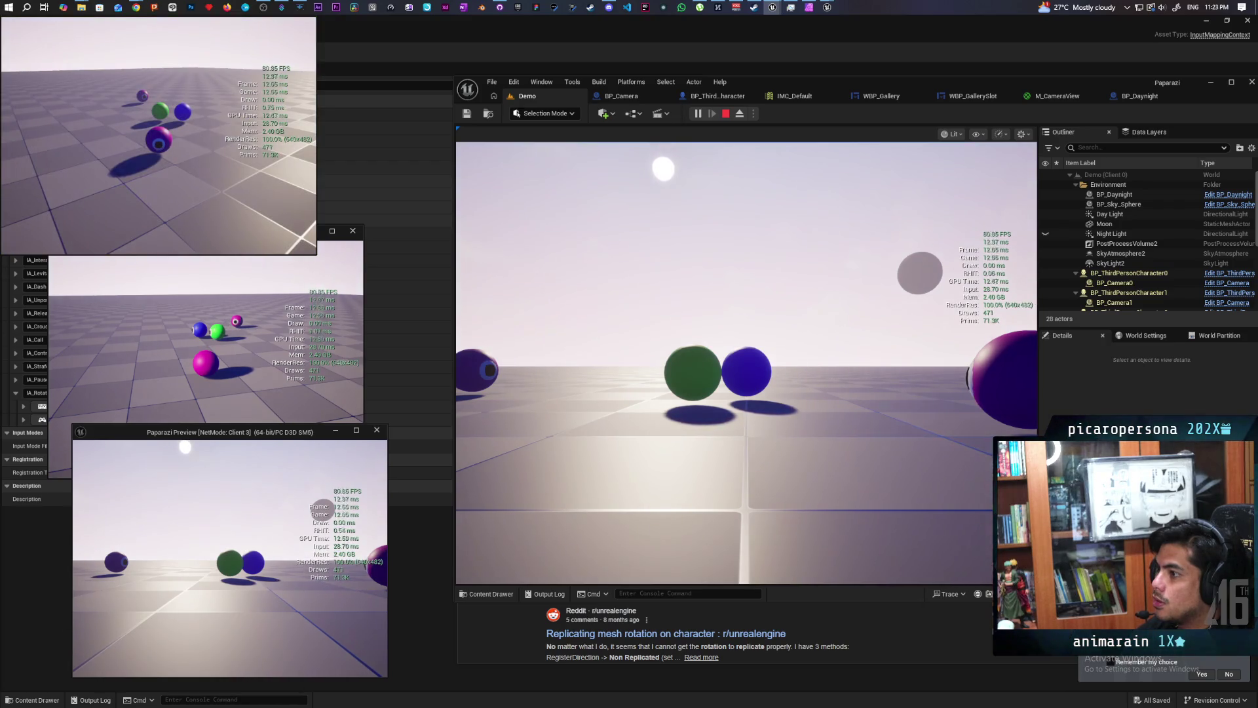
pyautogui.rightClick(158, 135)
pyautogui.rightClick(158, 135)
pyautogui.rightClick(158, 135)
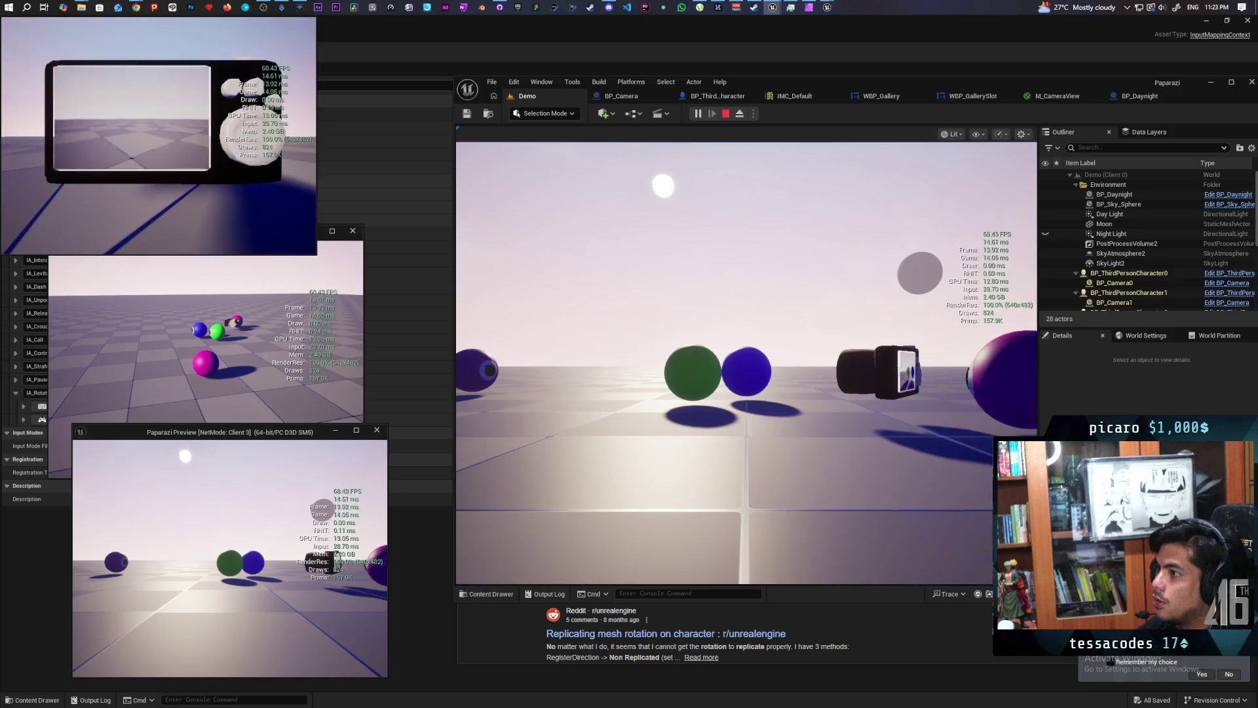
pyautogui.rightClick(158, 135)
pyautogui.rightClick(158, 135)
pyautogui.rightClick(158, 135)
pyautogui.rightClick(158, 135)
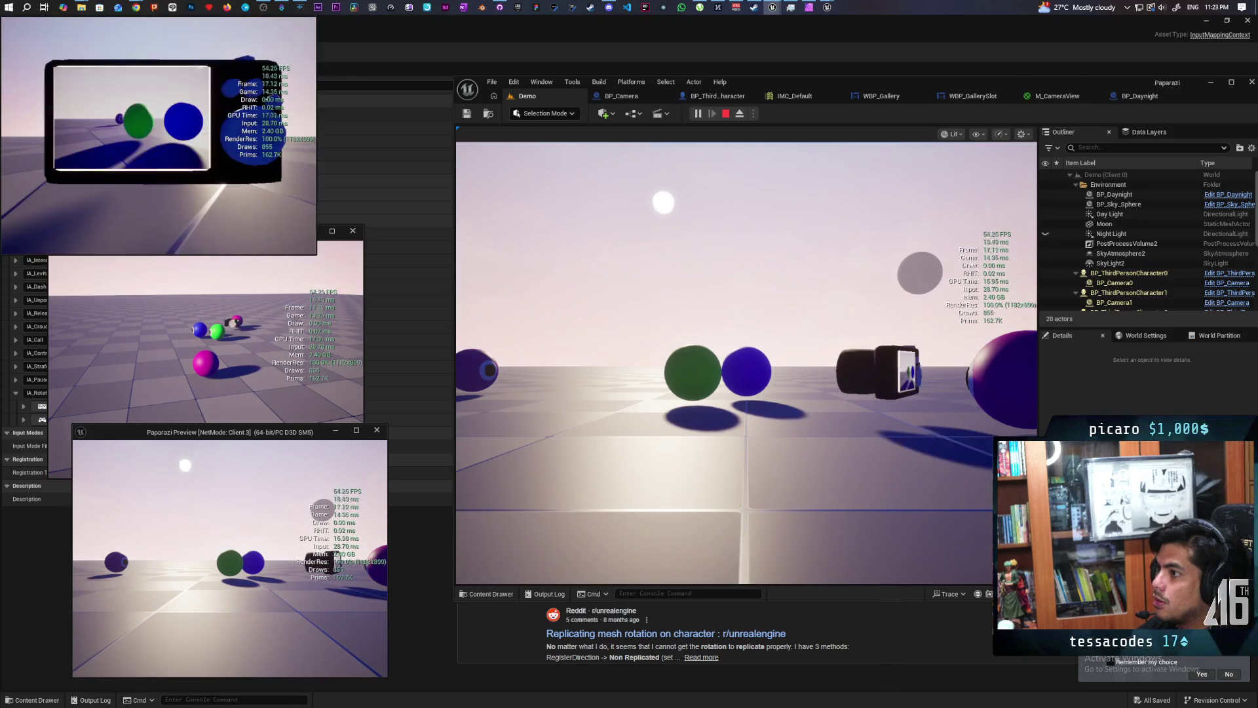
pyautogui.rightClick(158, 135)
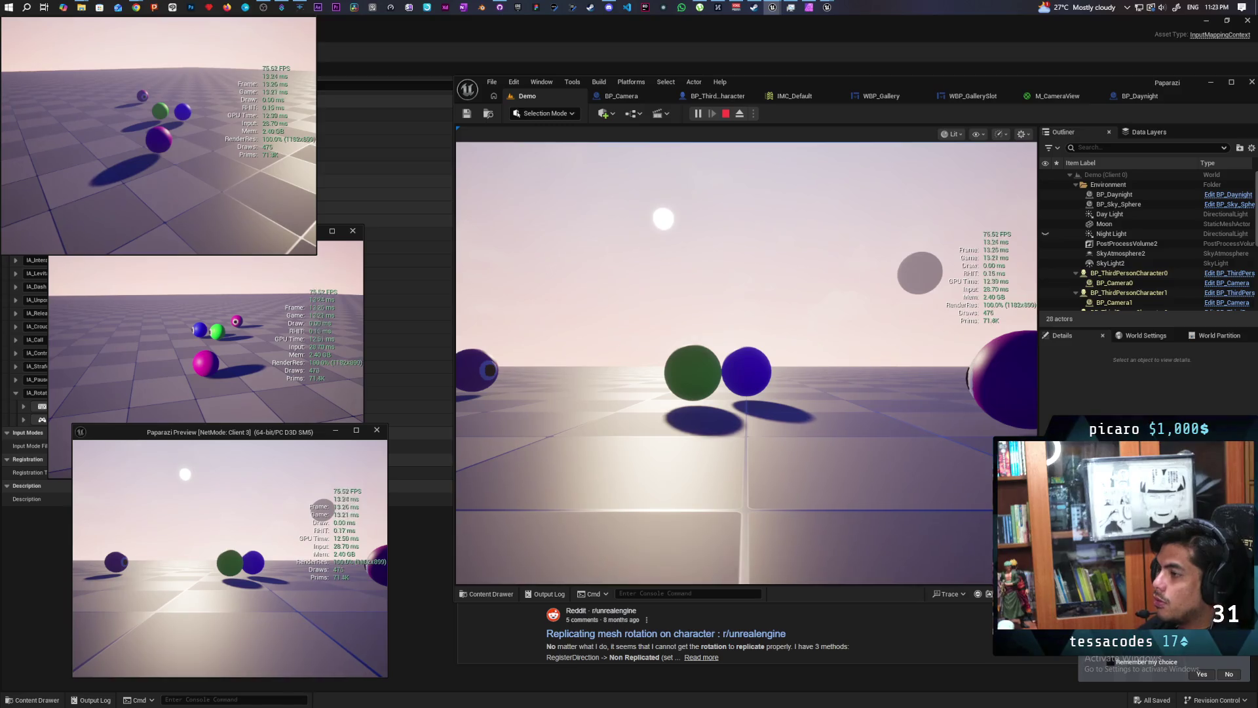
pyautogui.press('Escape')
pyautogui.click(714, 97)
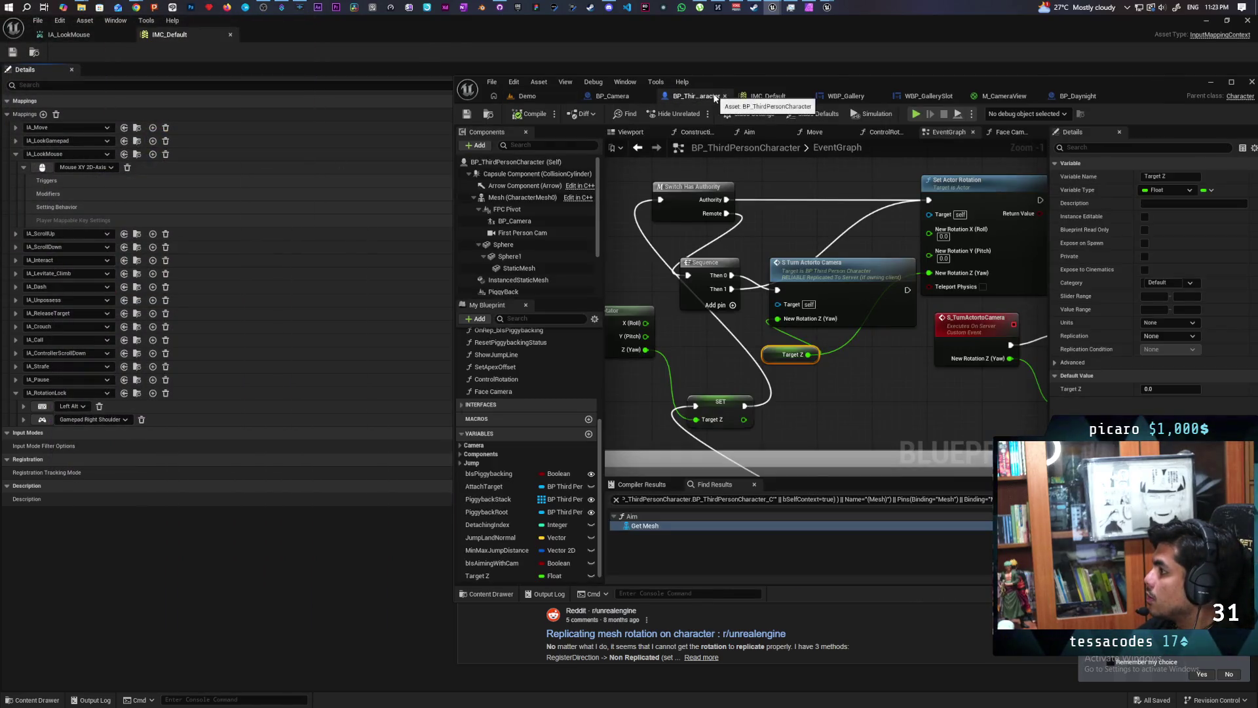
pyautogui.moveTo(1035, 262); pyautogui.dragTo(876, 262)
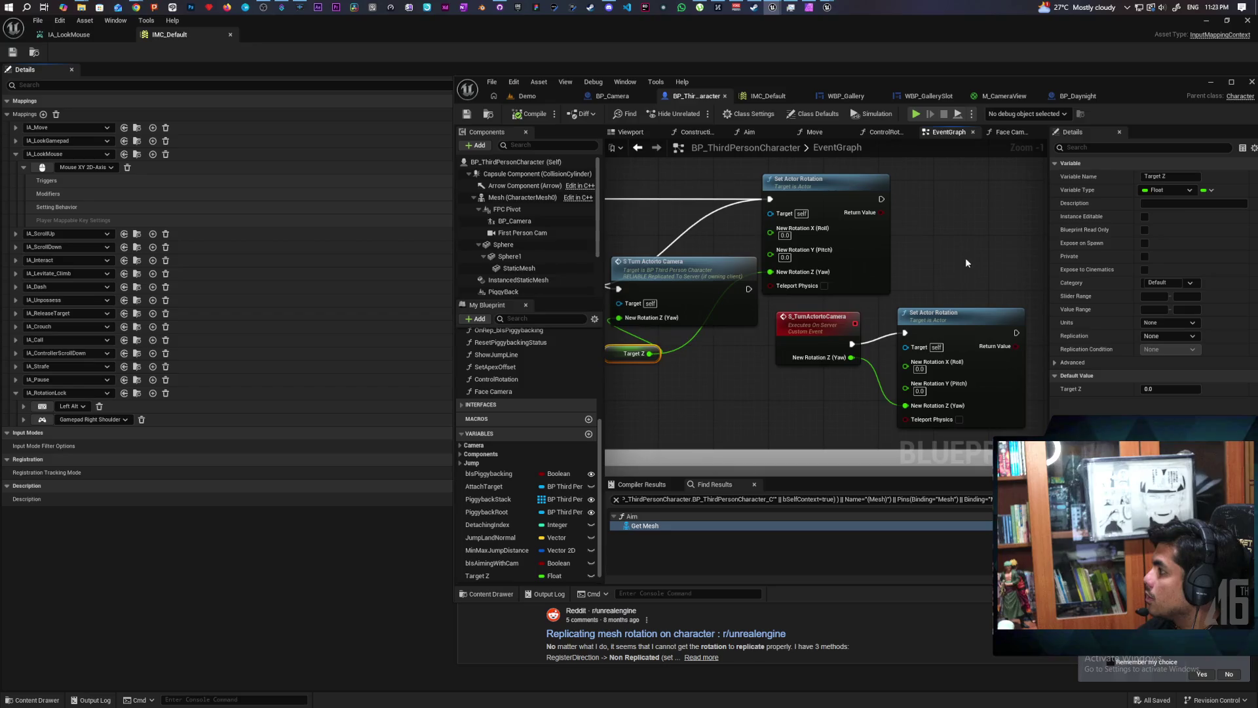
pyautogui.moveTo(977, 282)
pyautogui.mouseDown()
pyautogui.moveTo(793, 397)
pyautogui.moveTo(831, 387)
pyautogui.mouseUp()
pyautogui.moveTo(807, 343); pyautogui.dragTo(858, 359)
pyautogui.moveTo(816, 278)
pyautogui.mouseDown()
pyautogui.moveTo(809, 257)
pyautogui.moveTo(739, 257)
pyautogui.moveTo(888, 188)
pyautogui.moveTo(869, 216)
pyautogui.moveTo(905, 366)
pyautogui.mouseUp()
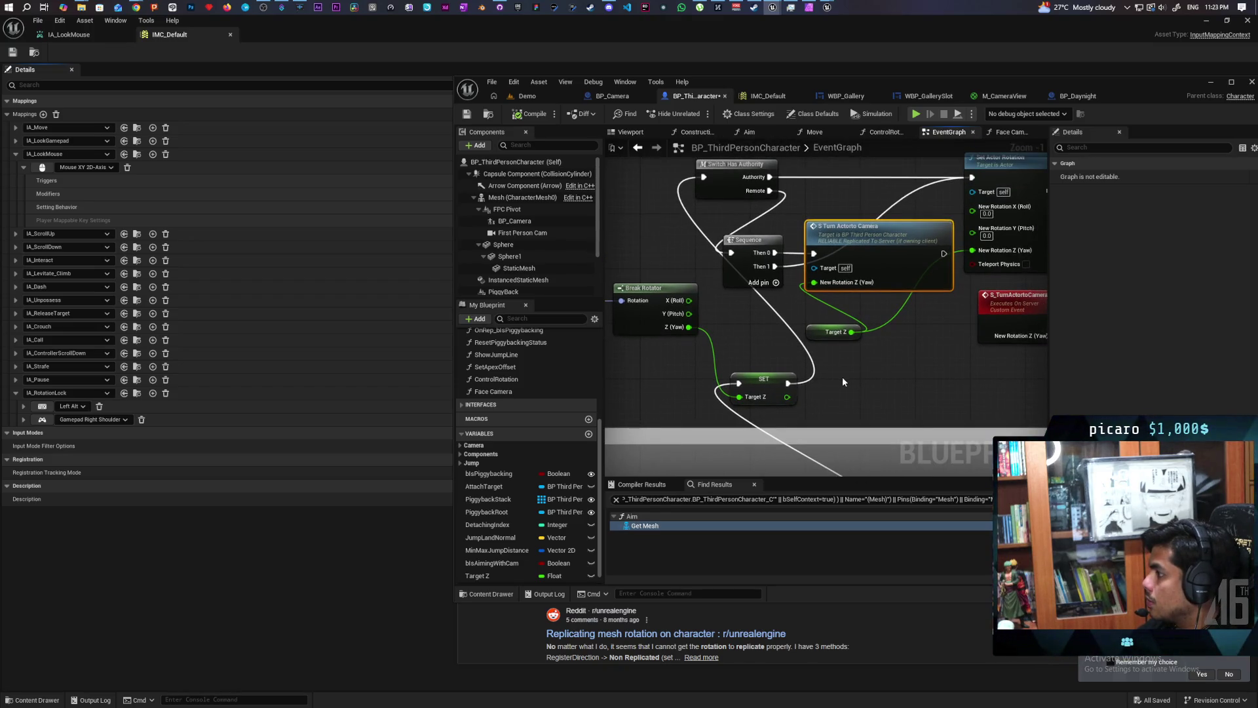
pyautogui.click(843, 376)
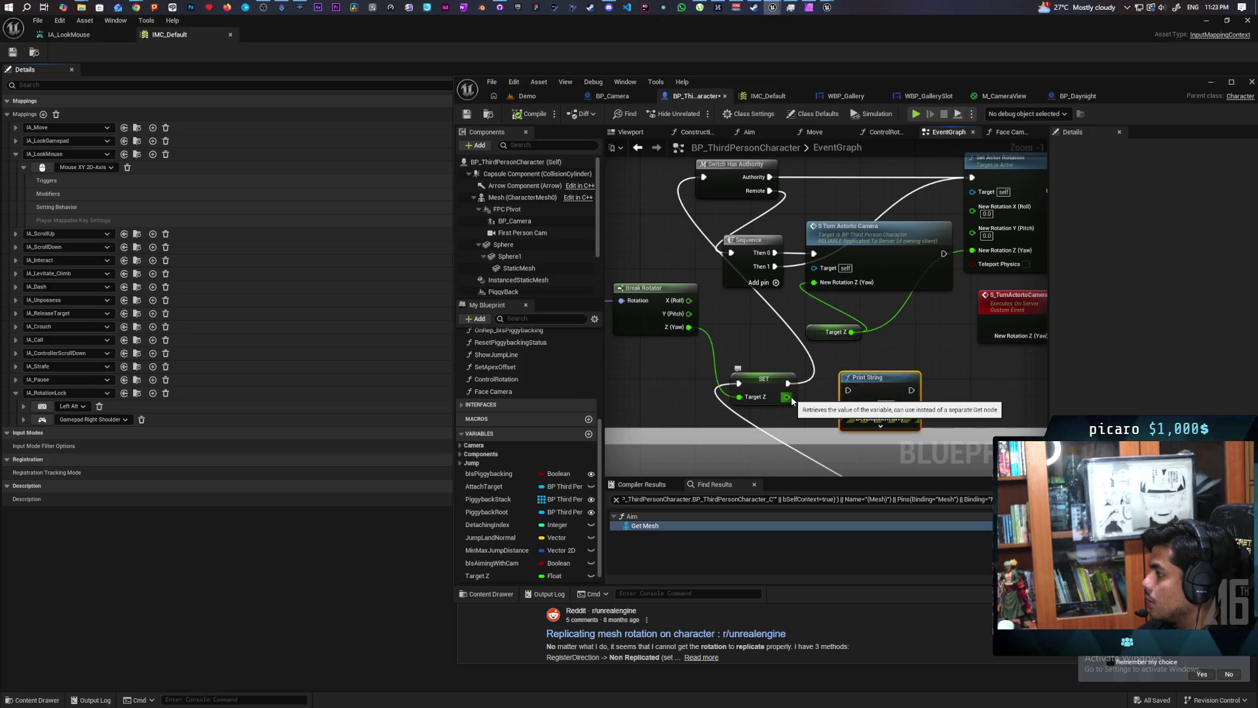
pyautogui.moveTo(788, 383)
pyautogui.mouseDown()
pyautogui.moveTo(943, 258)
pyautogui.moveTo(970, 178)
pyautogui.moveTo(810, 392)
pyautogui.moveTo(848, 392)
pyautogui.moveTo(850, 404)
pyautogui.mouseUp()
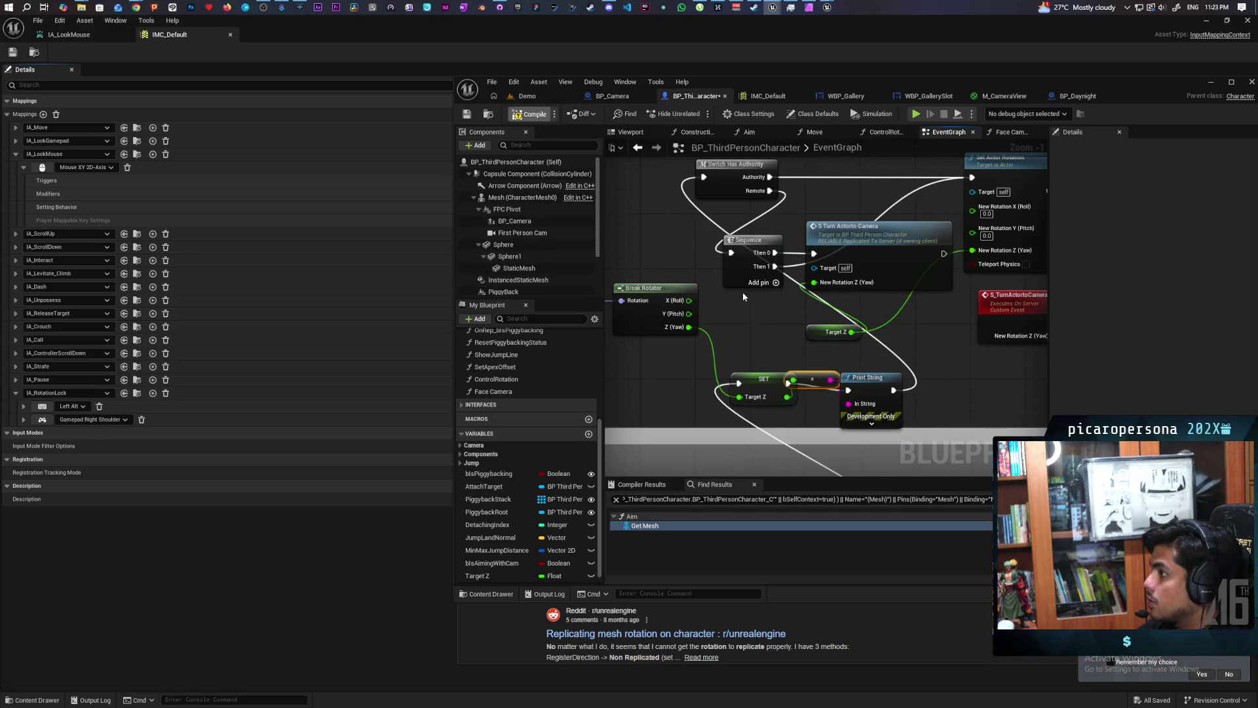
pyautogui.scroll(-4, 744, 296)
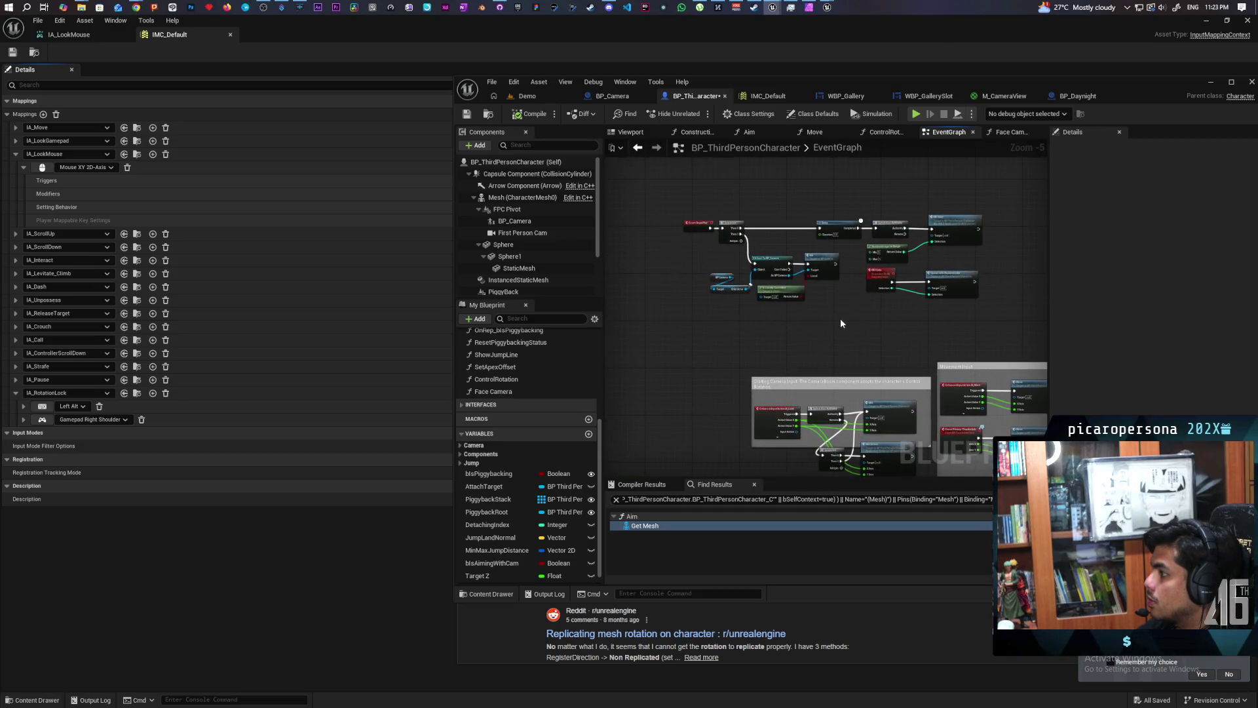
pyautogui.scroll(2, 840, 329)
pyautogui.scroll(-2, 635, 371)
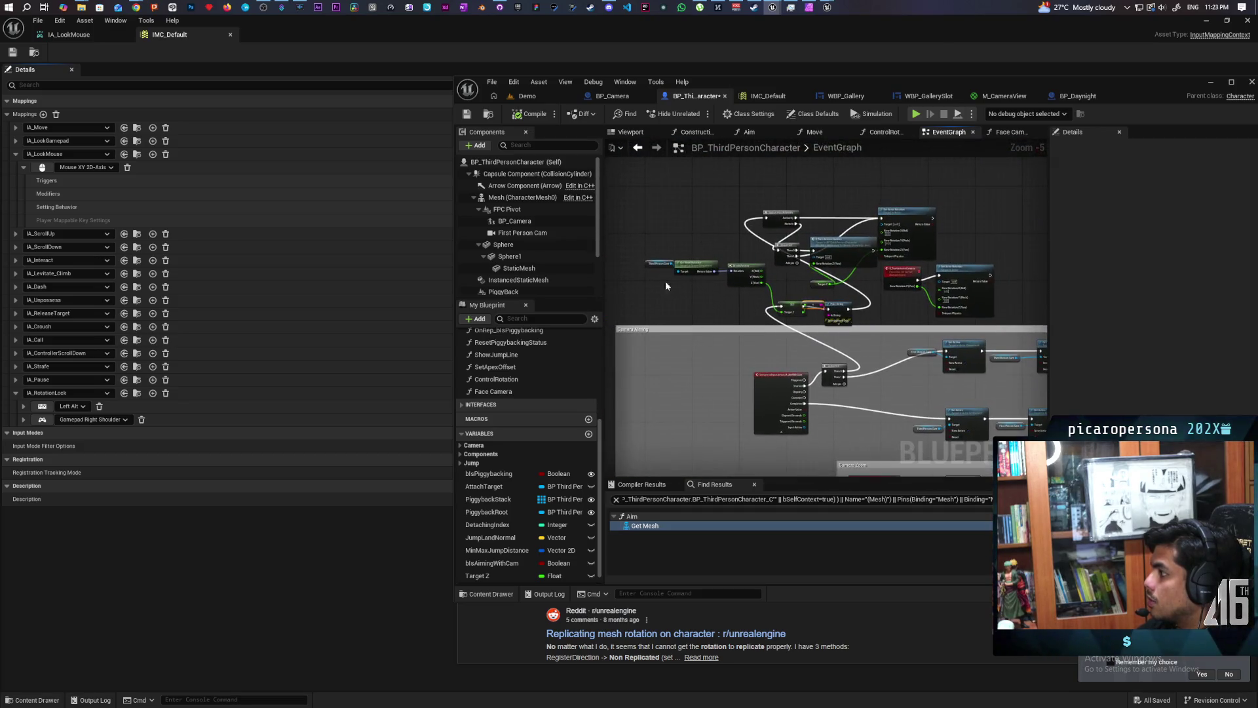
pyautogui.click(527, 96)
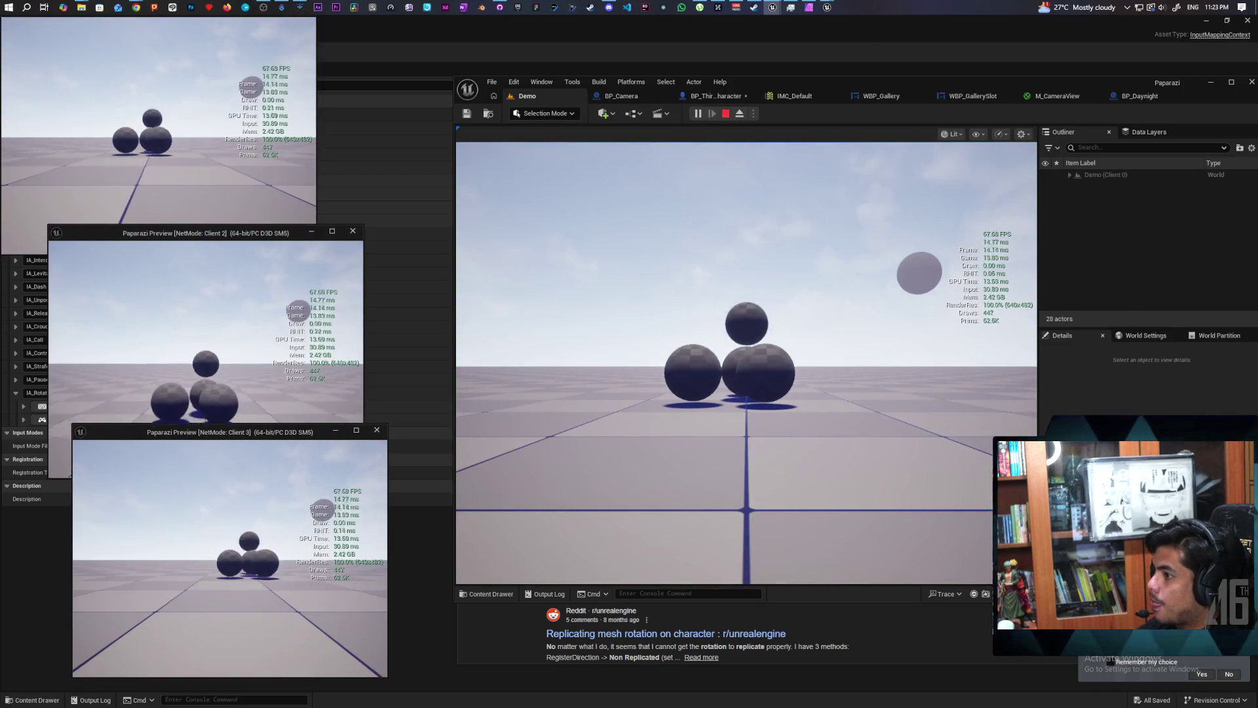
# As Client 2, raise and lower the camera several times and take a photo while aiming.
pyautogui.click(205, 360)
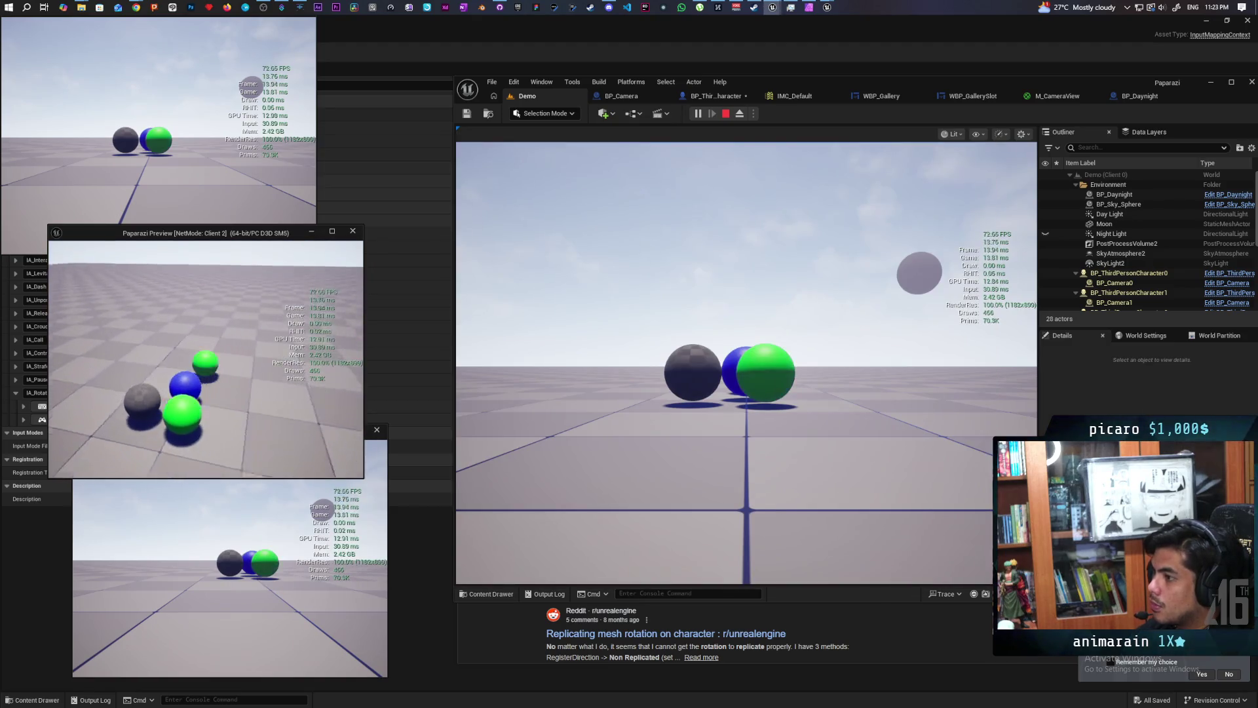
pyautogui.press('w')
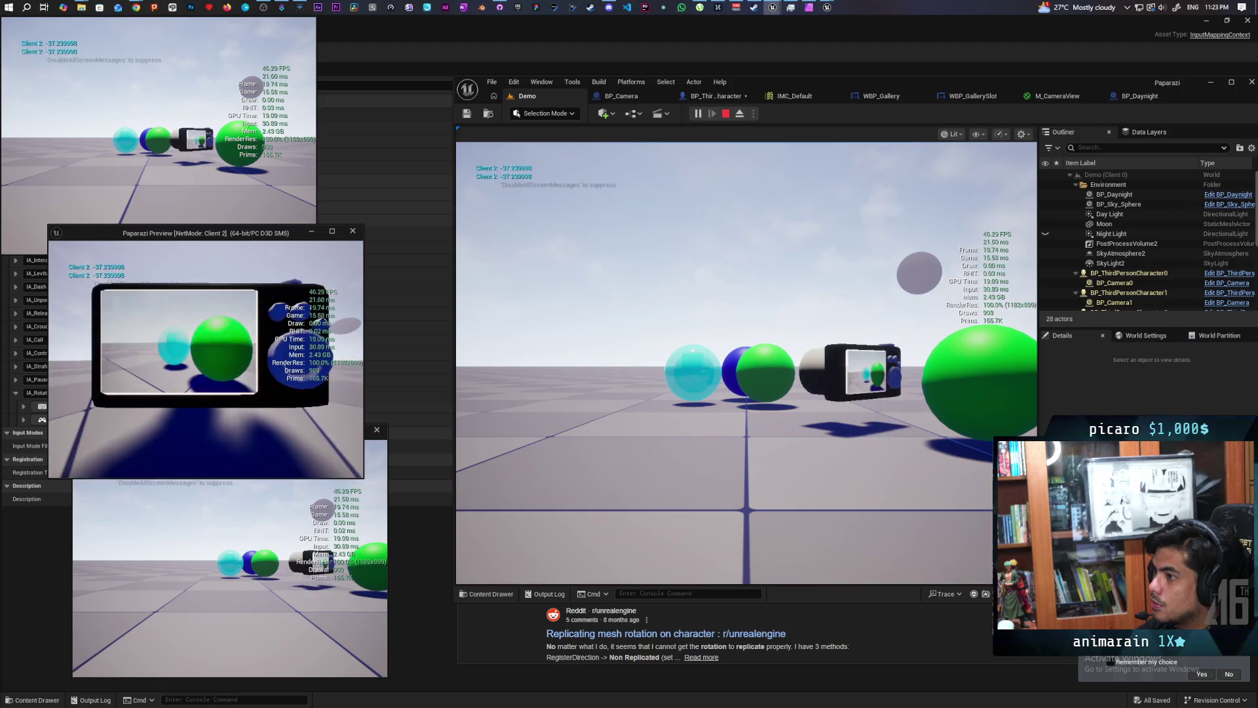
pyautogui.press('w')
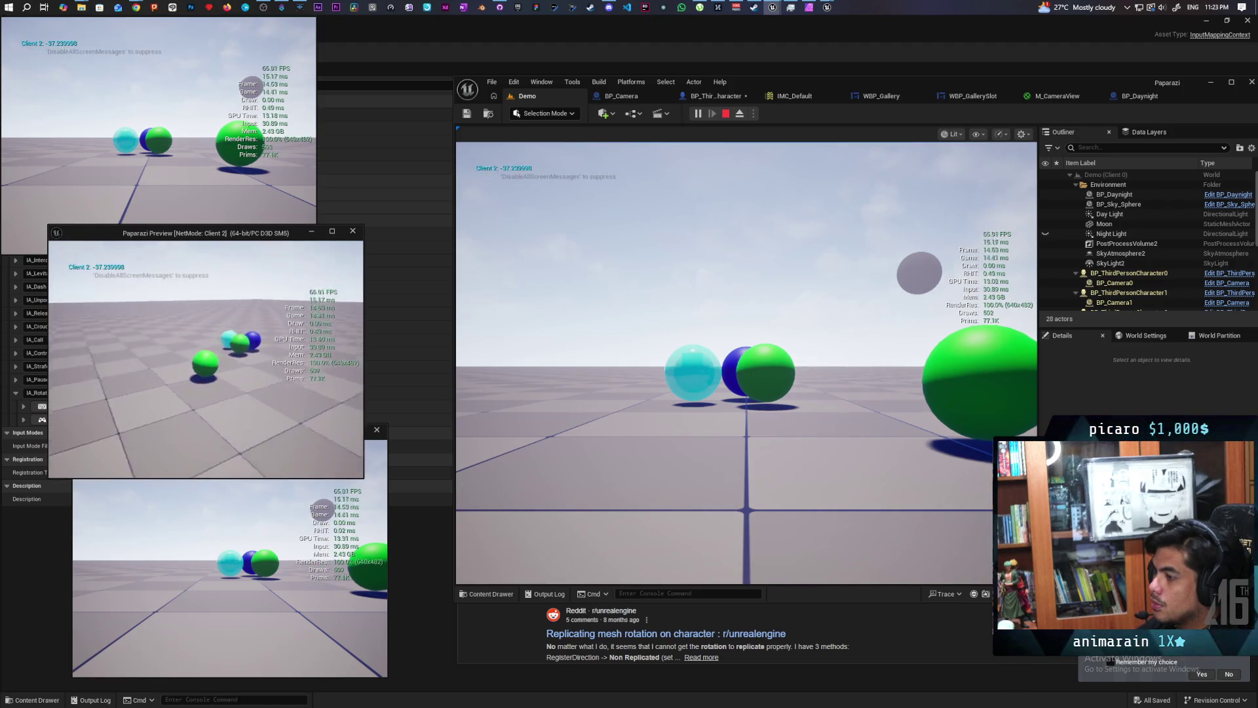
pyautogui.press('c')
pyautogui.press('c')
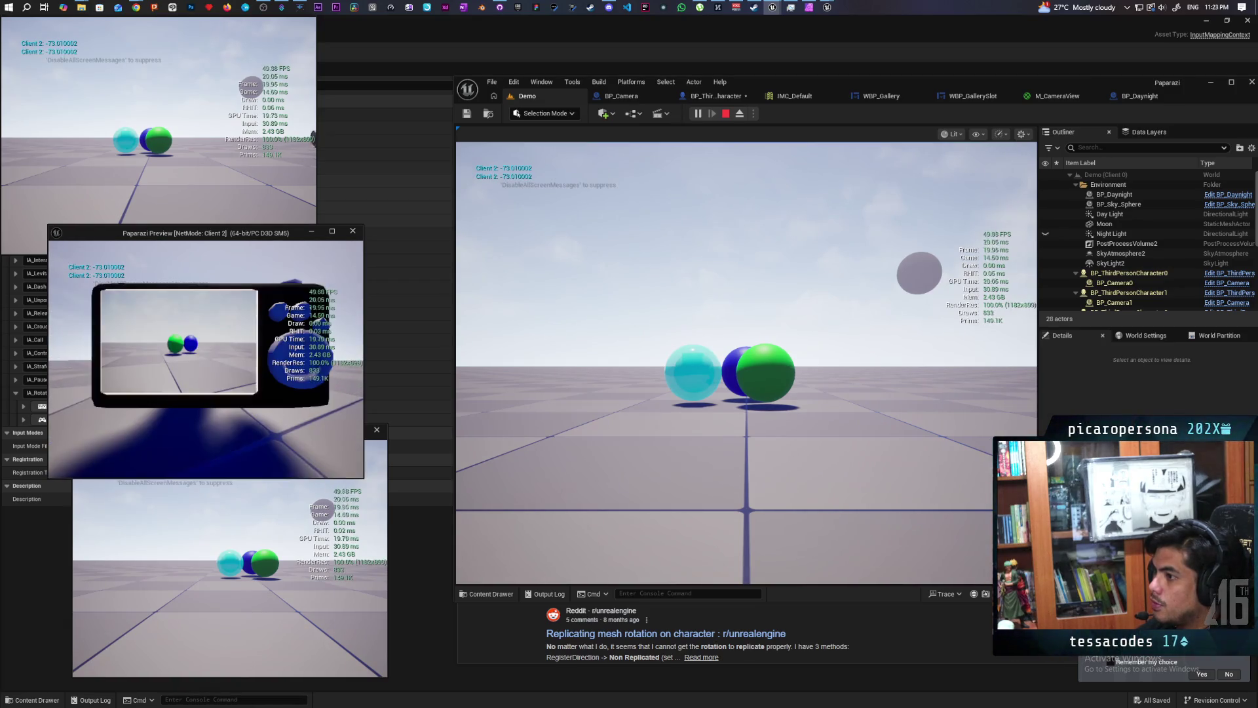
pyautogui.press('c')
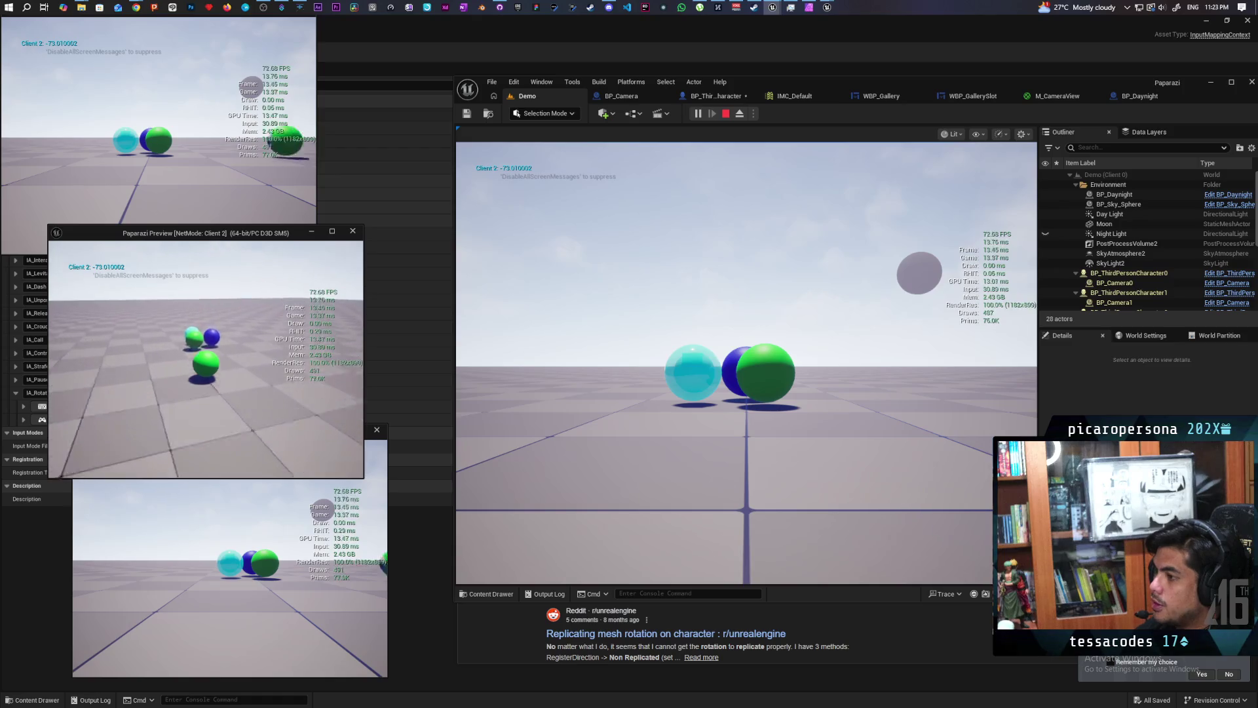
pyautogui.press('c')
pyautogui.click(205, 360)
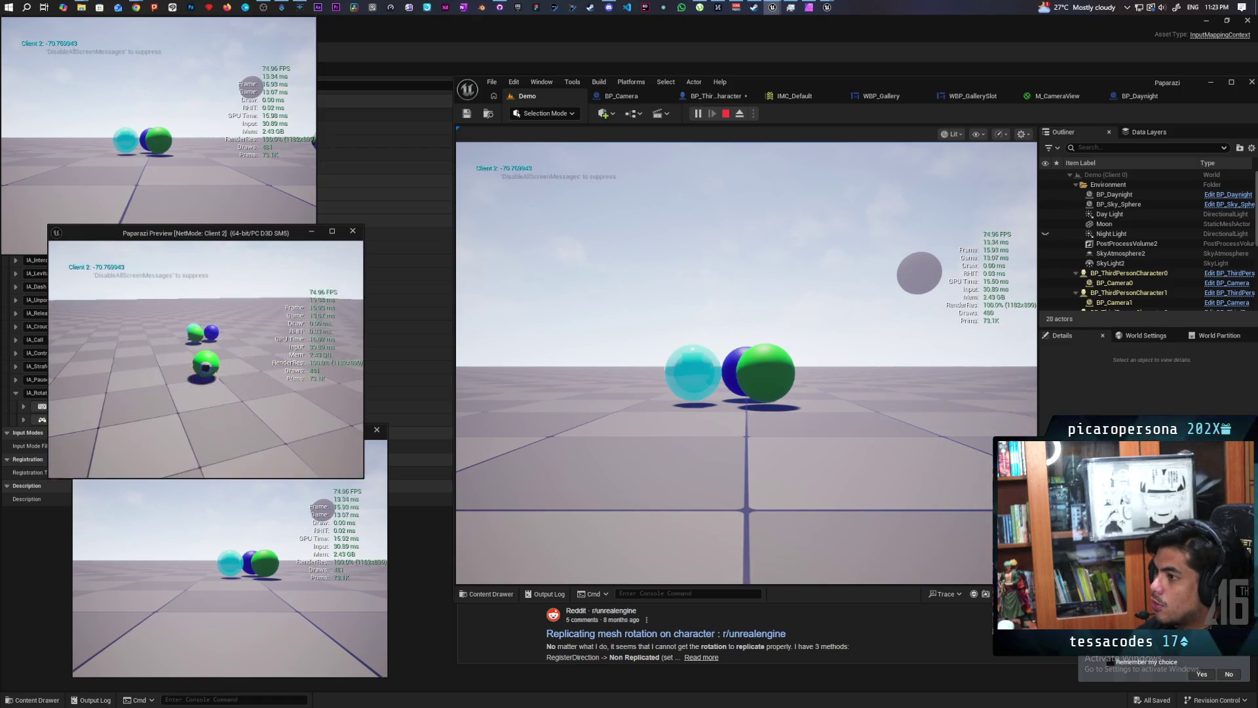
# Lower the camera while turning, stop the play session, and reopen BP_ThirdPersonCharacter's event graph.
pyautogui.press('c')
pyautogui.press('c')
pyautogui.press('c')
pyautogui.press('c')
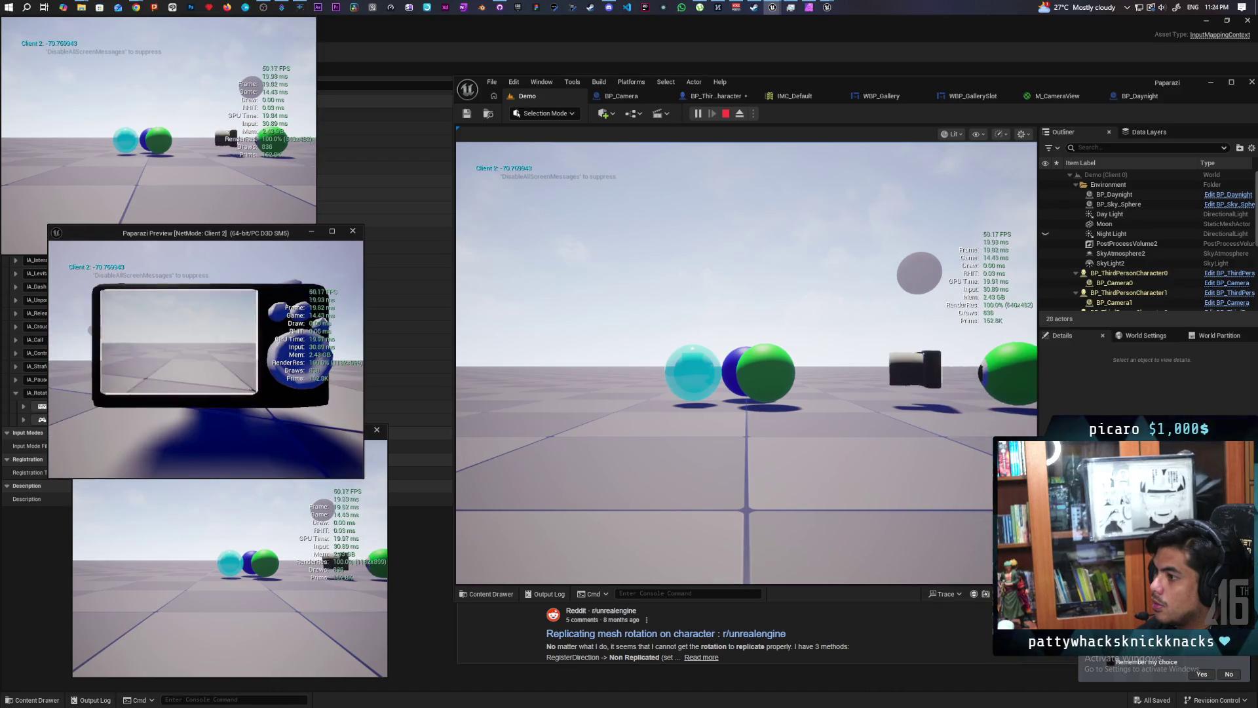
pyautogui.press('c')
pyautogui.press('Escape')
pyautogui.click(701, 96)
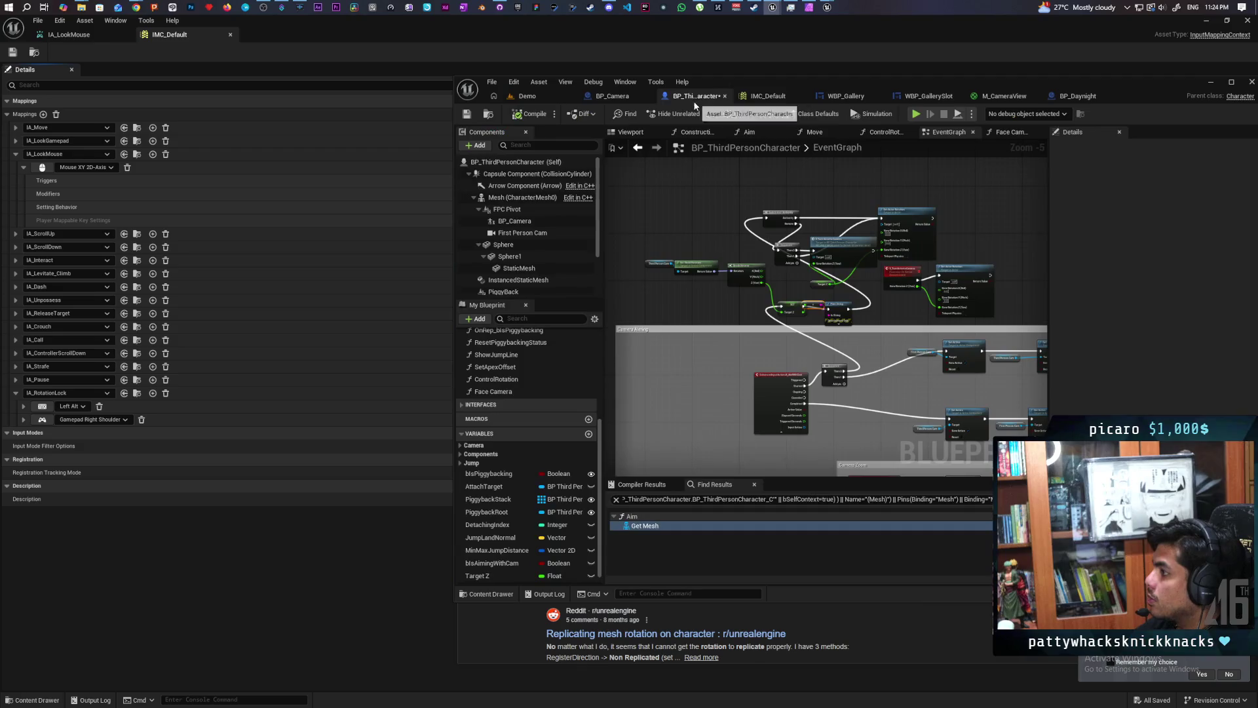
# Recenter the event graph and save BP_ThirdPersonCharacter with Ctrl+S.
pyautogui.scroll(1, 780, 321)
pyautogui.moveTo(780, 320); pyautogui.dragTo(857, 305)
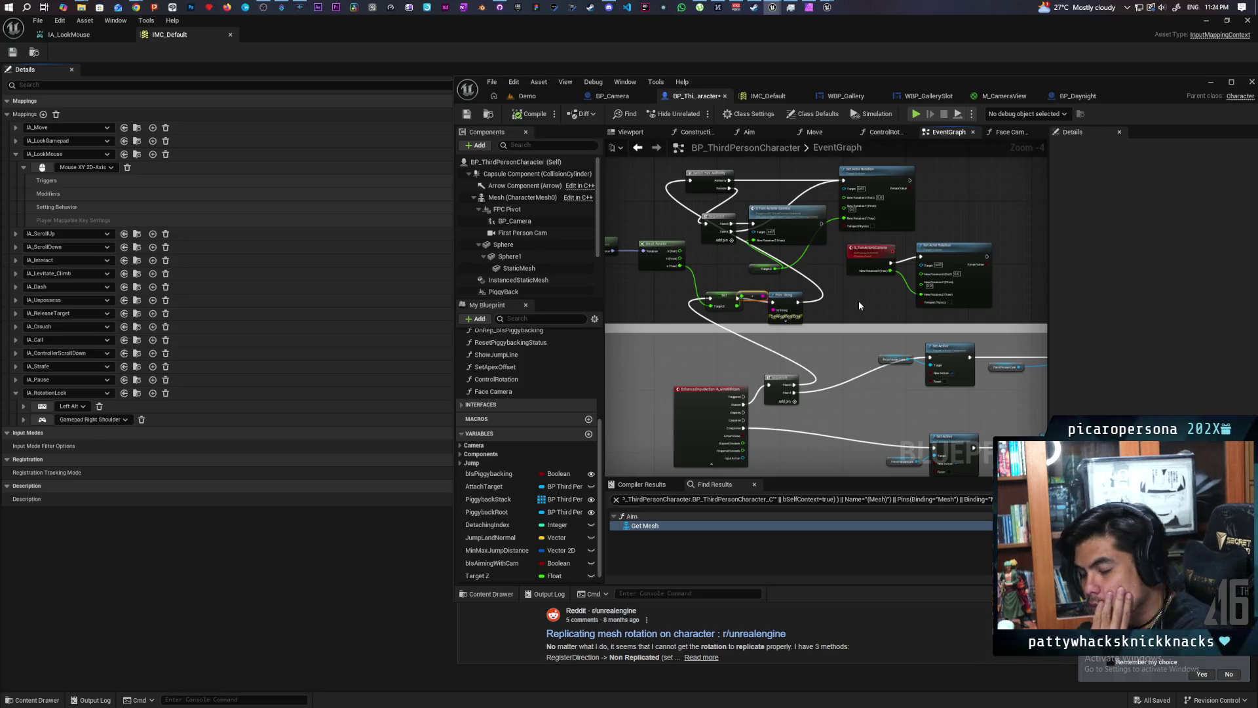
pyautogui.hotkey('ctrl', 's')
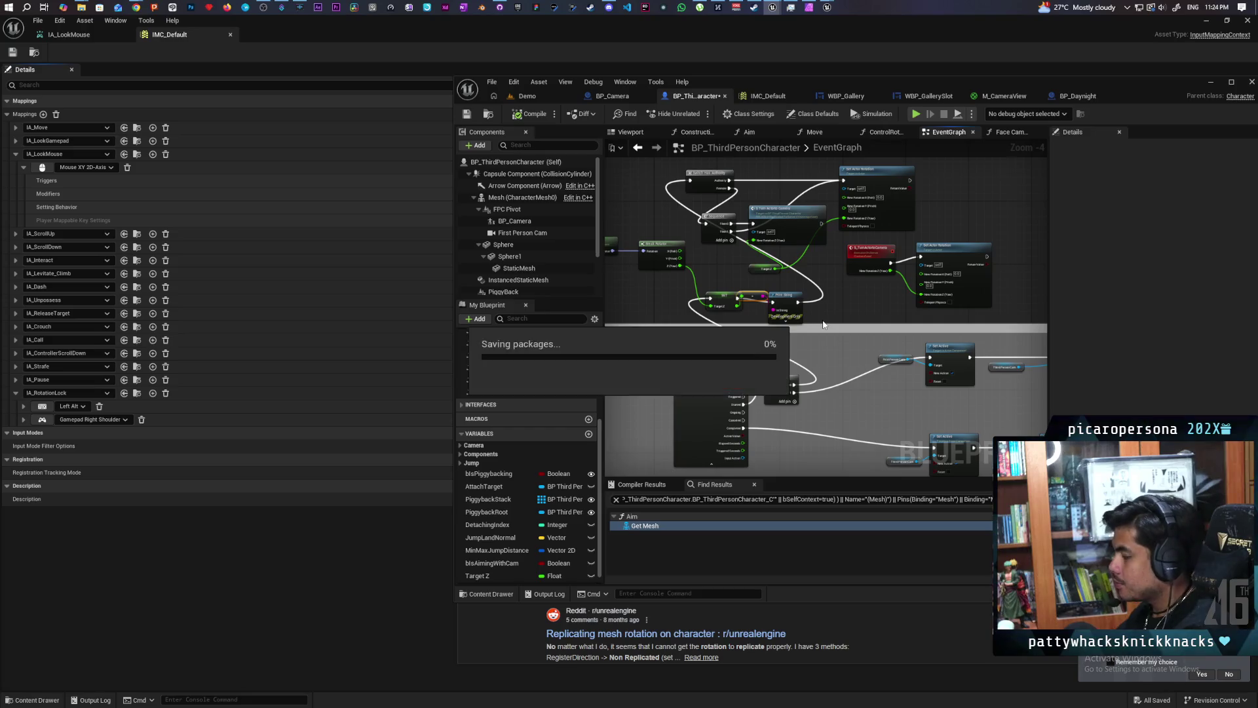
# Zoom in on the nodes, return to the Demo level, and start another multiplayer session.
pyautogui.scroll(2, 835, 297)
pyautogui.scroll(-4, 813, 303)
pyautogui.scroll(2, 812, 302)
pyautogui.scroll(2, 814, 306)
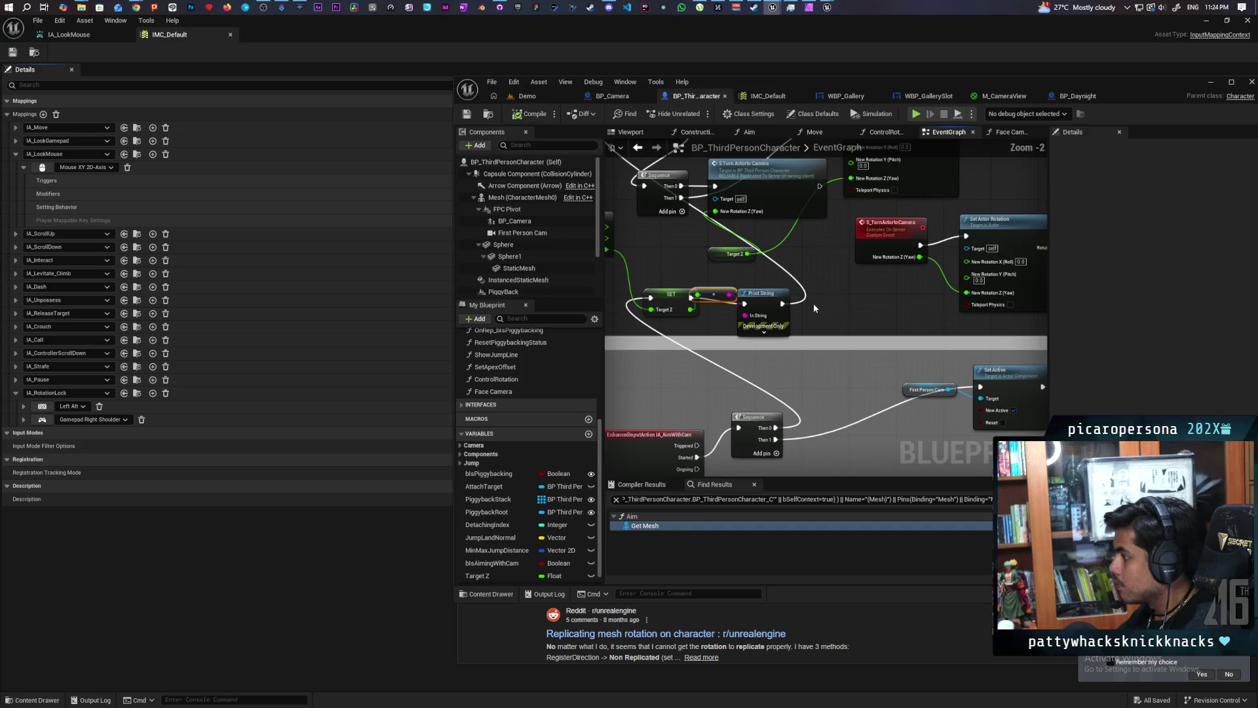
pyautogui.click(549, 96)
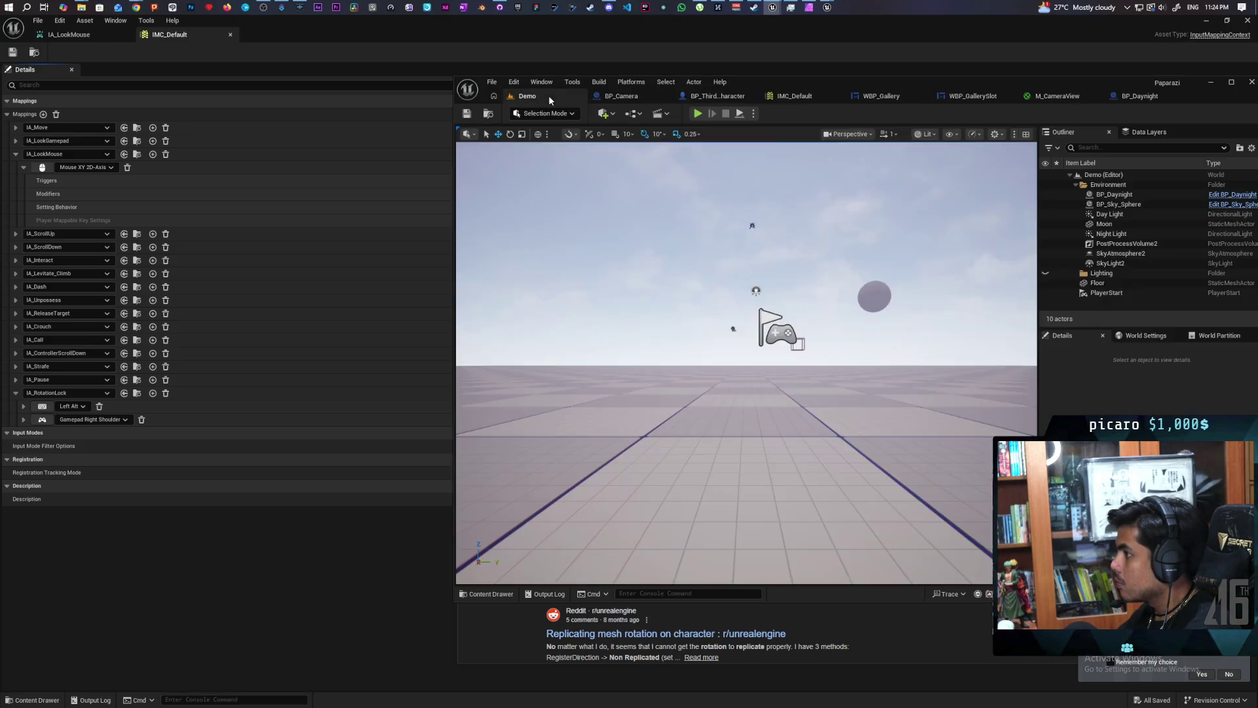
pyautogui.click(697, 113)
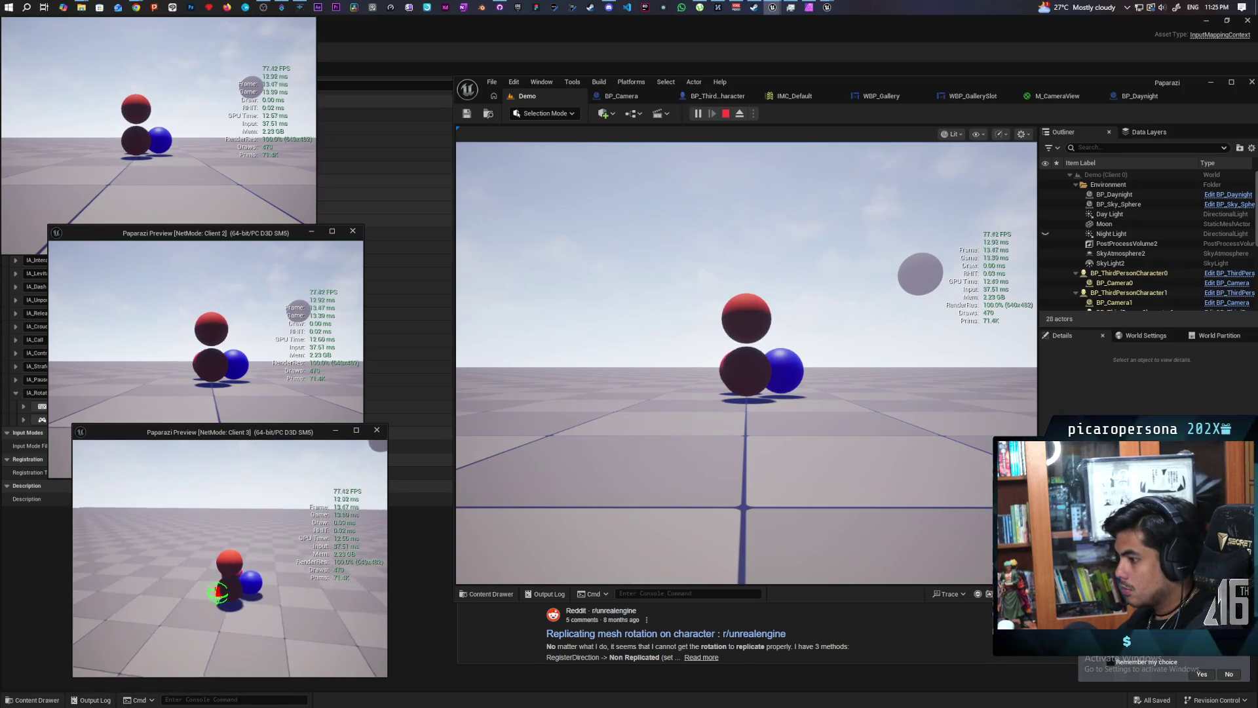
# Aim Client 3's camera, jump Client 2 onto the others, and toggle its camera with E.
pyautogui.rightClick(218, 592)
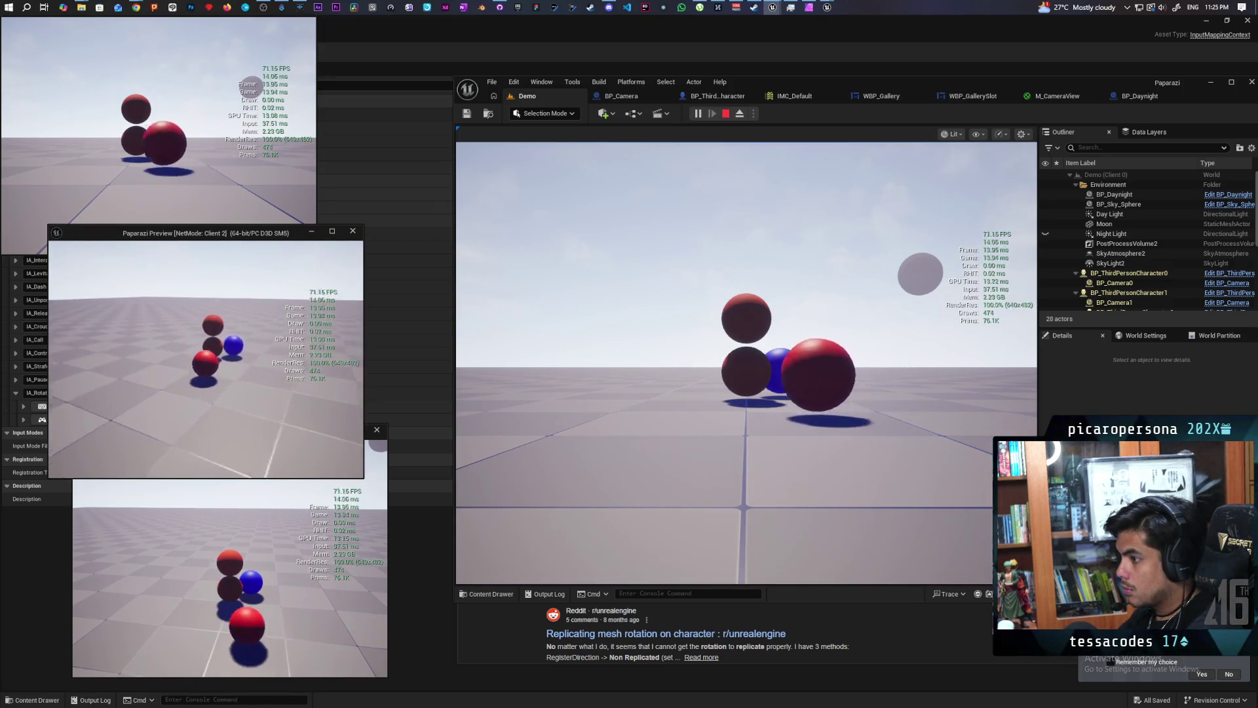
pyautogui.press('space')
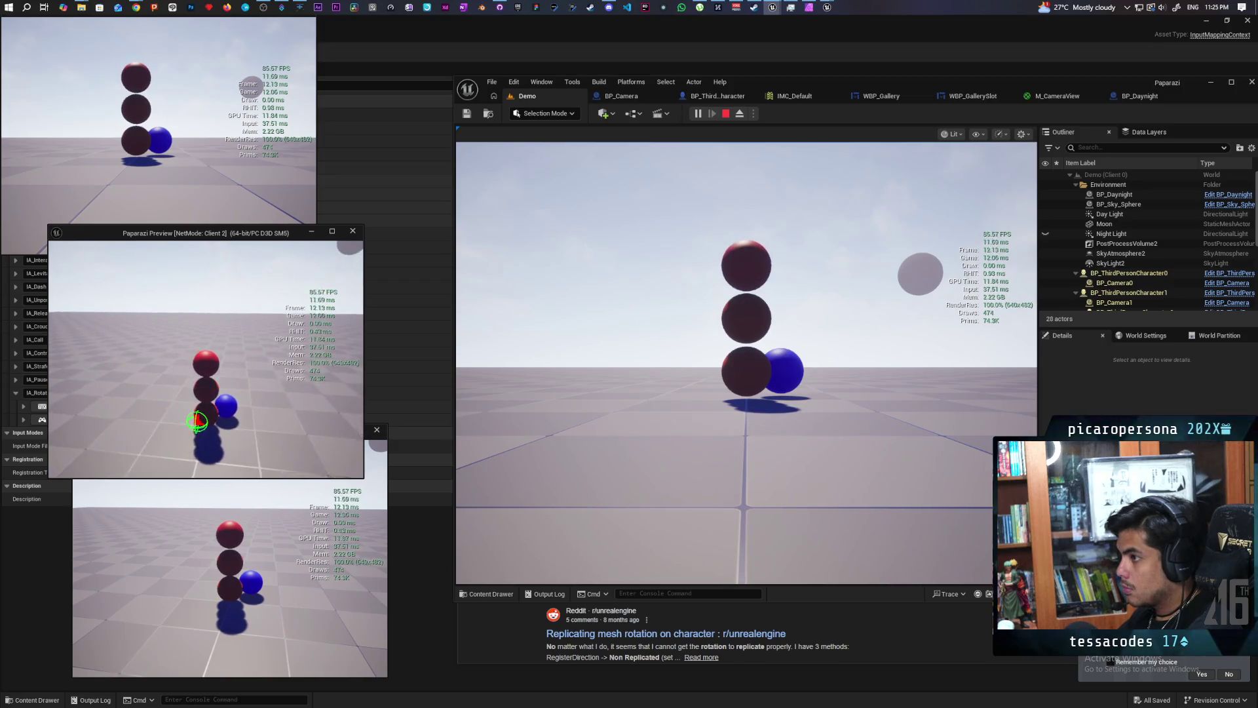
pyautogui.press('e')
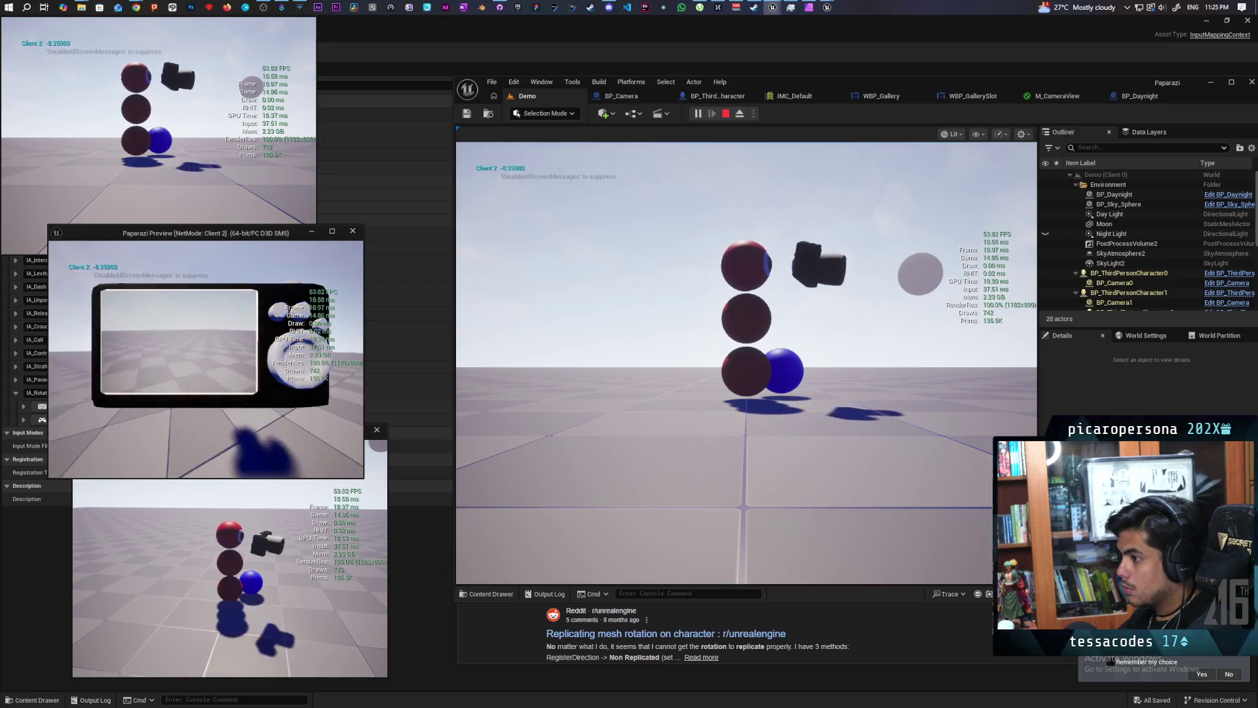
pyautogui.press('e')
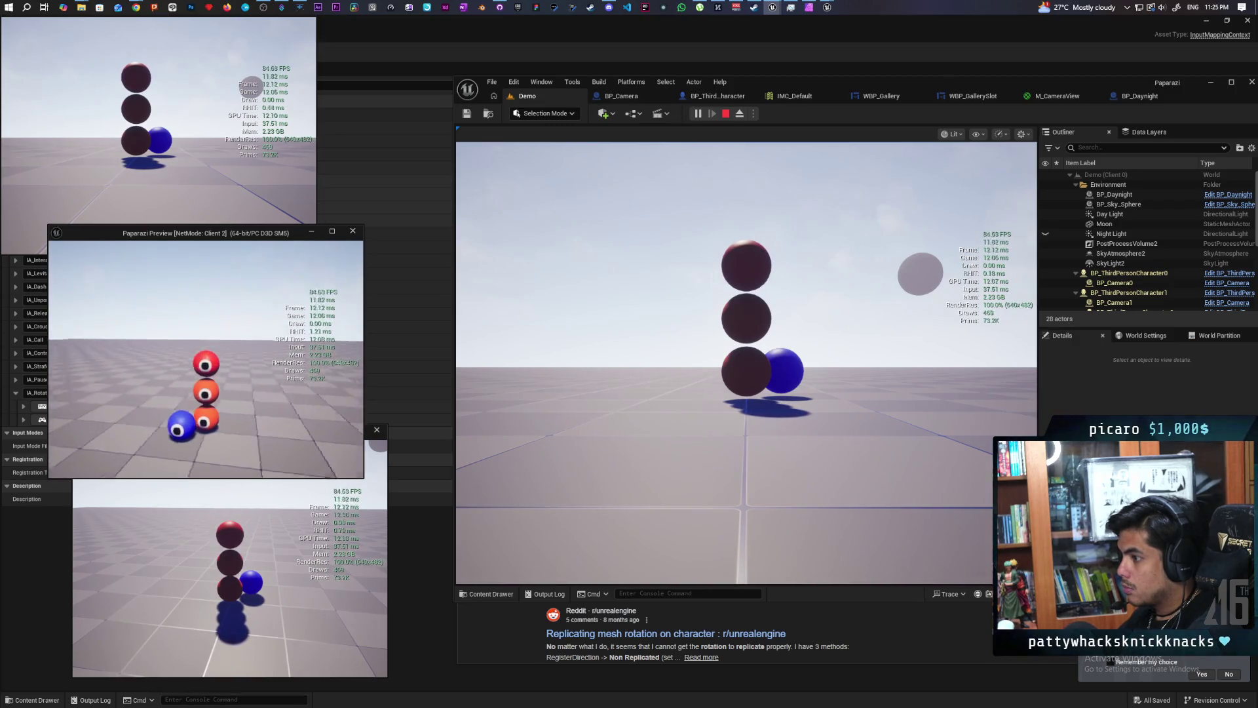
pyautogui.press('e')
pyautogui.press('e')
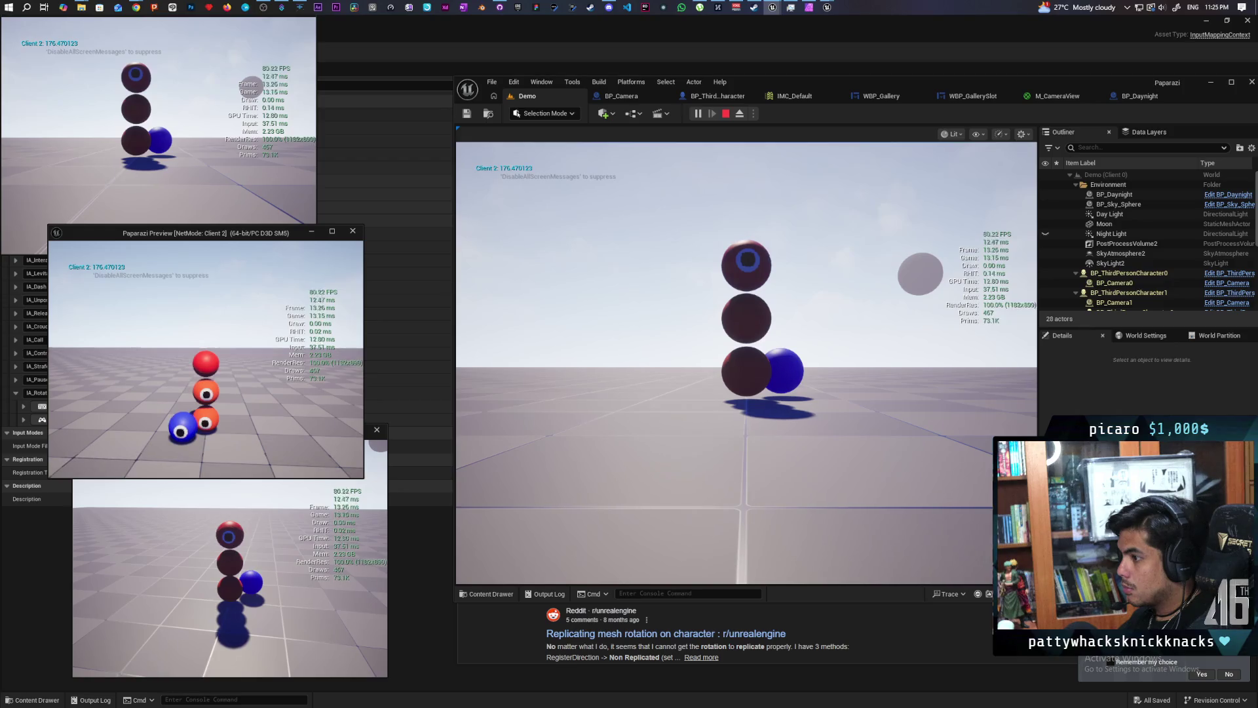
pyautogui.press('e')
pyautogui.press('e')
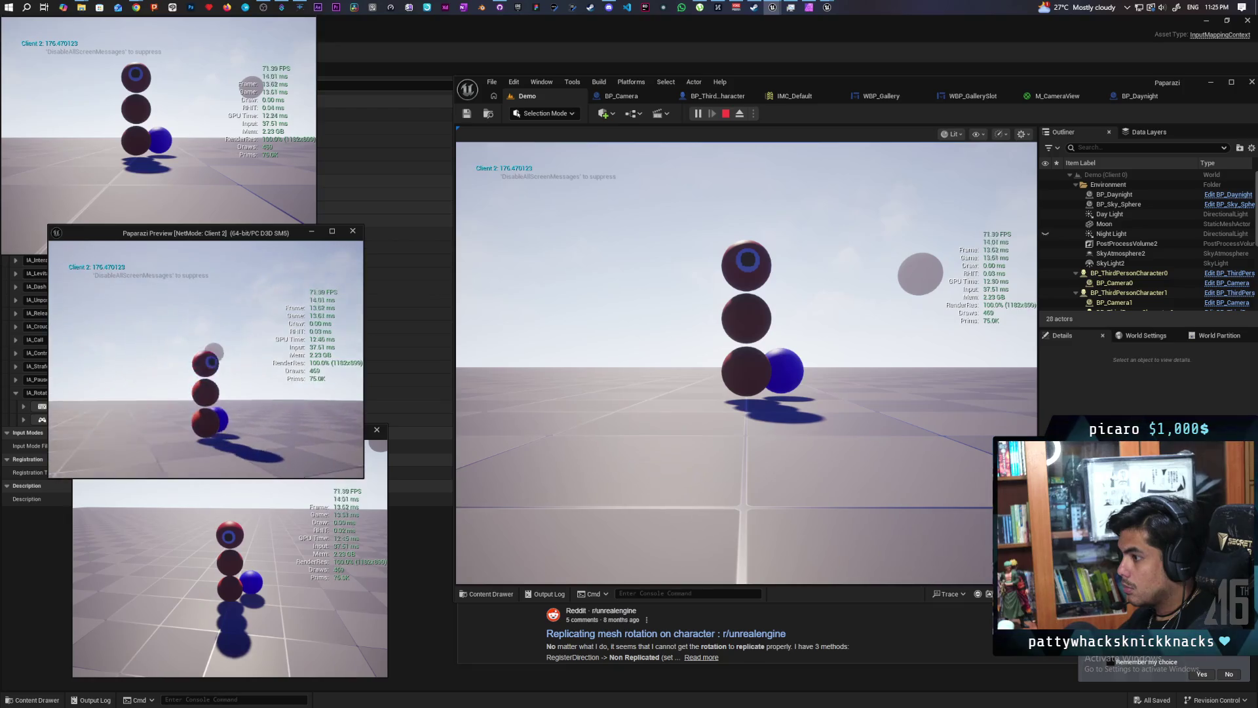
# Keep toggling Client 2's camera with E while turning the view toward the characters.
pyautogui.press('e')
pyautogui.press('e')
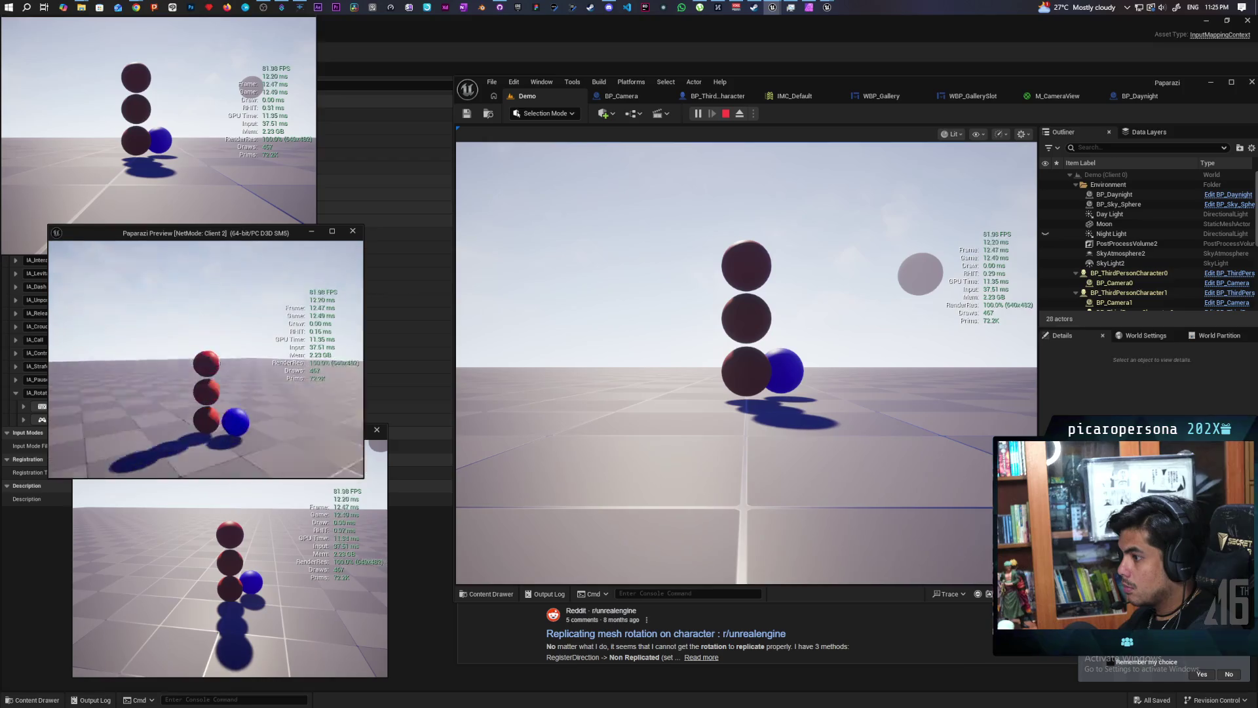
pyautogui.press('e')
pyautogui.press('e')
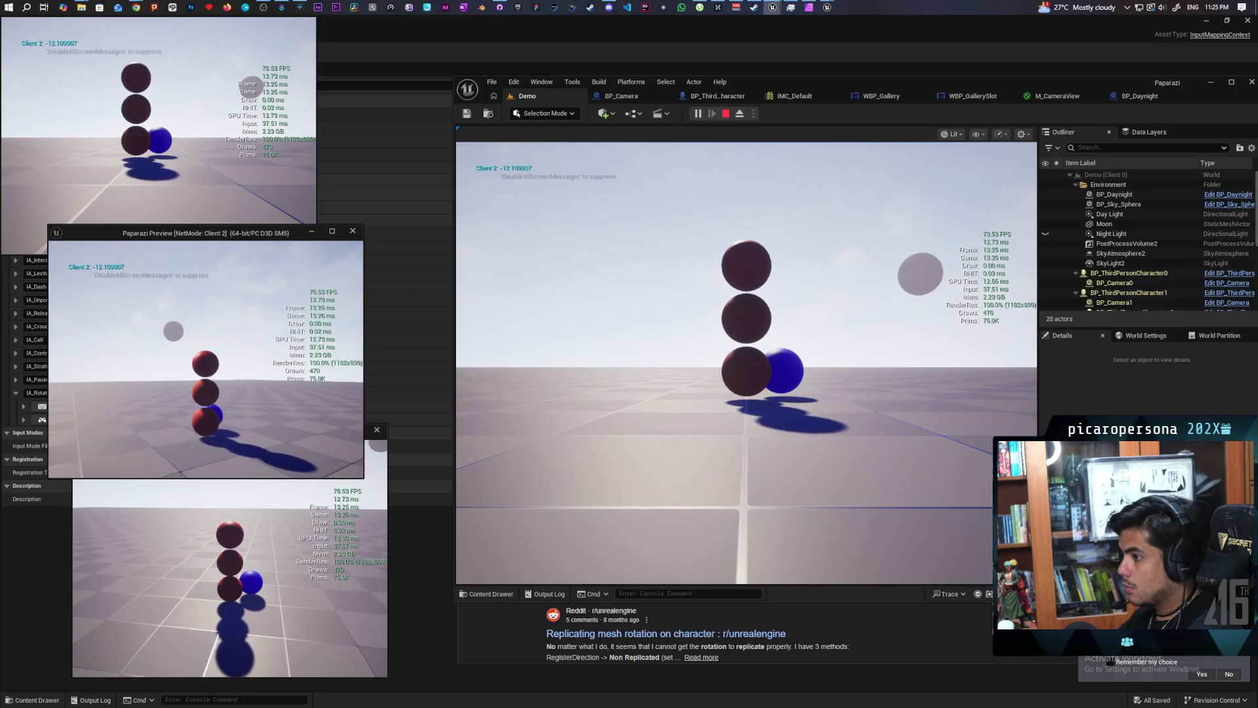
pyautogui.press('e')
pyautogui.press('e')
pyautogui.press('e')
pyautogui.press('e')
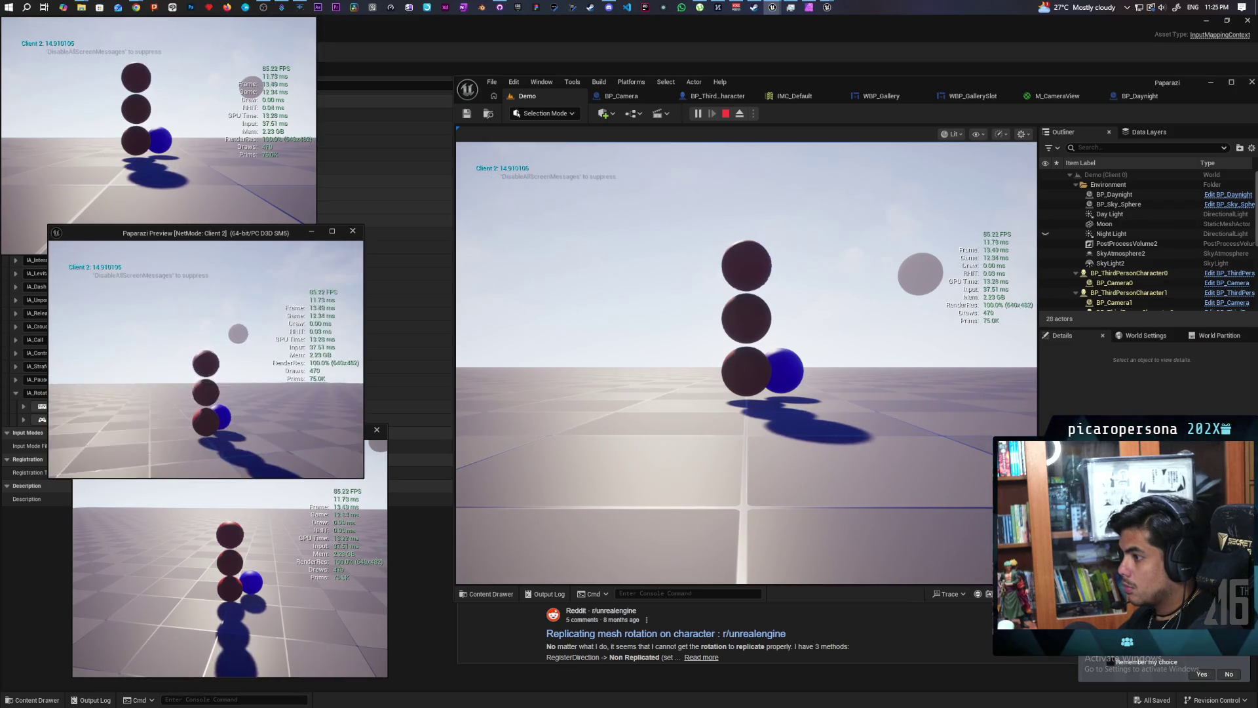
pyautogui.press('e')
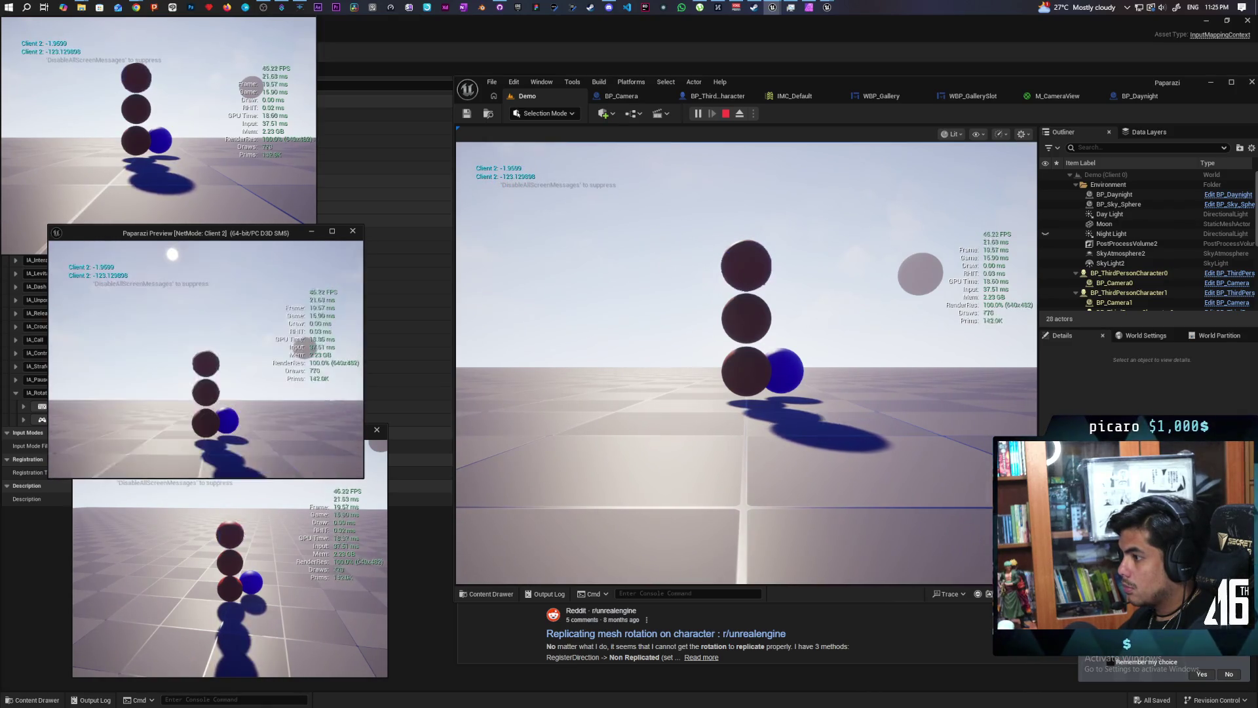
pyautogui.press('e')
pyautogui.press('e')
pyautogui.press('e')
pyautogui.press('e')
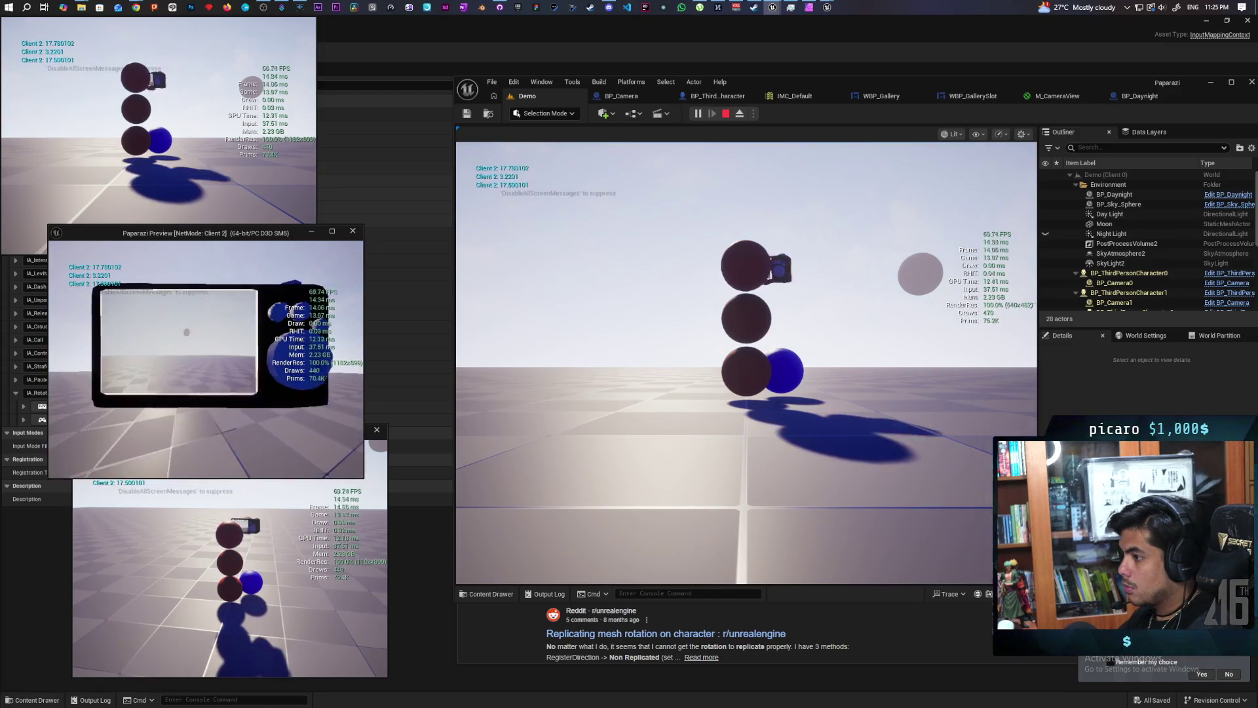
pyautogui.press('e')
pyautogui.press('e')
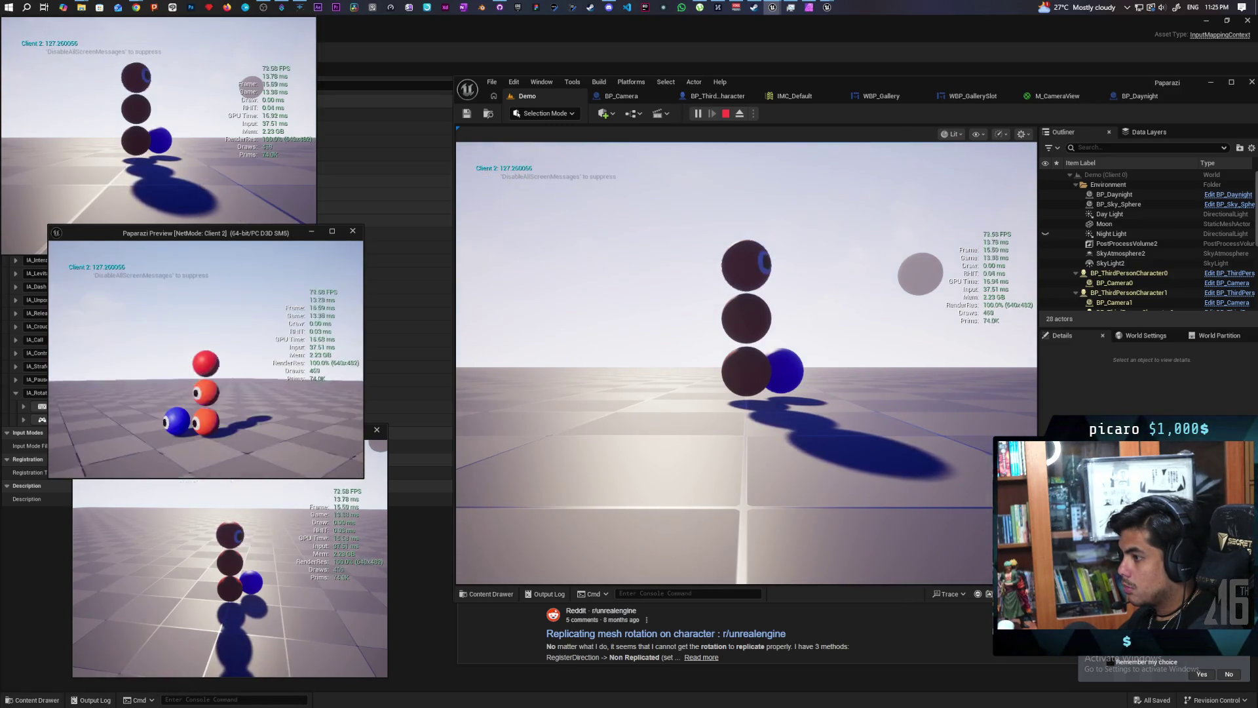
pyautogui.press('e')
pyautogui.press('e')
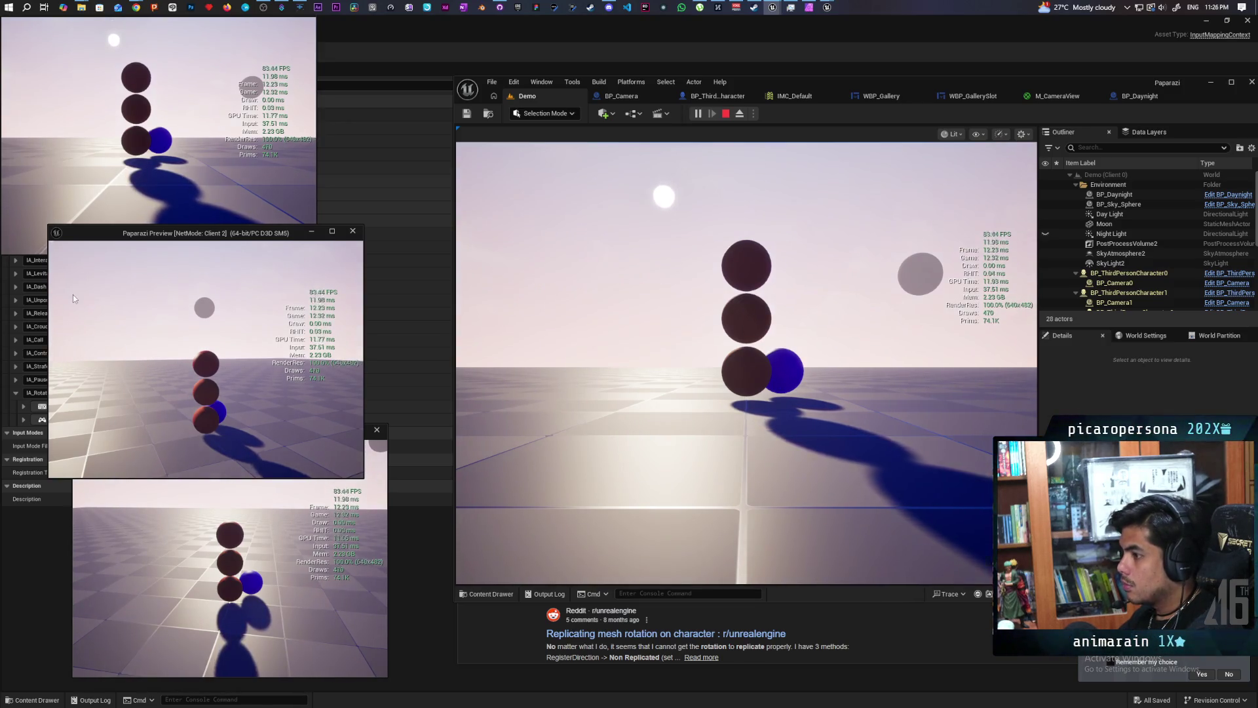
# Aim on Client 2 and open its photo gallery, then stop the session and reopen BP_ThirdPersonCharacter.
pyautogui.click(79, 498)
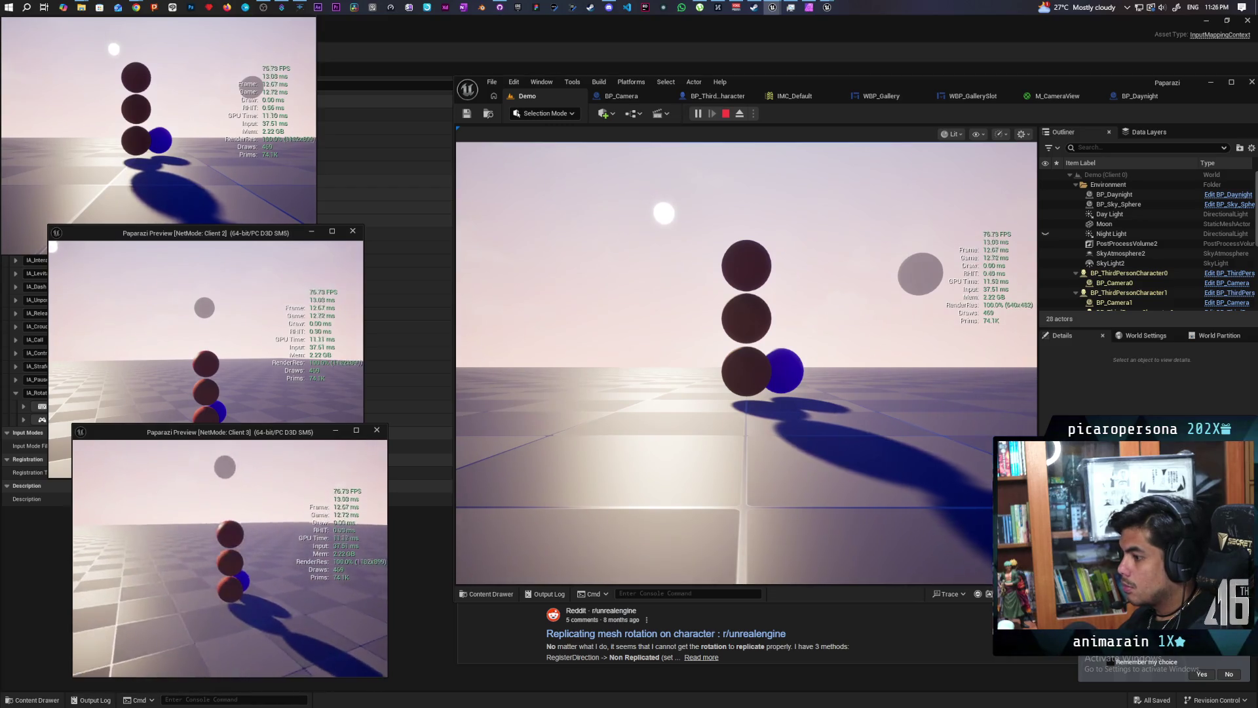
pyautogui.hotkey('alt', 'Tab')
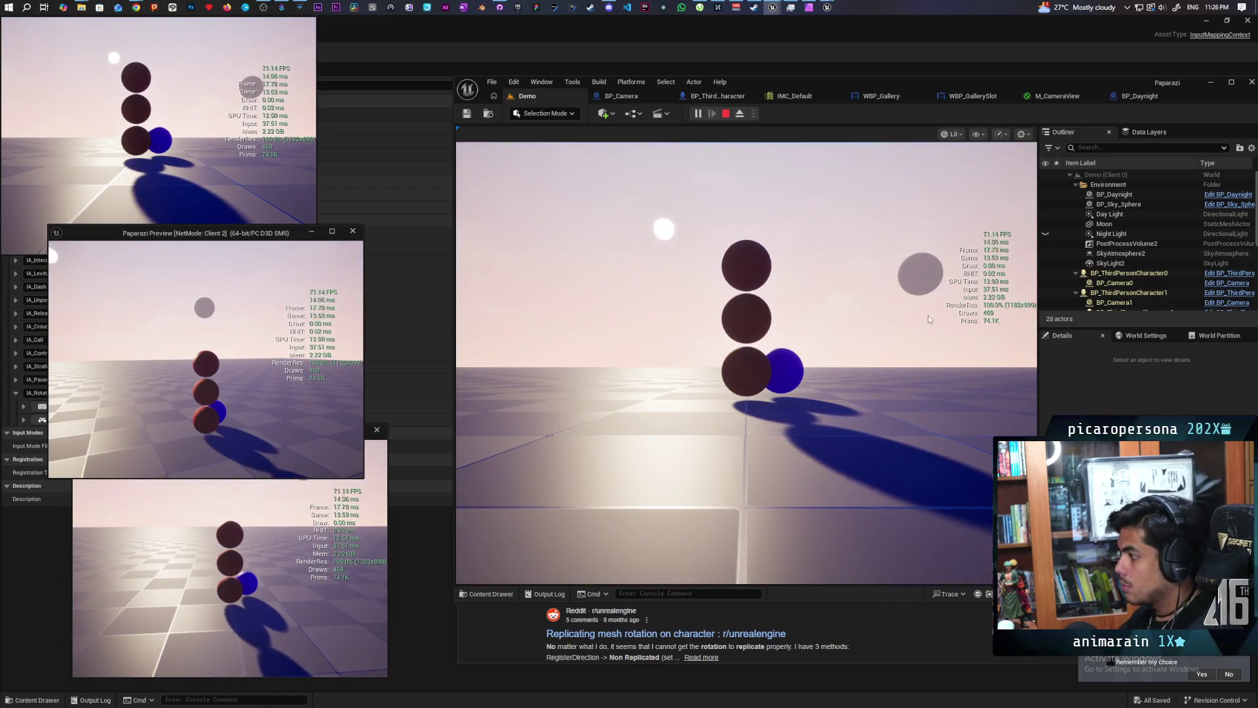
pyautogui.click(930, 317)
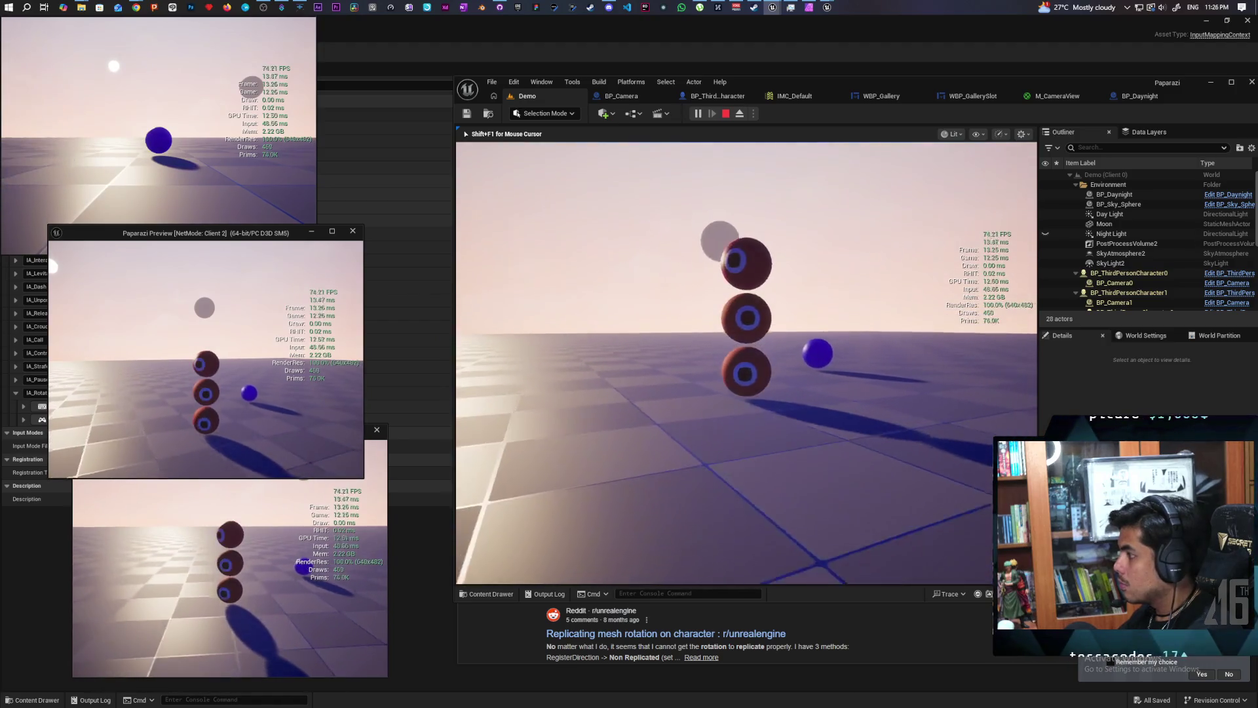
pyautogui.hotkey('shift', 'F1')
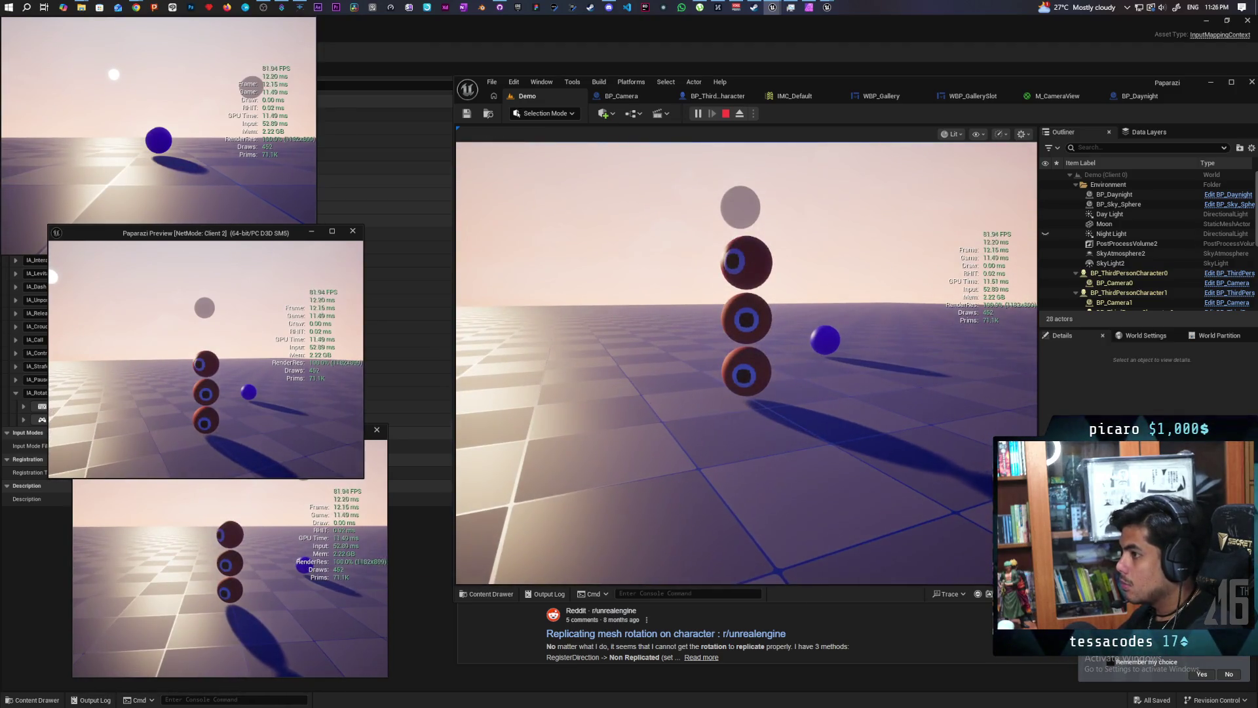
pyautogui.rightClick(53, 276)
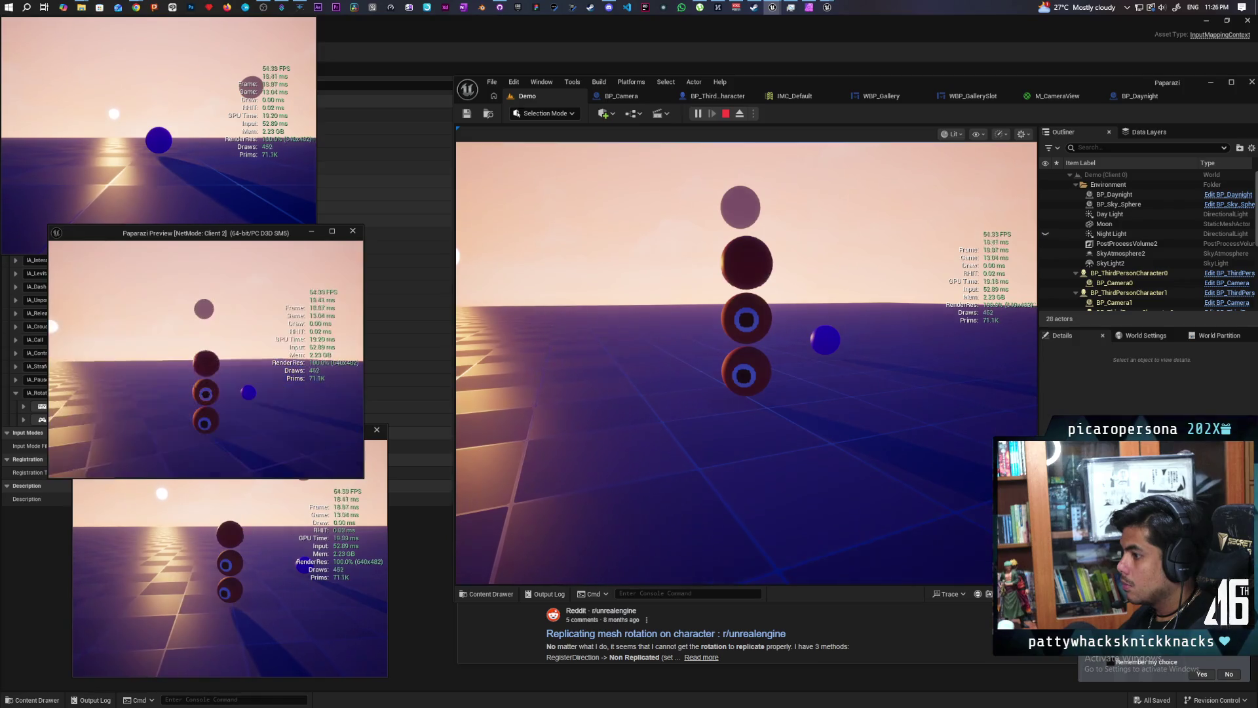
pyautogui.press('Tab')
pyautogui.press('Tab')
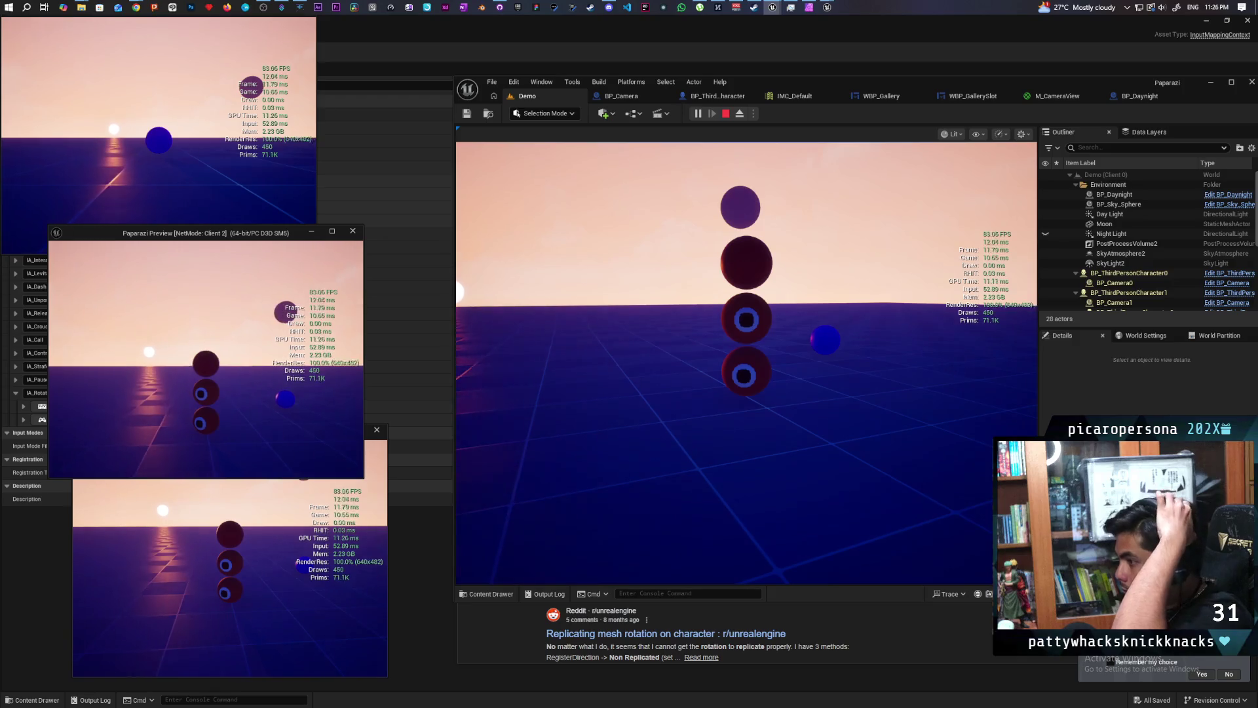
pyautogui.press('Escape')
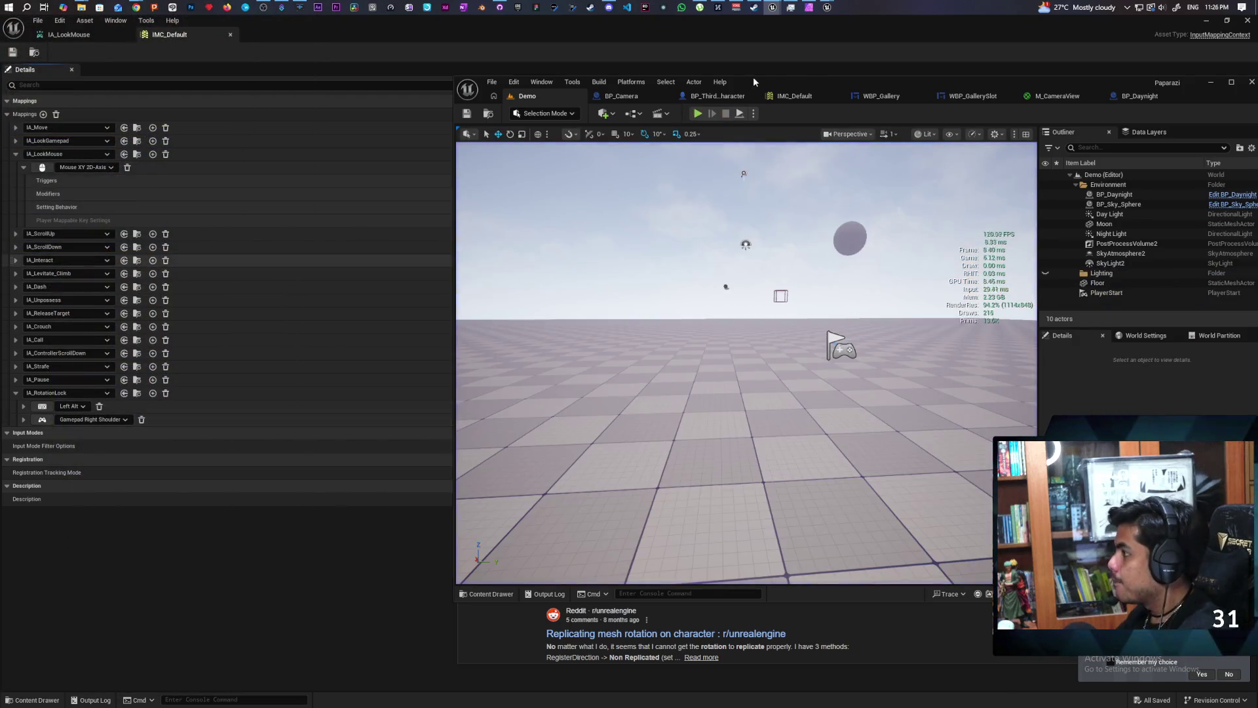
pyautogui.click(717, 96)
# Comment the upper character-graph nodes with a note on the client camera-rotation-after-turning bug, then save.
pyautogui.scroll(1, 791, 283)
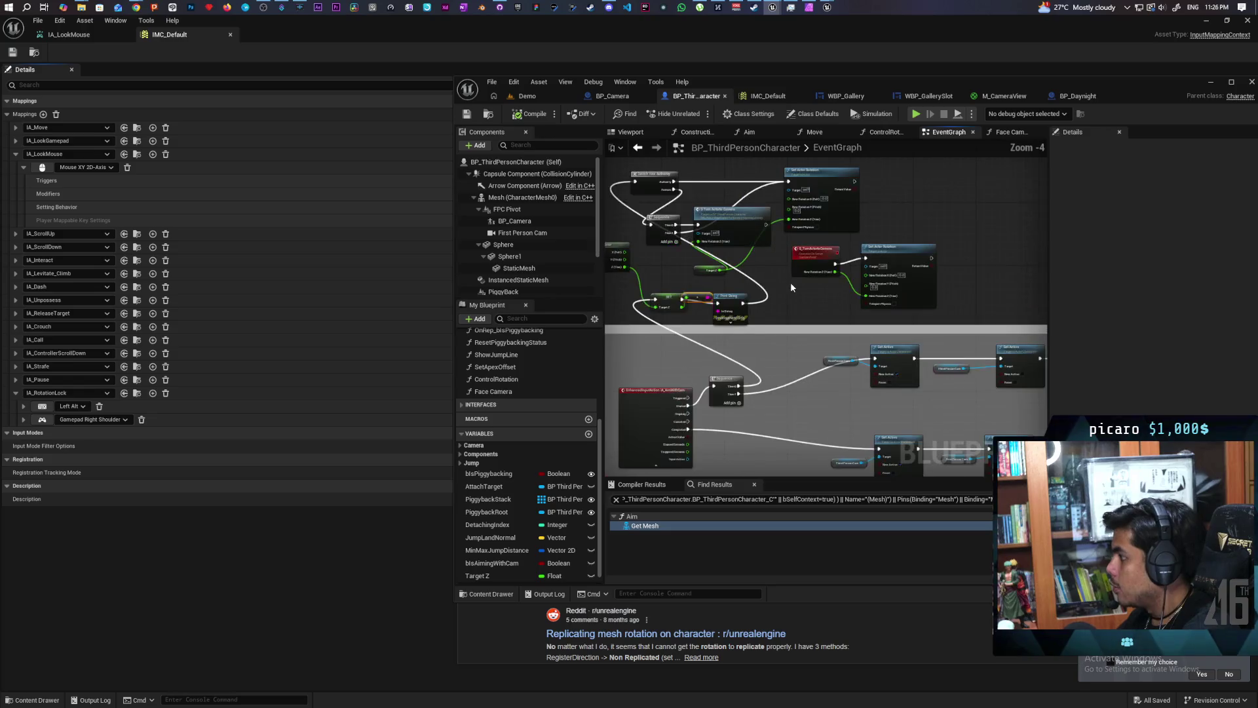
pyautogui.moveTo(753, 248); pyautogui.dragTo(998, 296)
pyautogui.press('c')
pyautogui.write("There's a weird bug where if you")
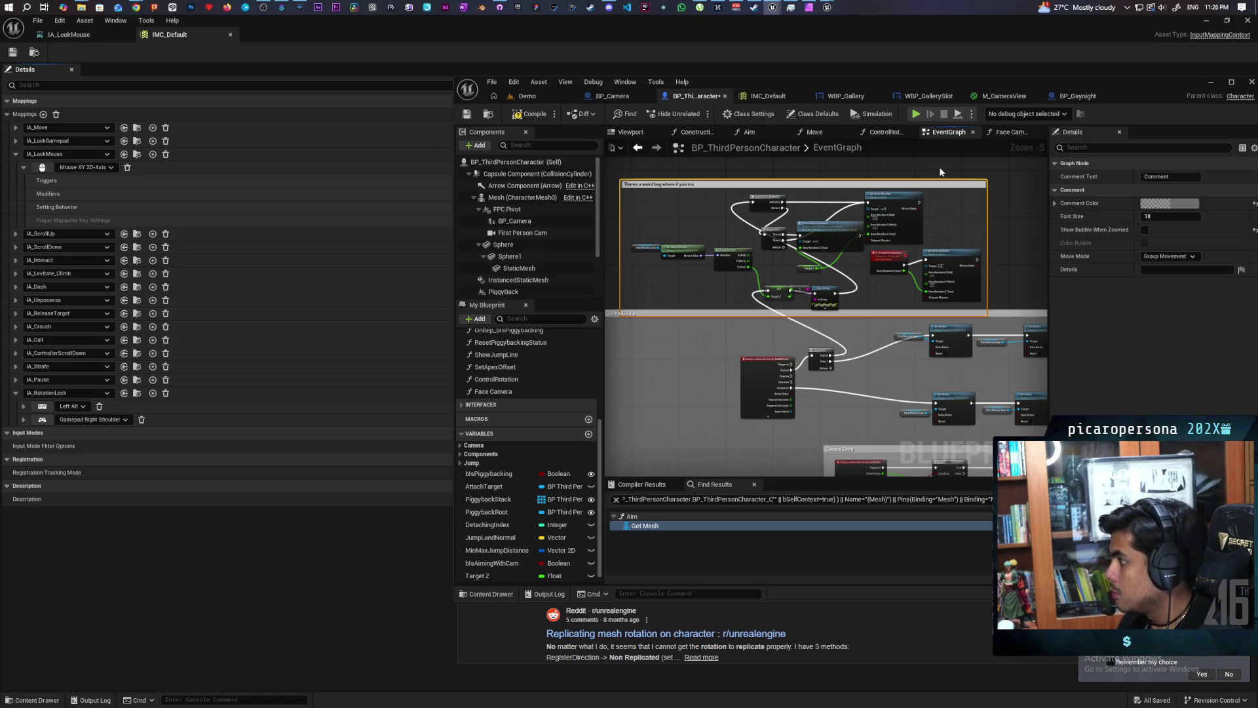
pyautogui.write('turn around')
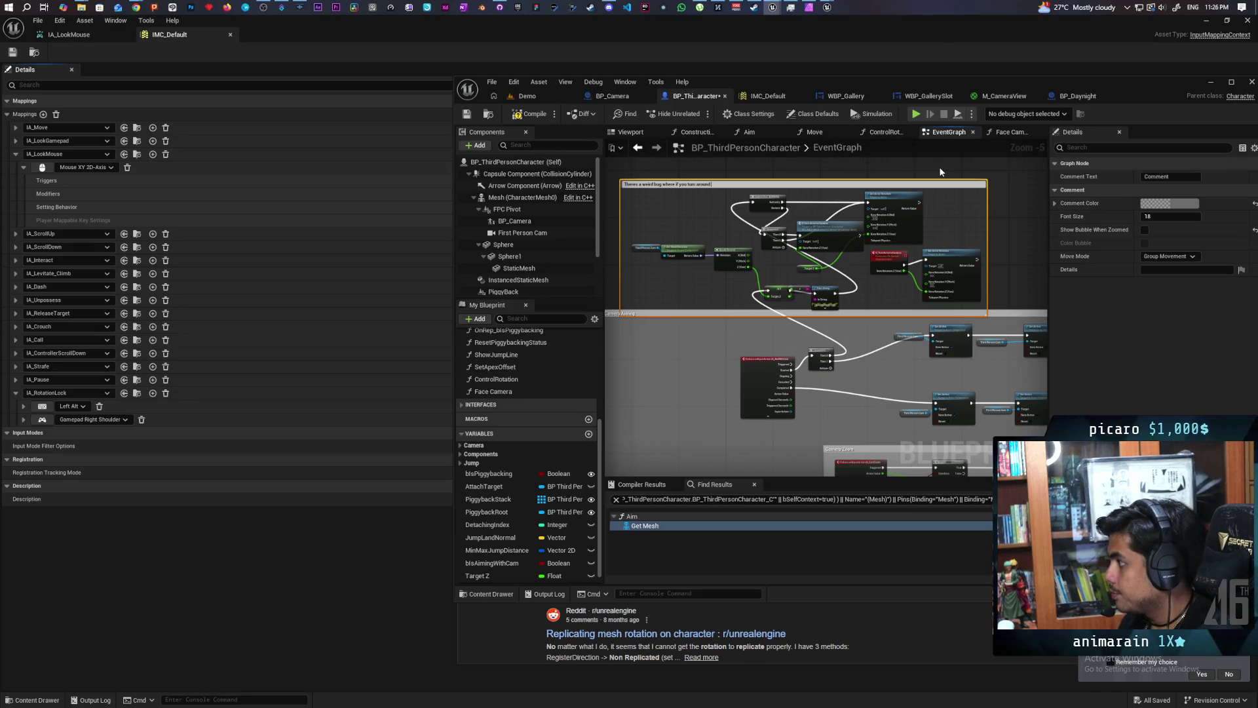
pyautogui.write(' and then open cam')
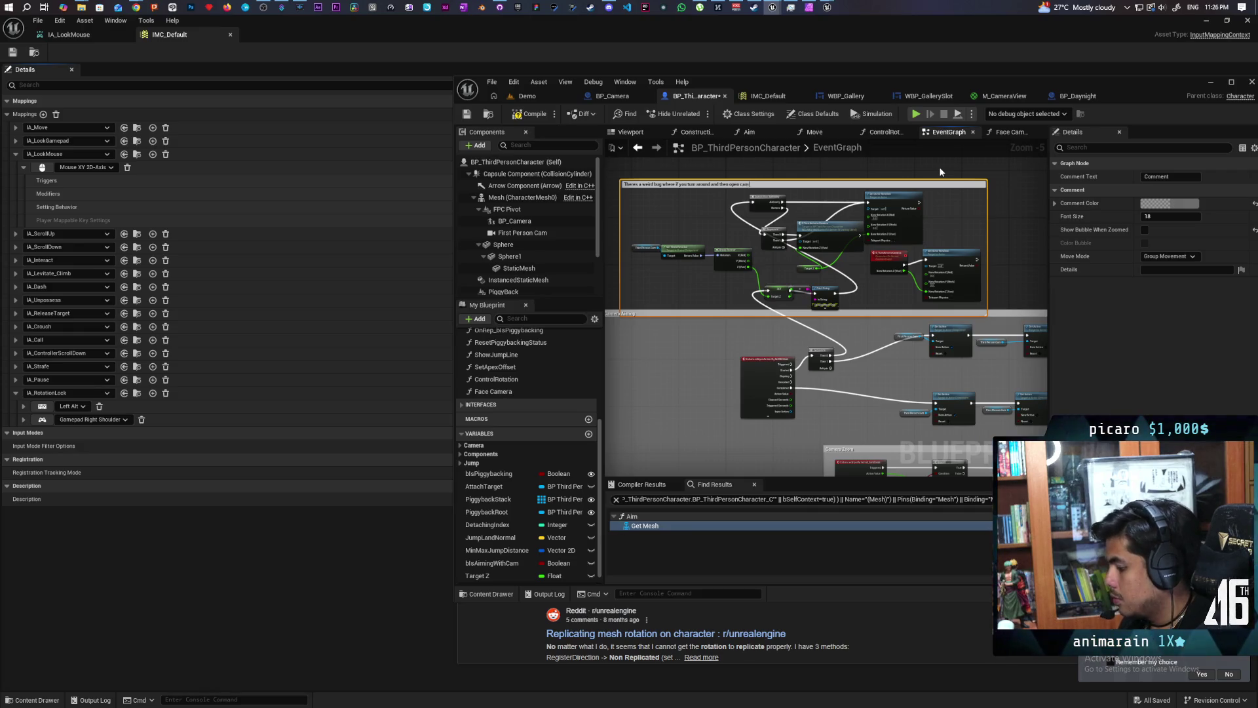
pyautogui.write('.')
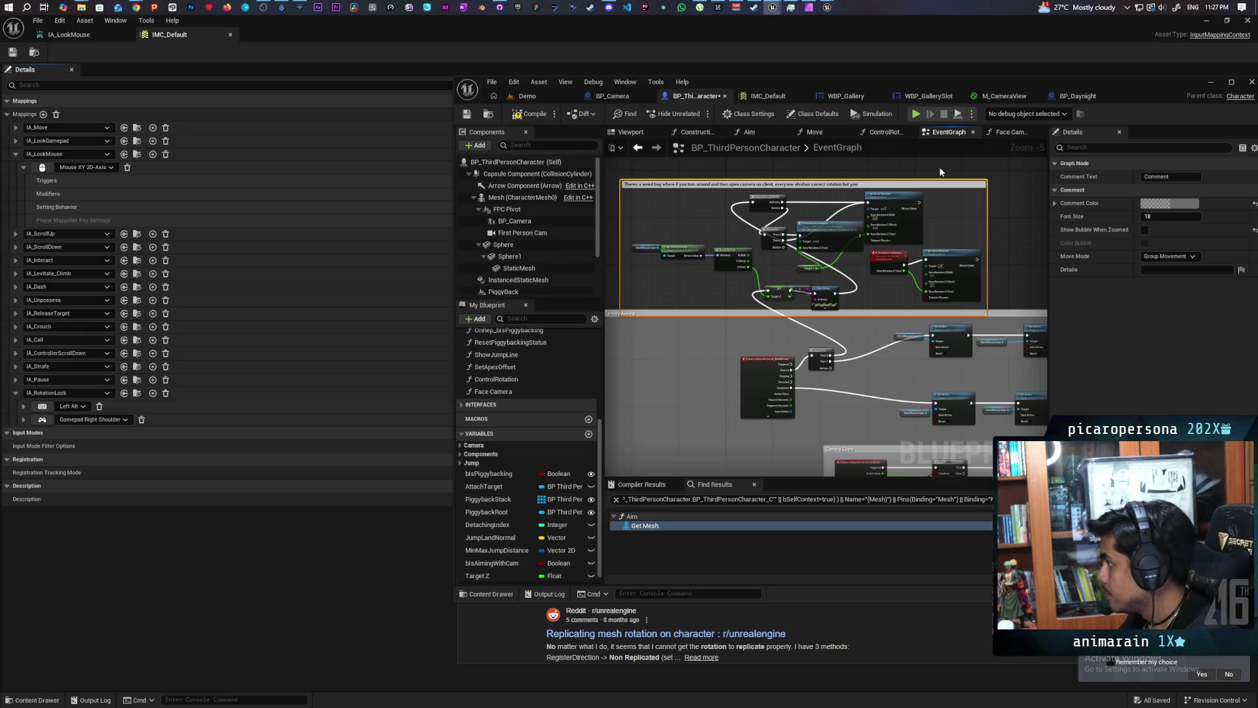
pyautogui.click(940, 169)
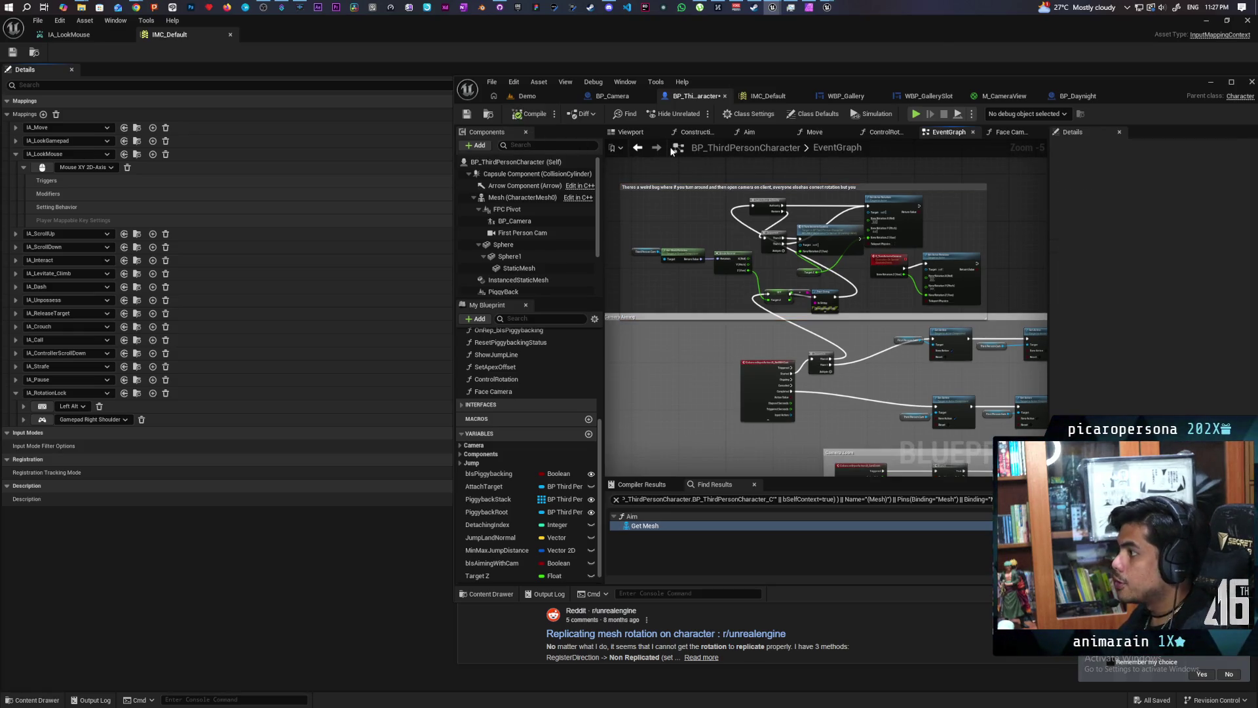
pyautogui.hotkey('ctrl', 's')
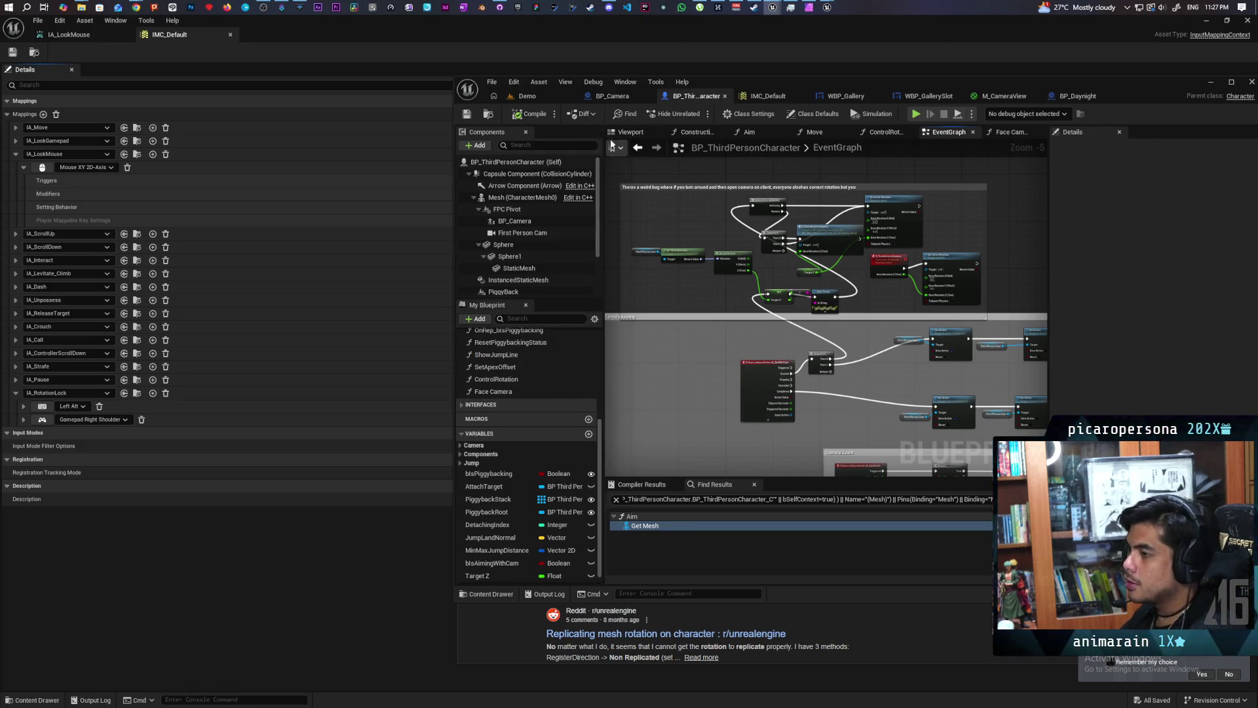
# Start a three-client Demo play test; move the server's cyan sphere forward and raise/lower its camera.
pyautogui.click(540, 96)
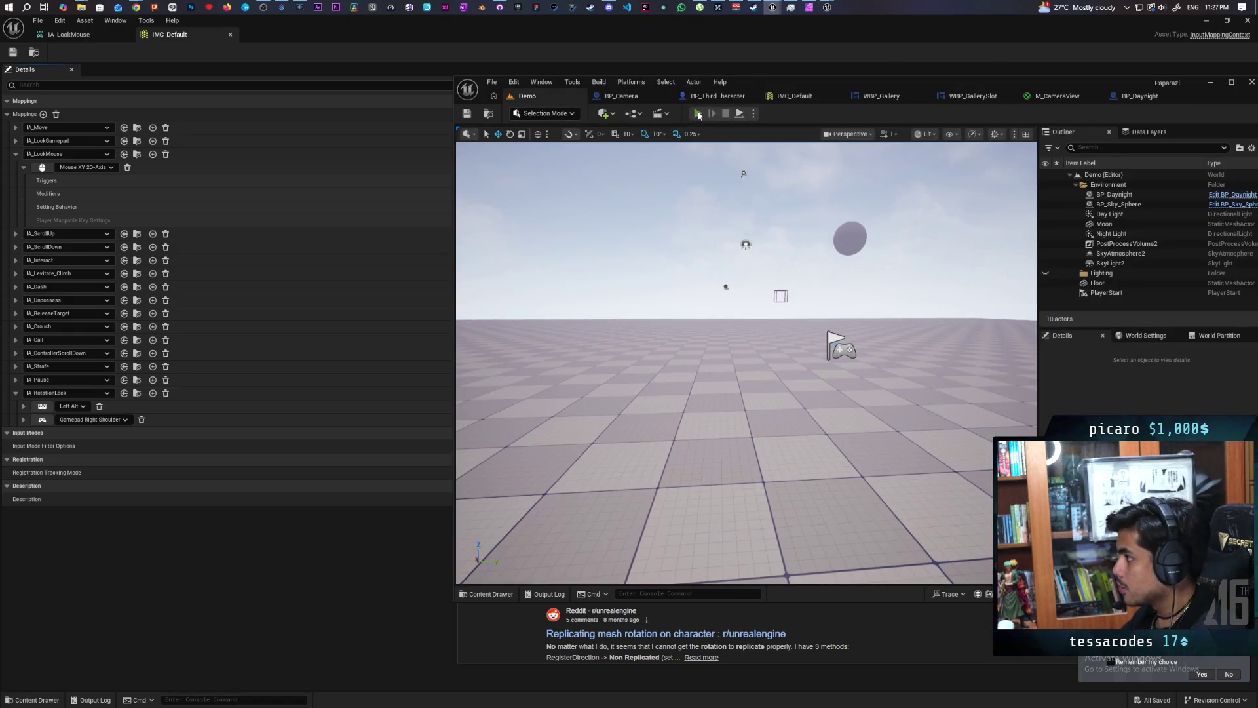
pyautogui.hotkey('alt', 'p')
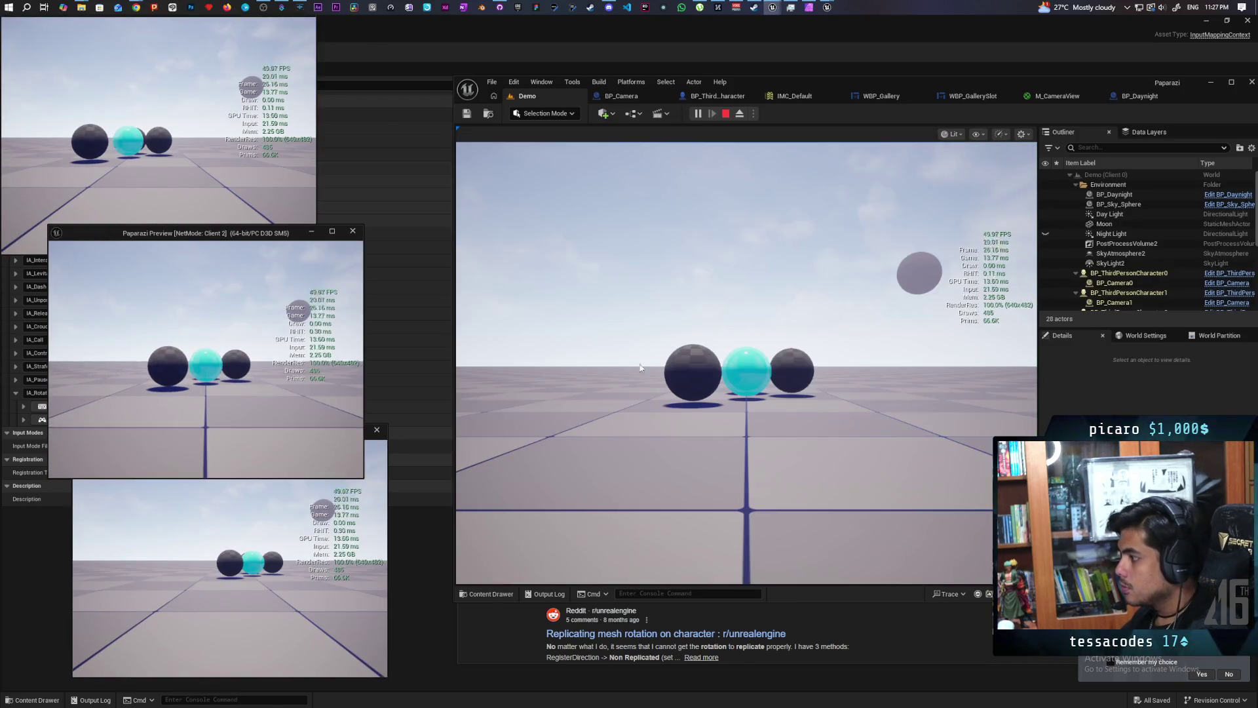
pyautogui.press('w')
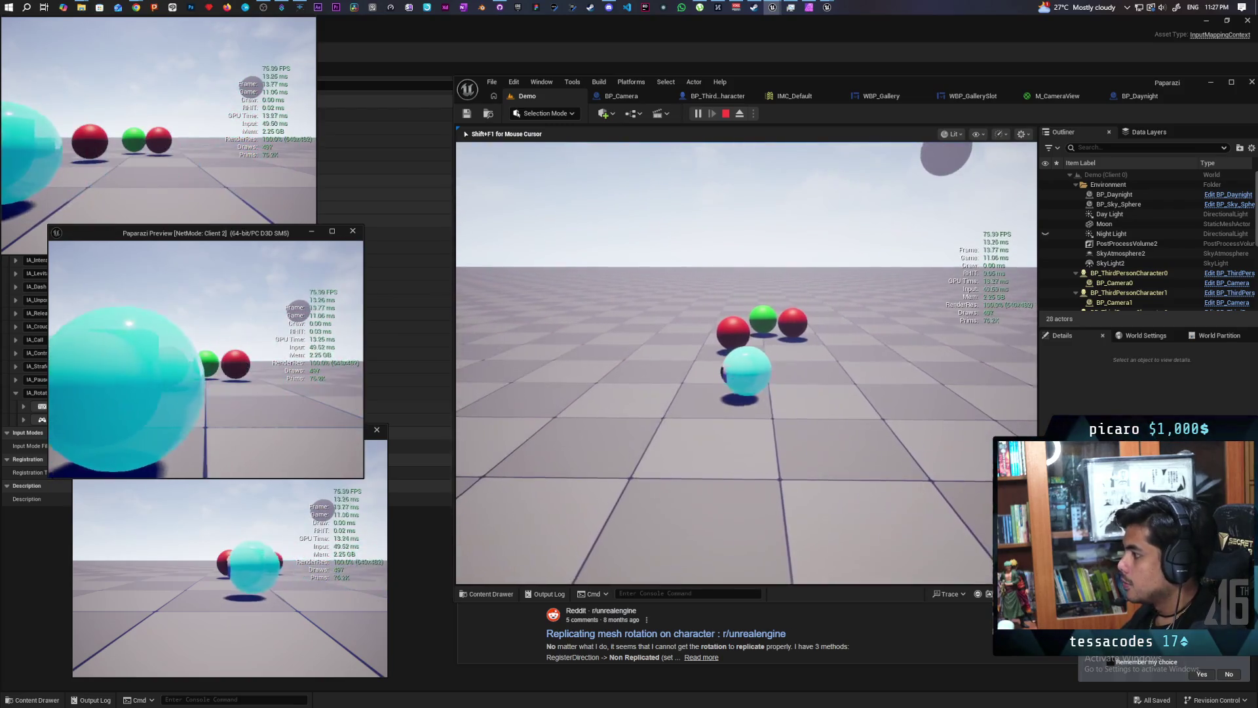
pyautogui.press('e')
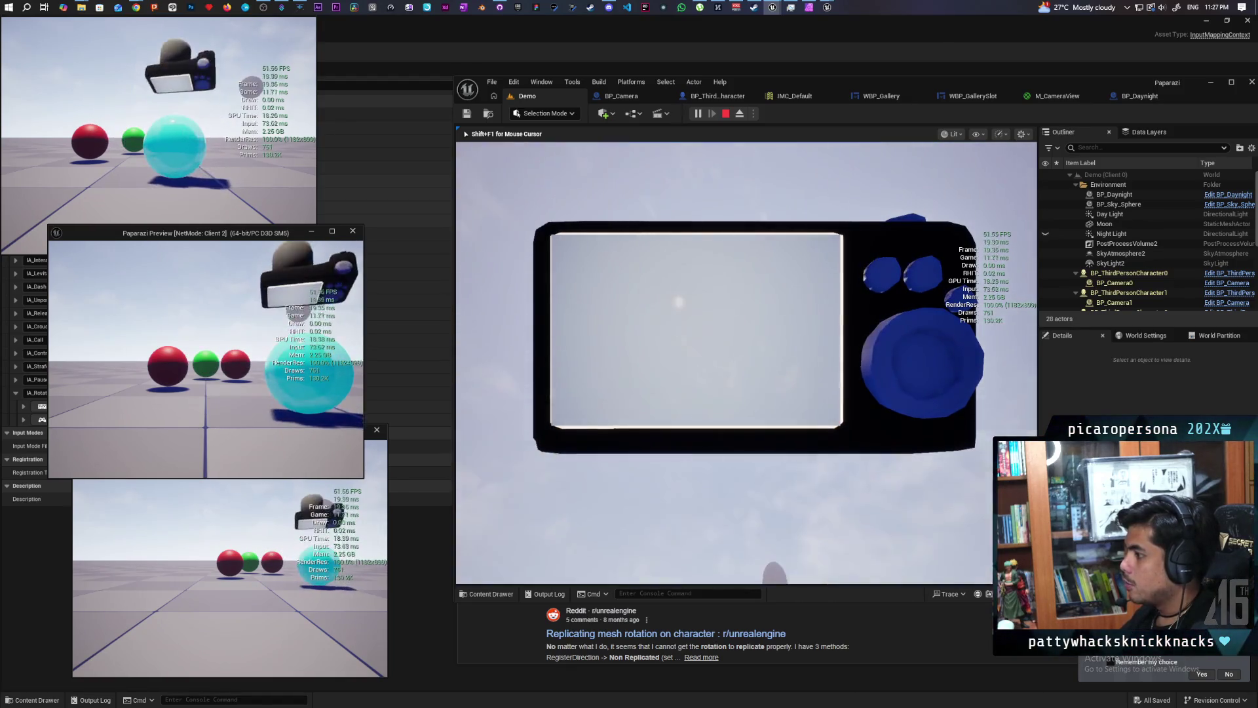
pyautogui.press('e')
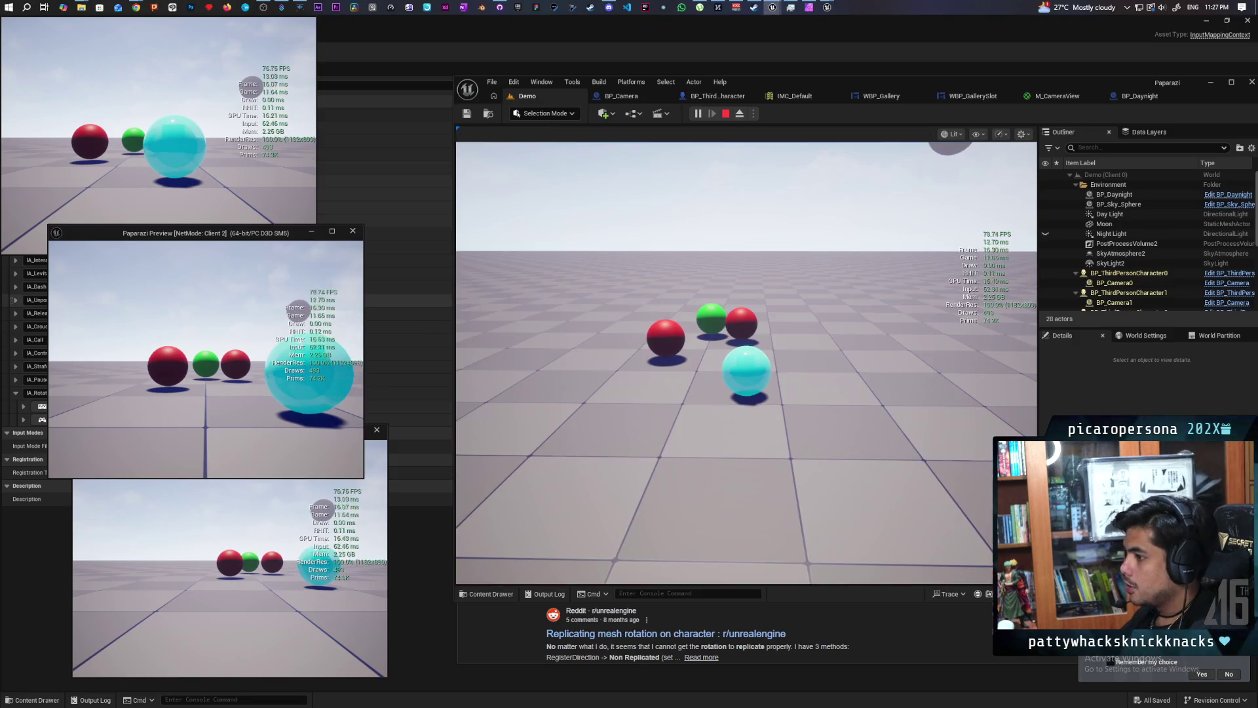
# On Client 2, move the green sphere, raise and lower its camera, and walk toward the red spheres.
pyautogui.press('s')
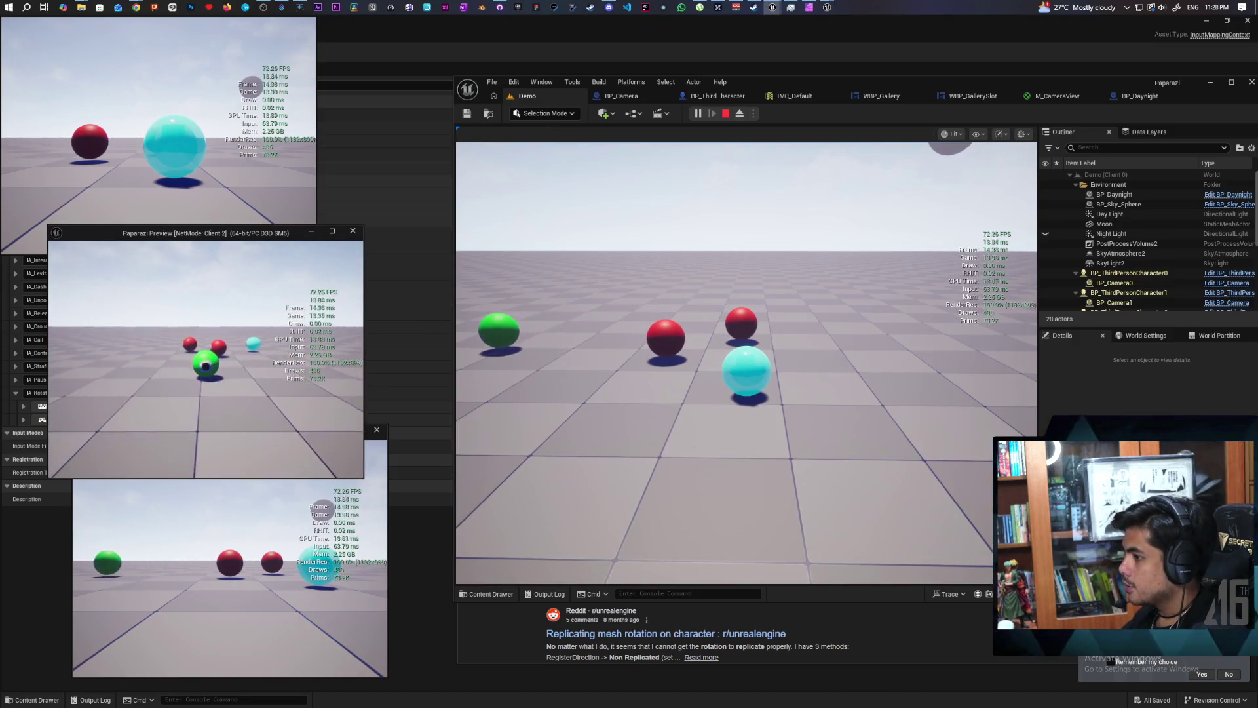
pyautogui.press('e')
pyautogui.press('e')
pyautogui.press('w')
pyautogui.press('e')
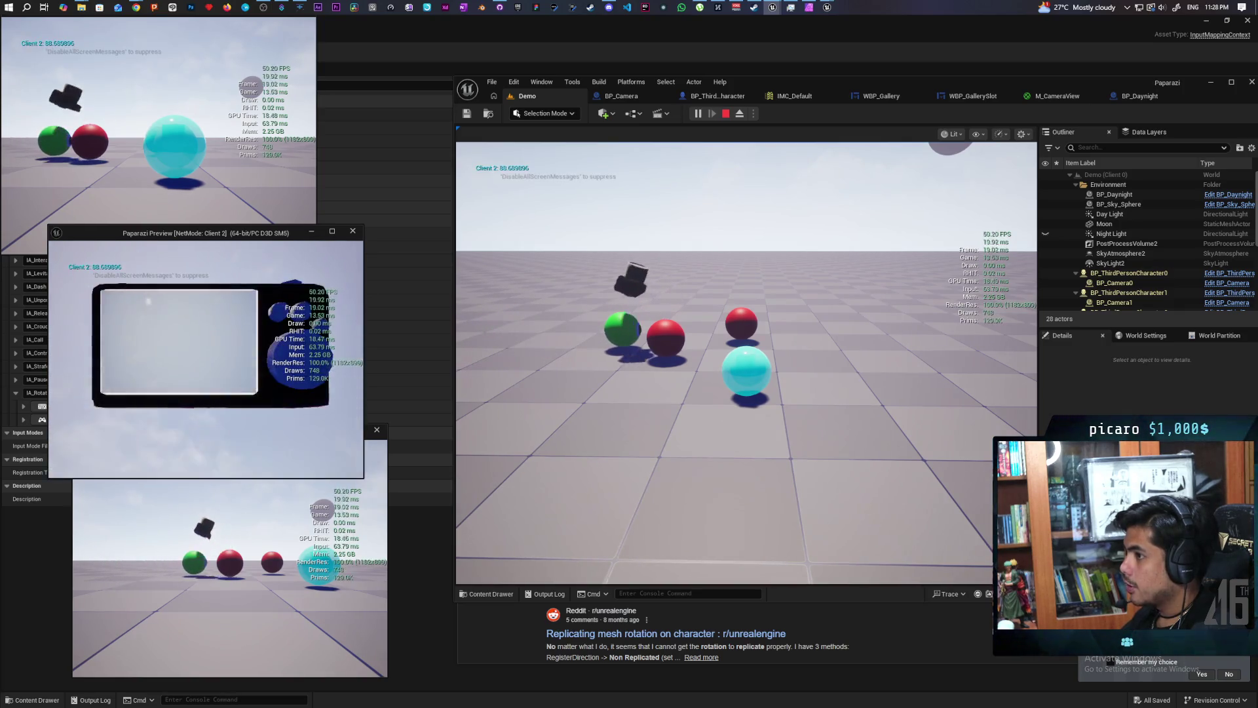
pyautogui.press('w')
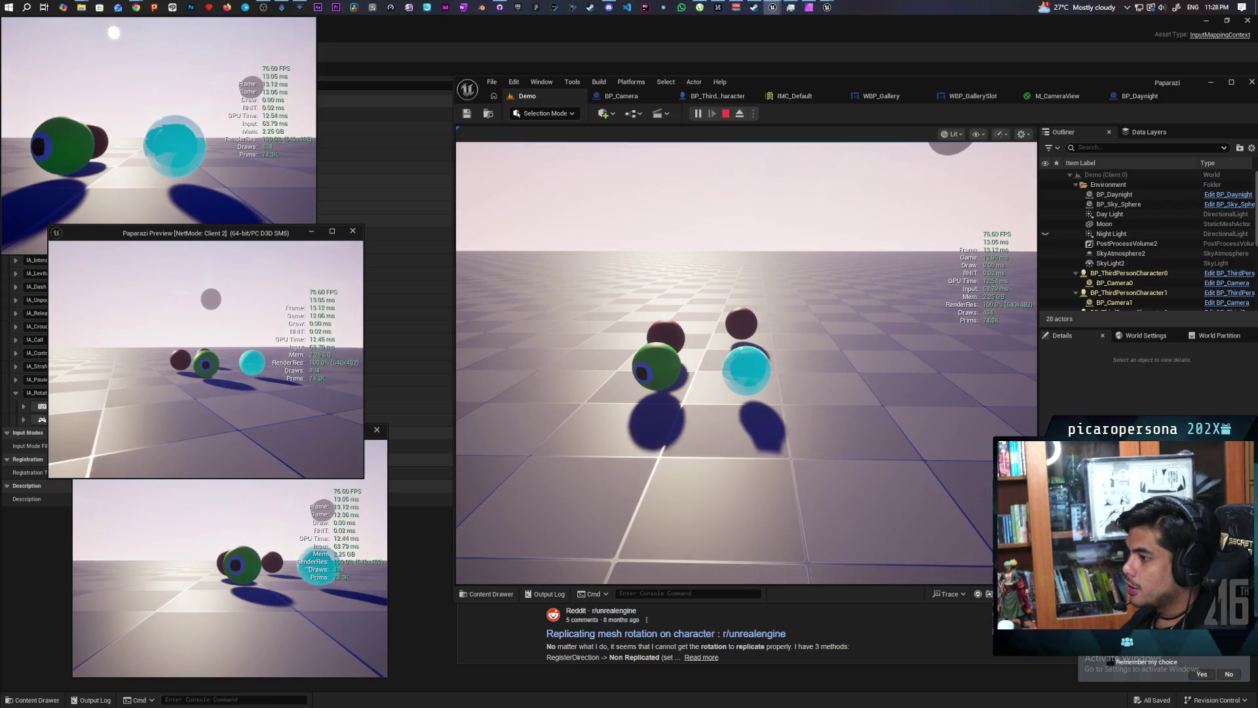
# On Client 2, raise and lower the handheld camera and take a photo while aiming.
pyautogui.rightClick(206, 359)
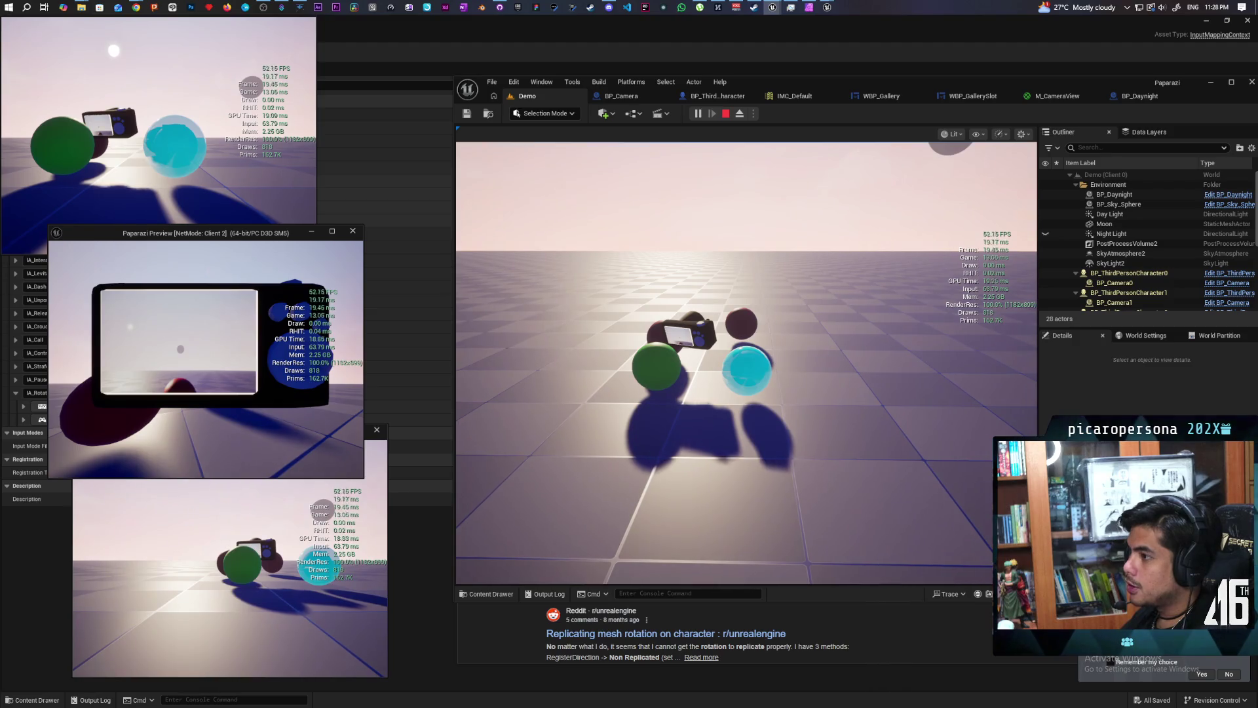
pyautogui.rightClick(206, 359)
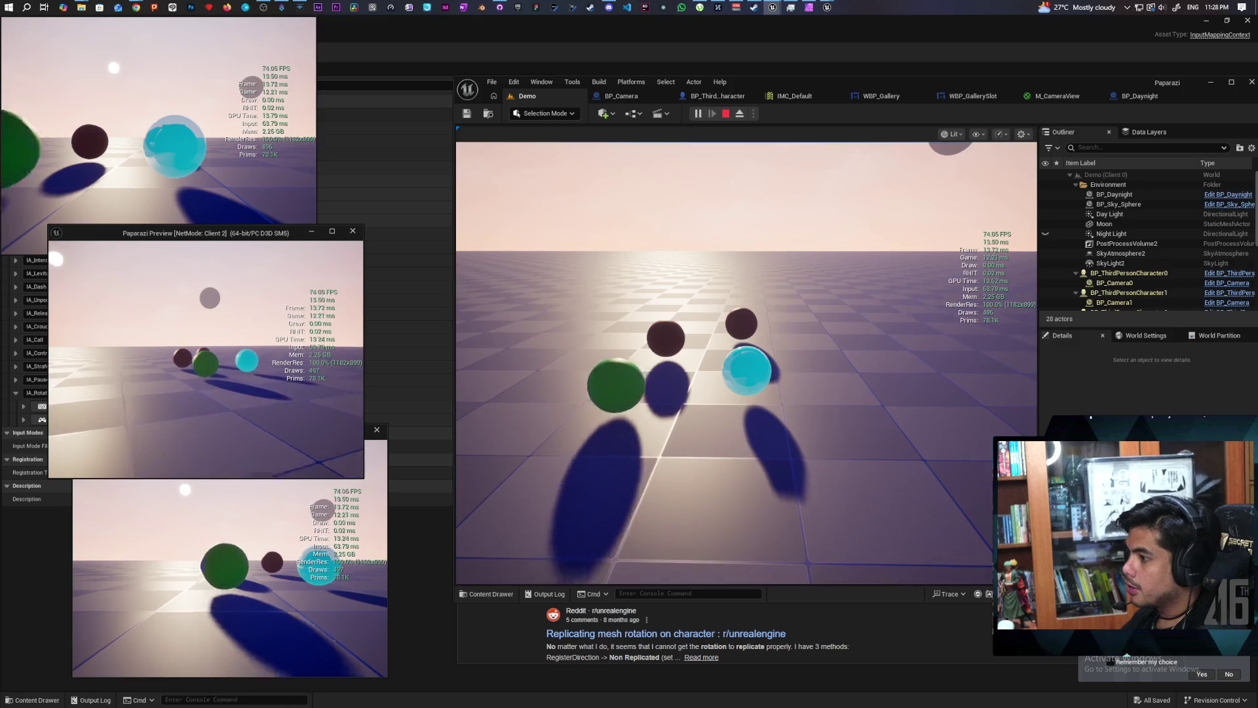
pyautogui.rightClick(206, 359)
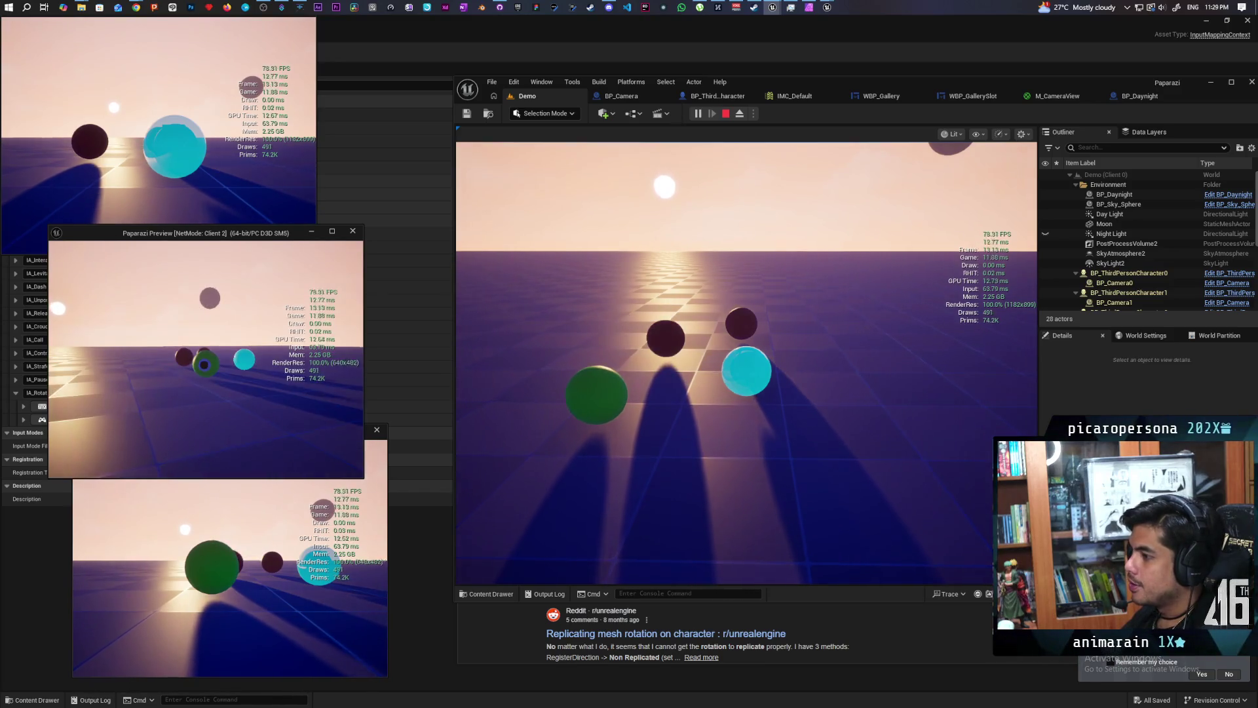
pyautogui.click(206, 359)
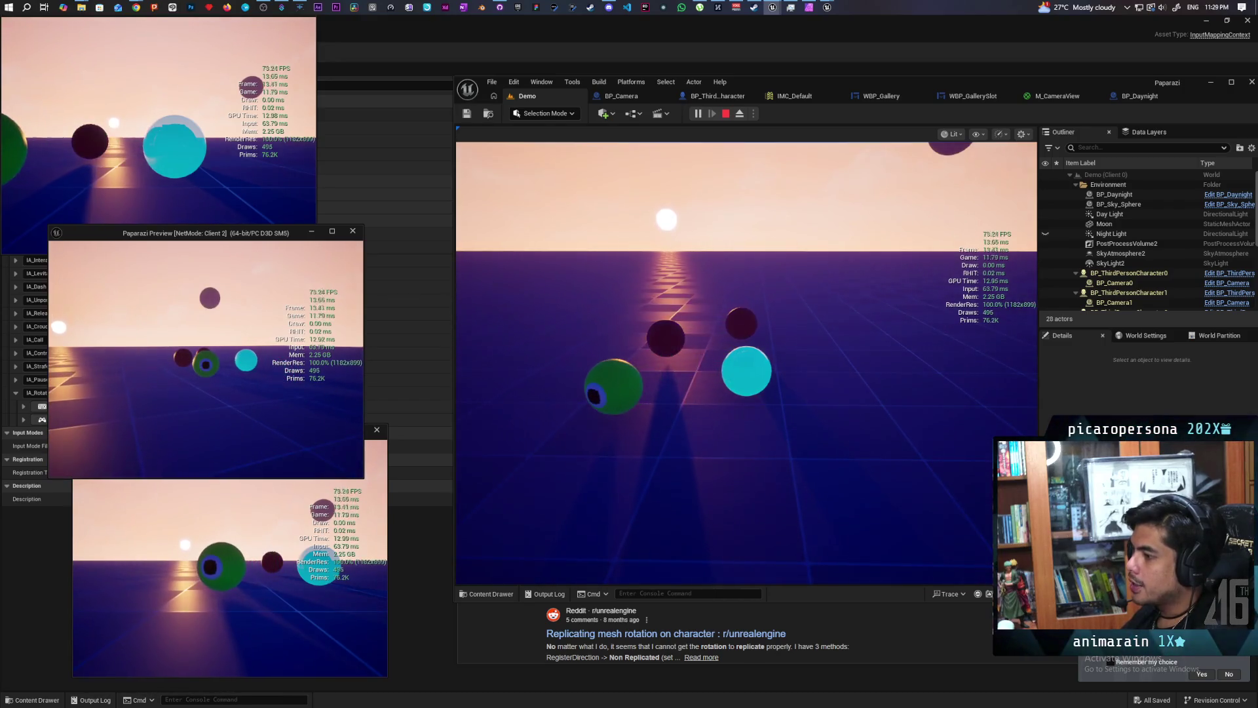
pyautogui.click(205, 359)
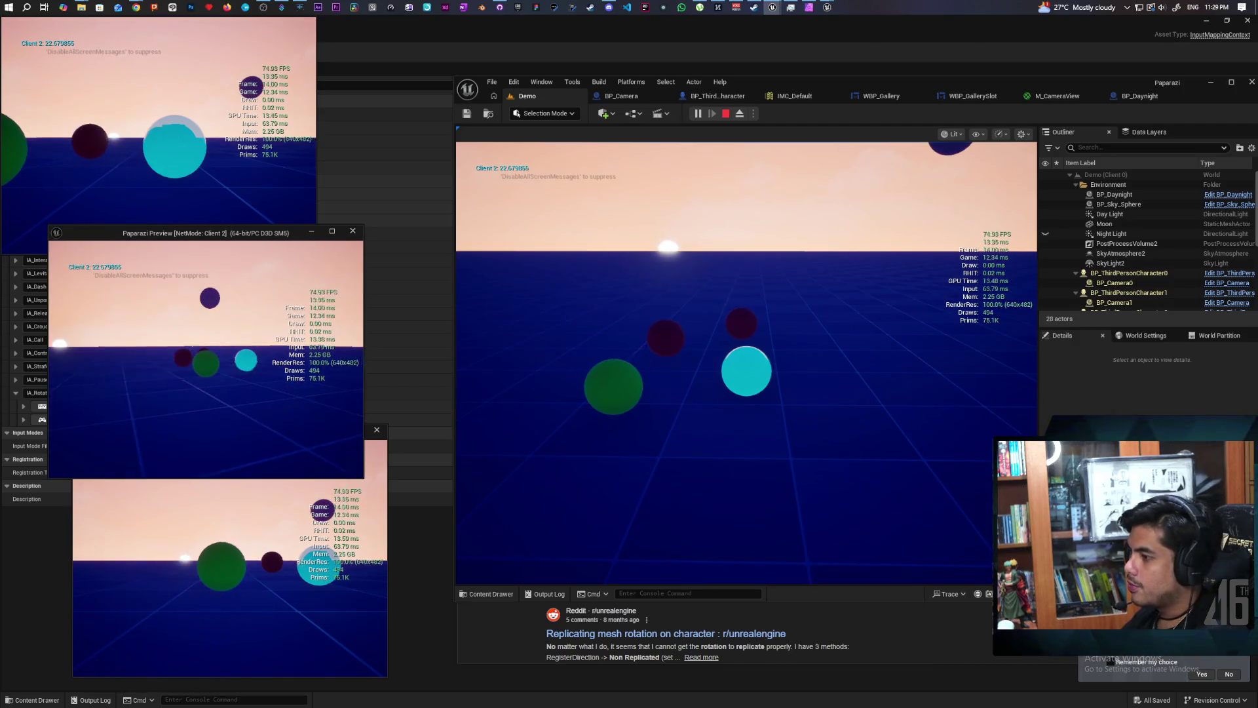
# Walk Client 2's sphere across the arena, repeatedly aim the camera to check replication, then stop playing.
pyautogui.press('w')
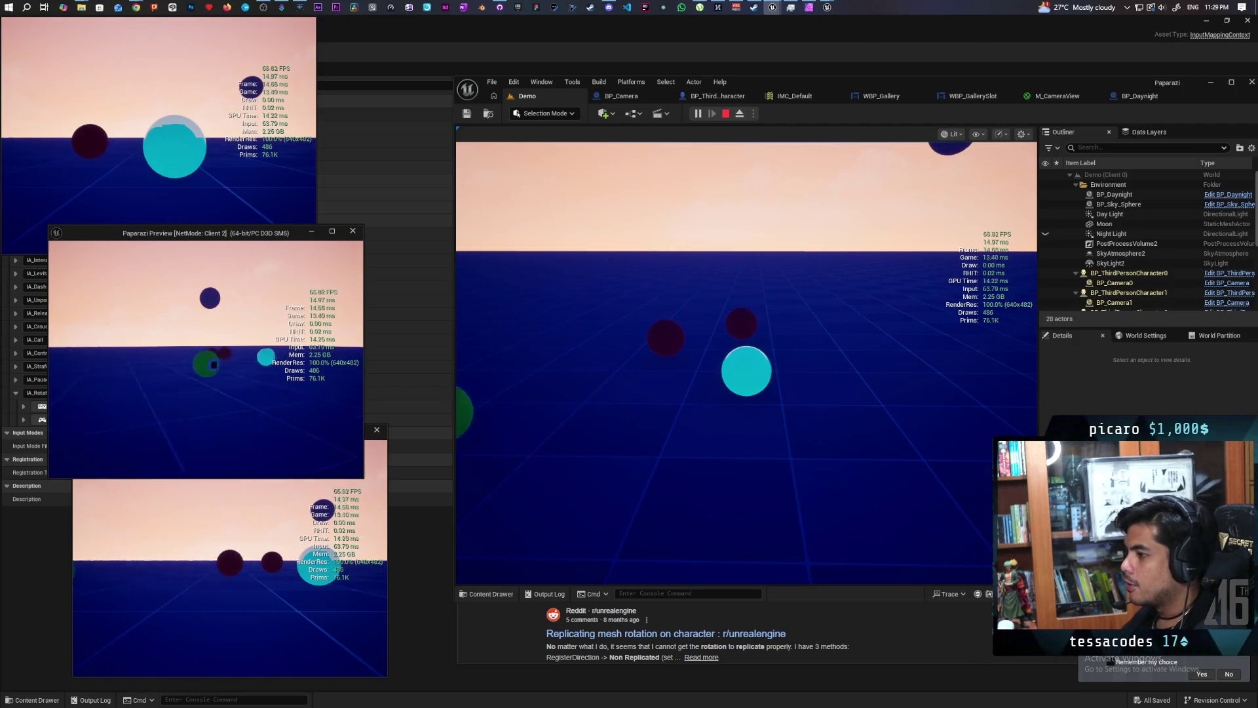
pyautogui.press('a')
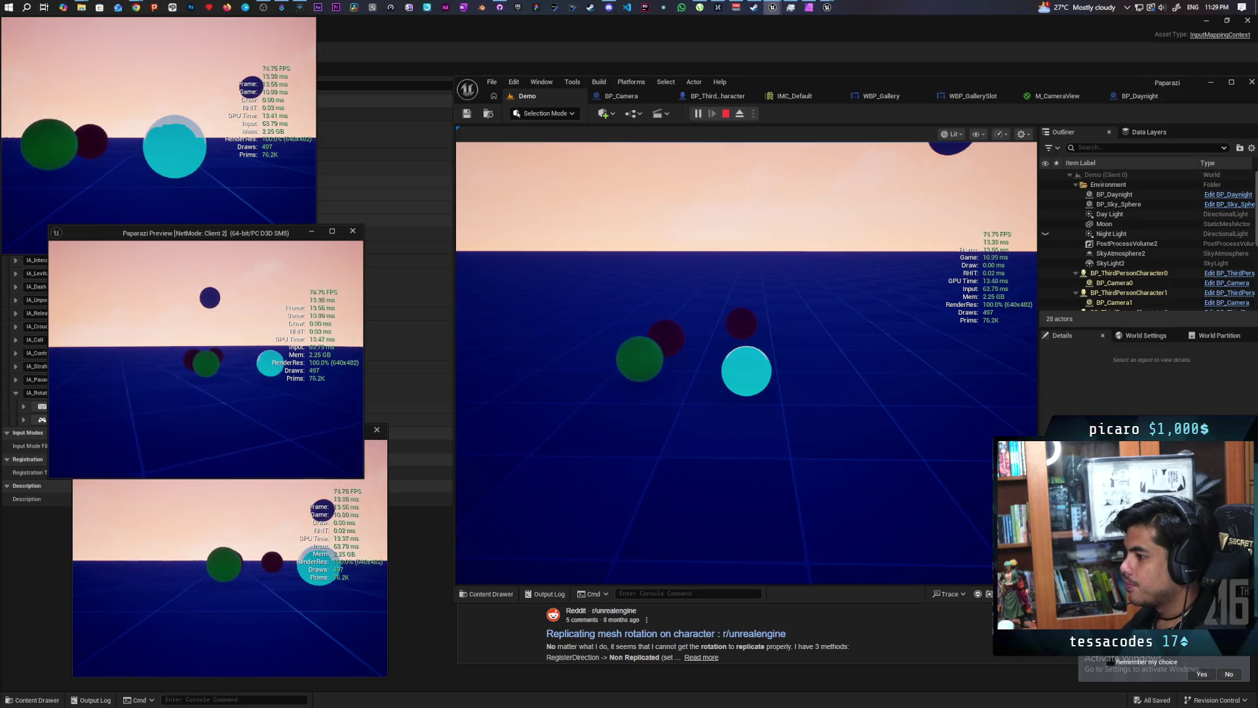
pyautogui.rightClick(206, 360)
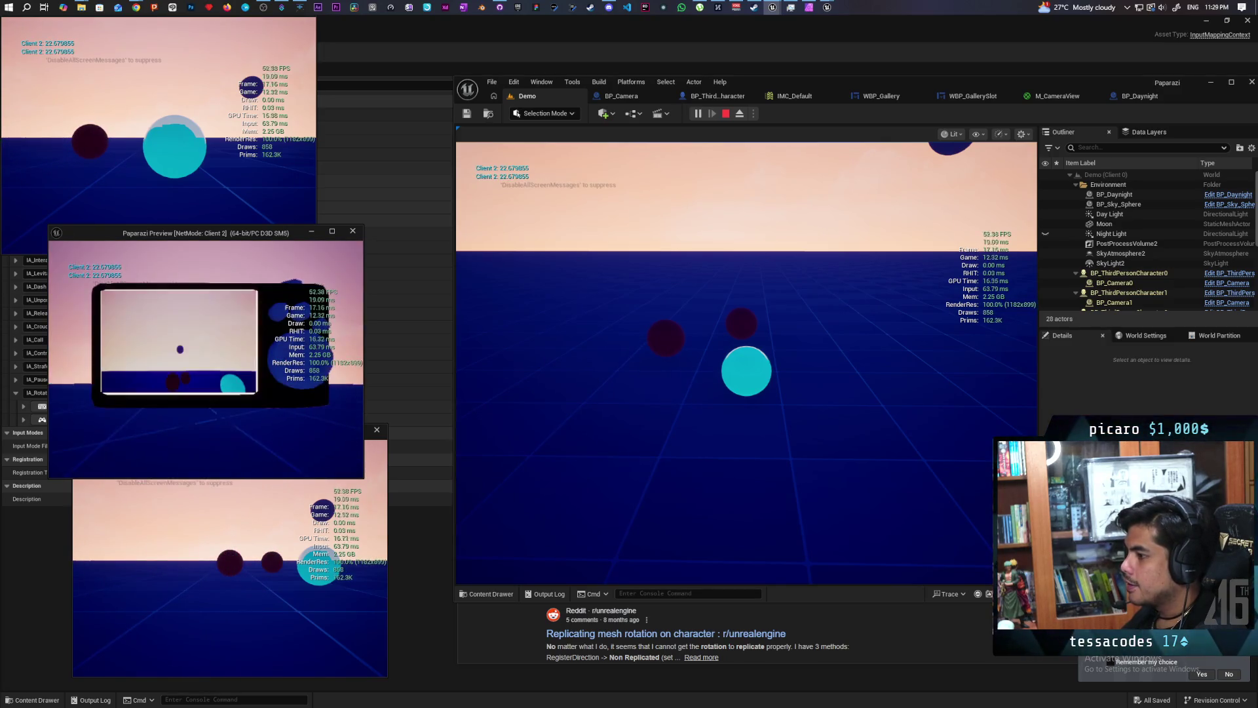
pyautogui.rightClick(203, 364)
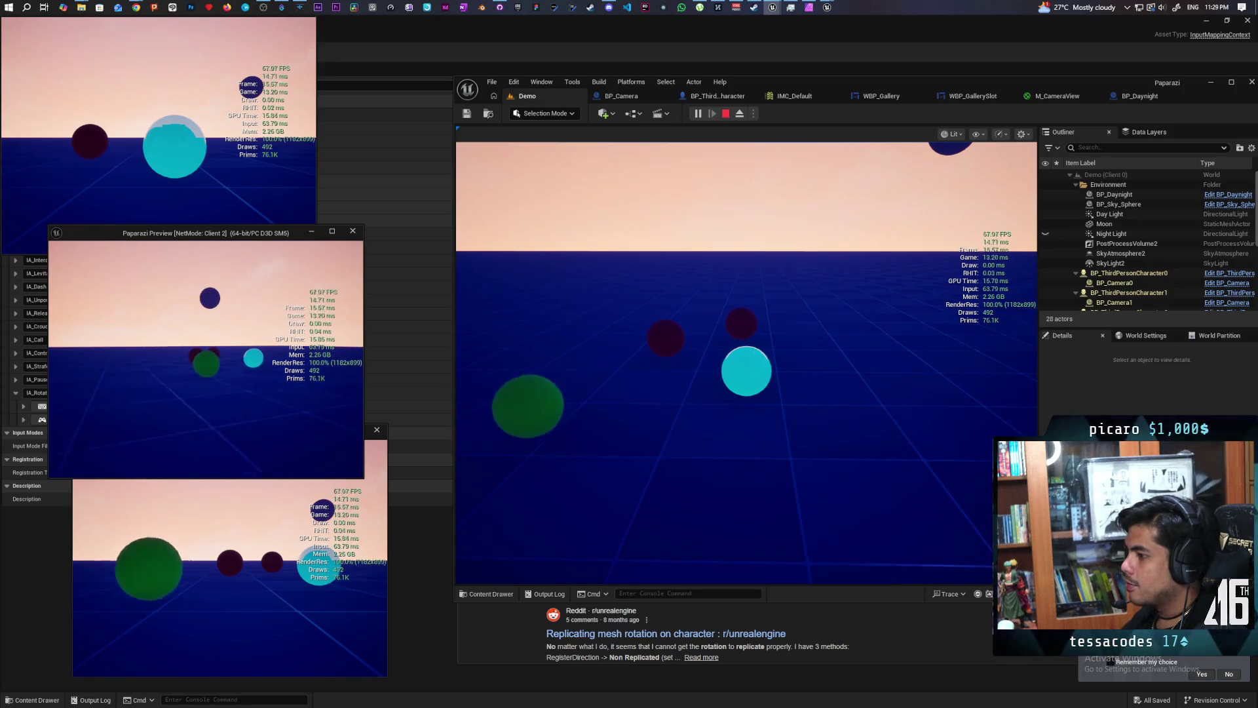
pyautogui.rightClick(205, 359)
pyautogui.rightClick(206, 360)
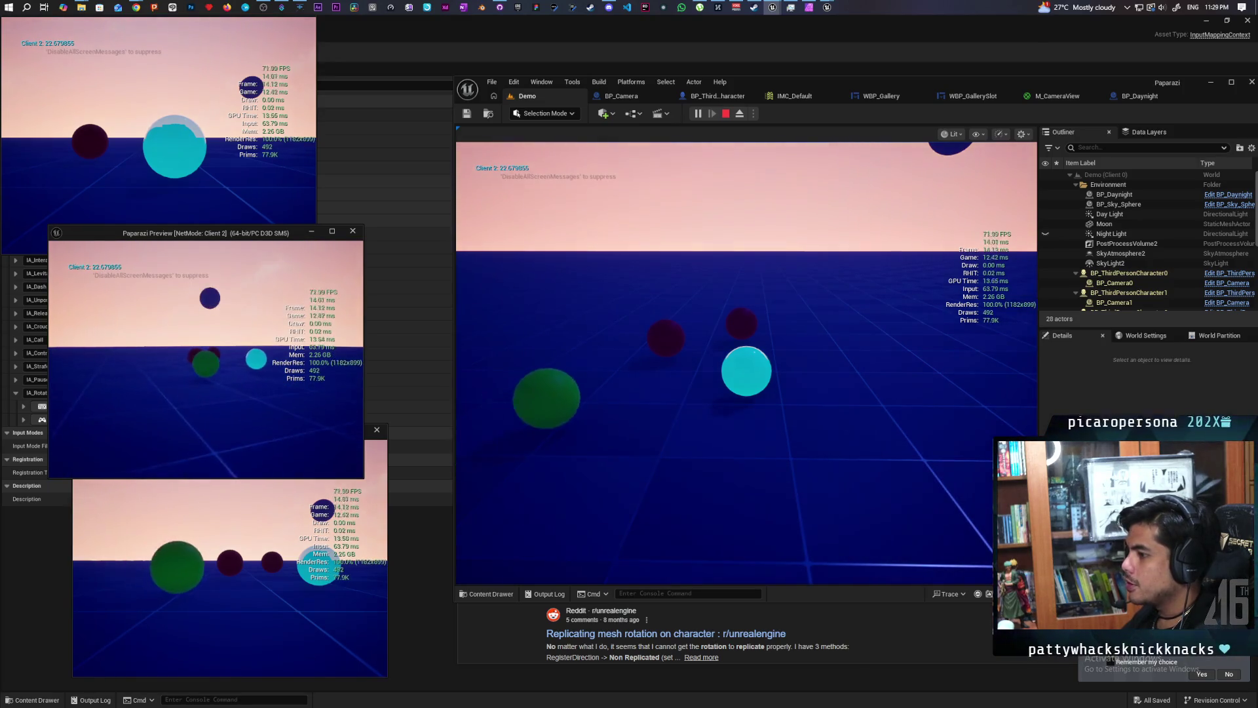
pyautogui.rightClick(206, 359)
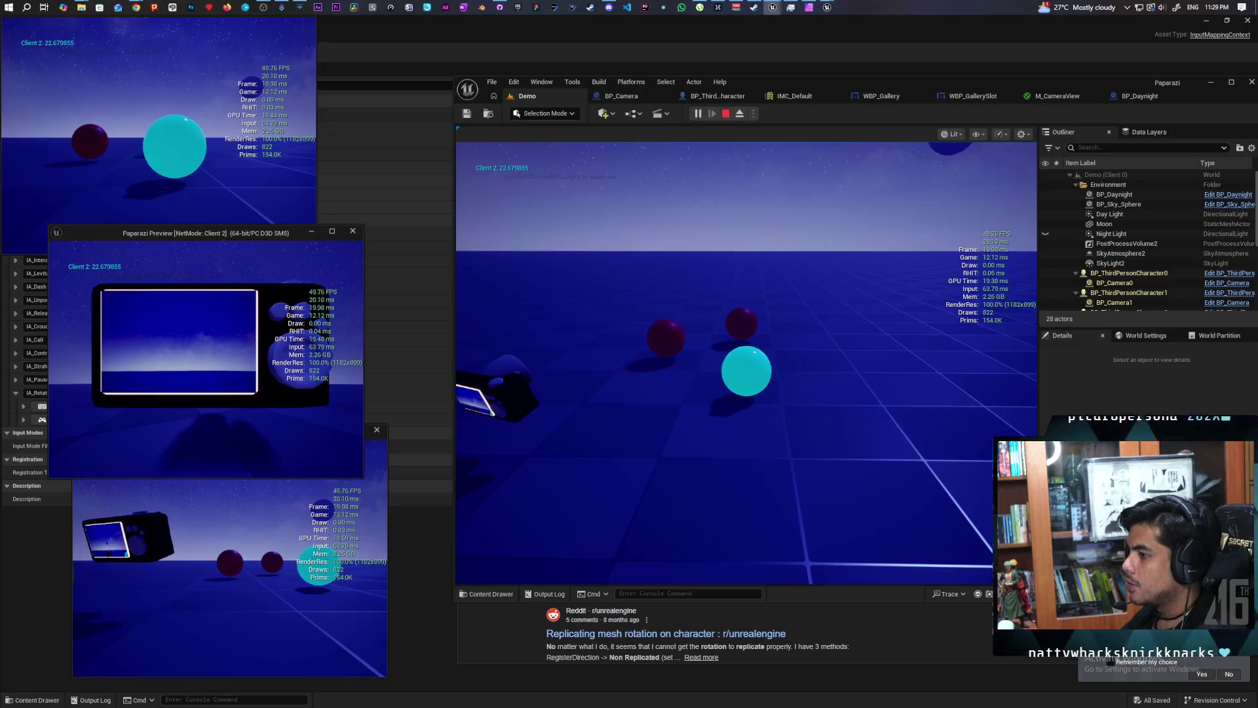
pyautogui.rightClick(206, 360)
pyautogui.rightClick(206, 359)
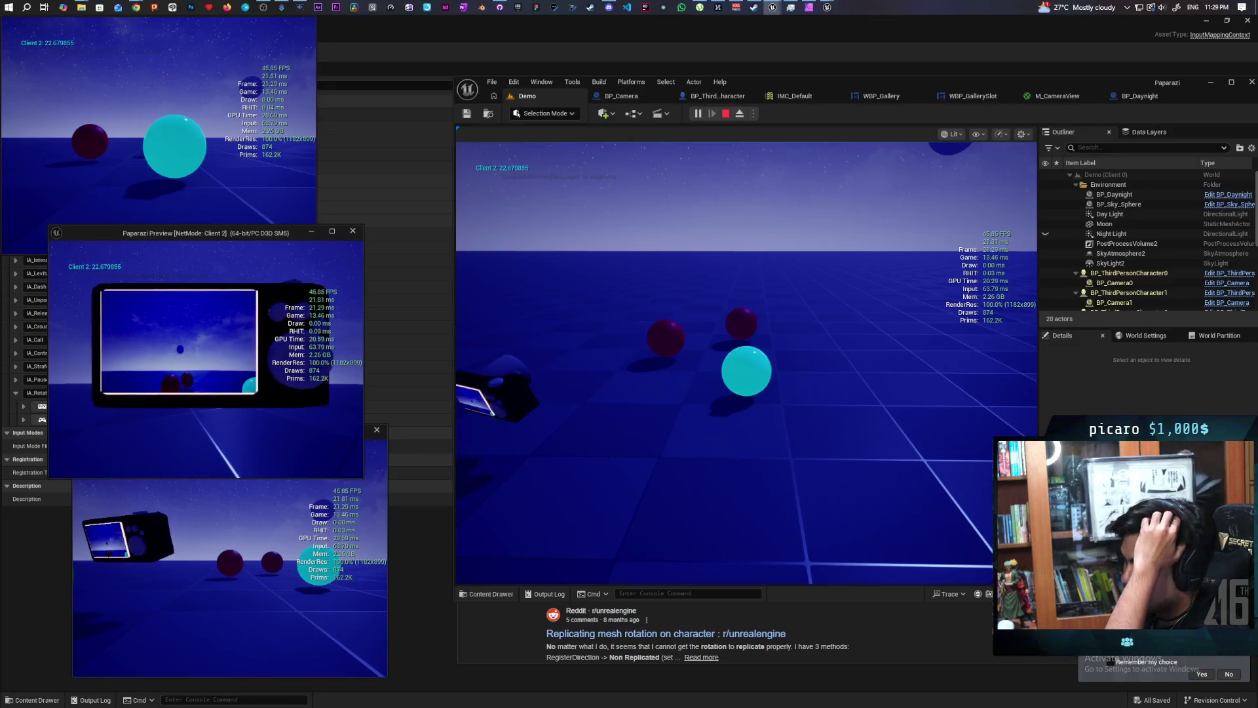
pyautogui.rightClick(206, 359)
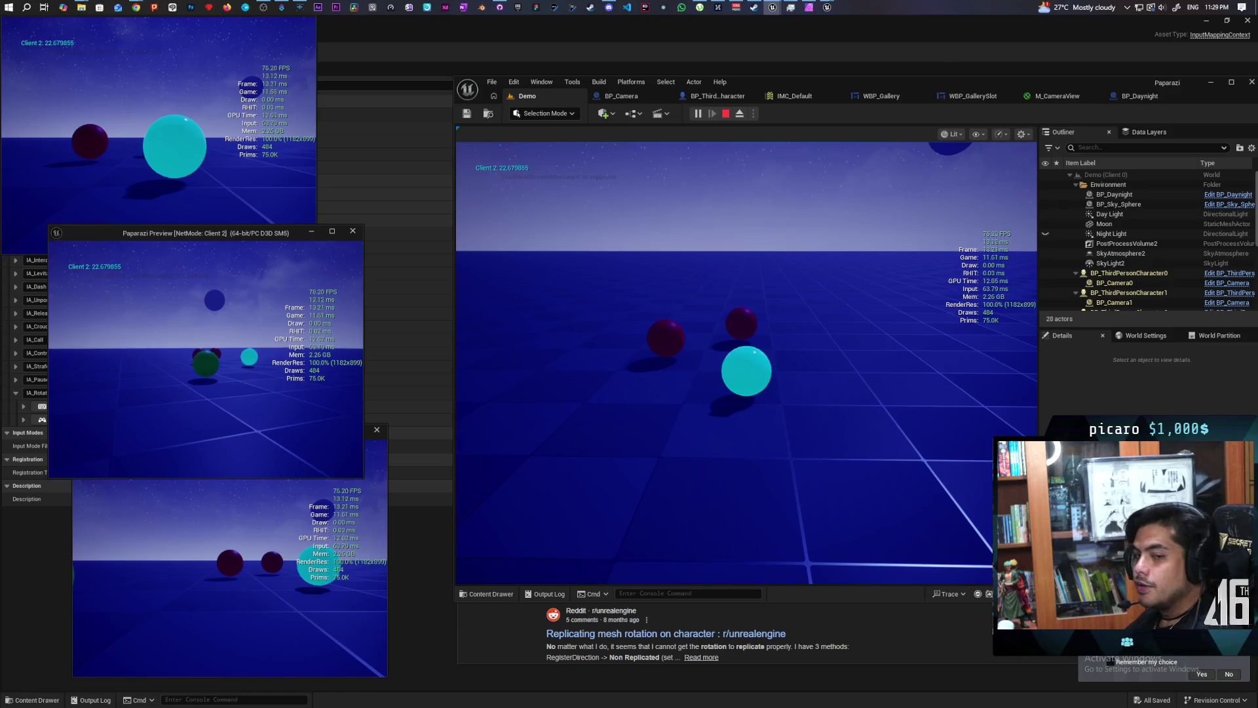
pyautogui.press('Escape')
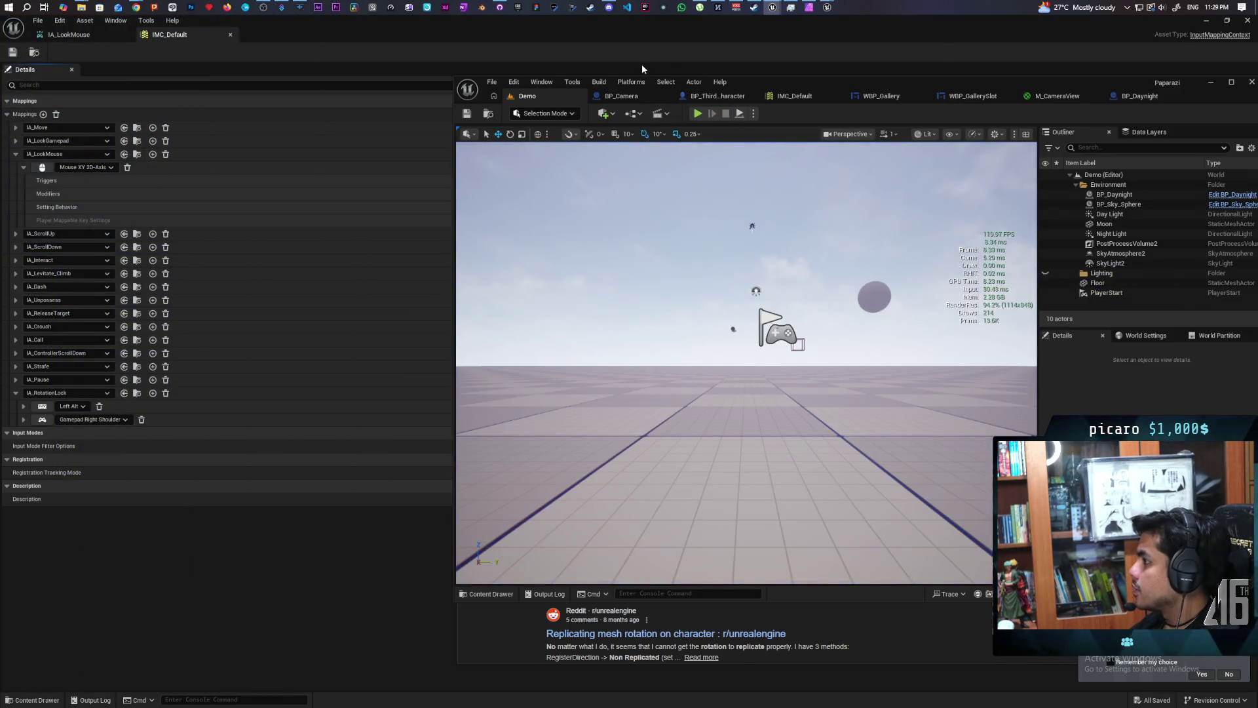
# Switch to BP_ThirdPersonCharacter and pan its event graph to the Movement Input Branch and AND nodes.
pyautogui.click(716, 96)
pyautogui.scroll(-2, 729, 311)
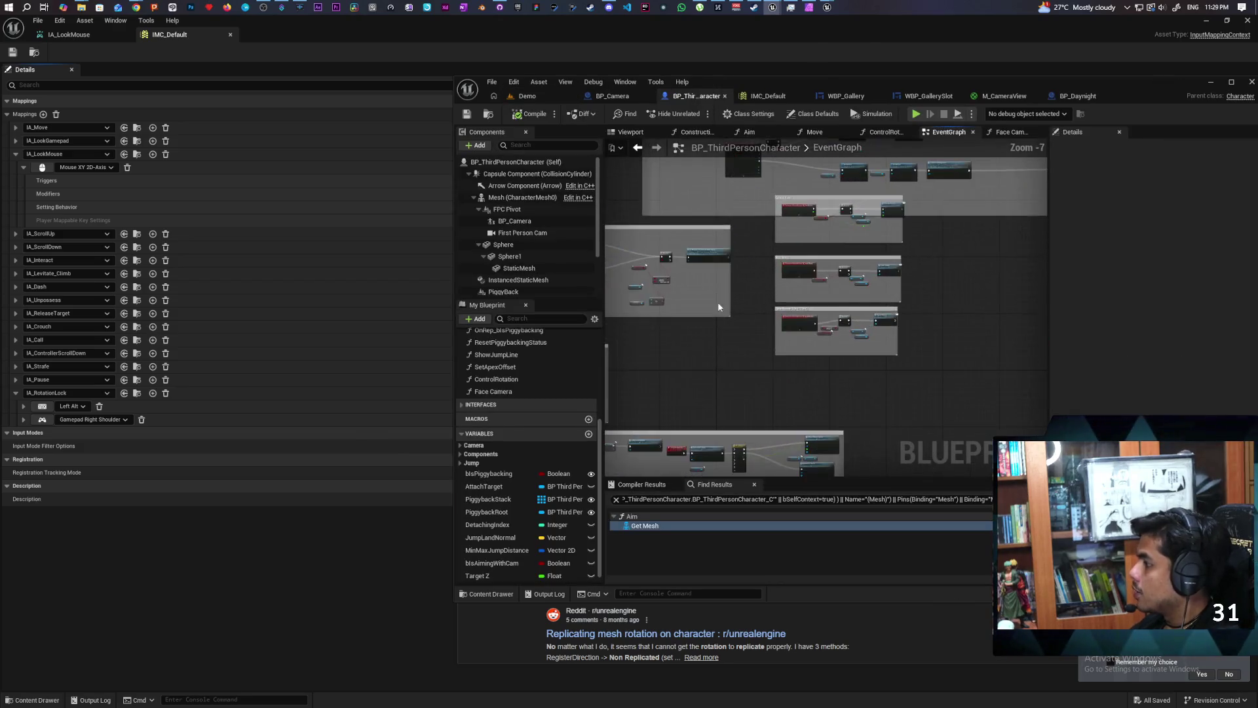
pyautogui.scroll(3, 945, 274)
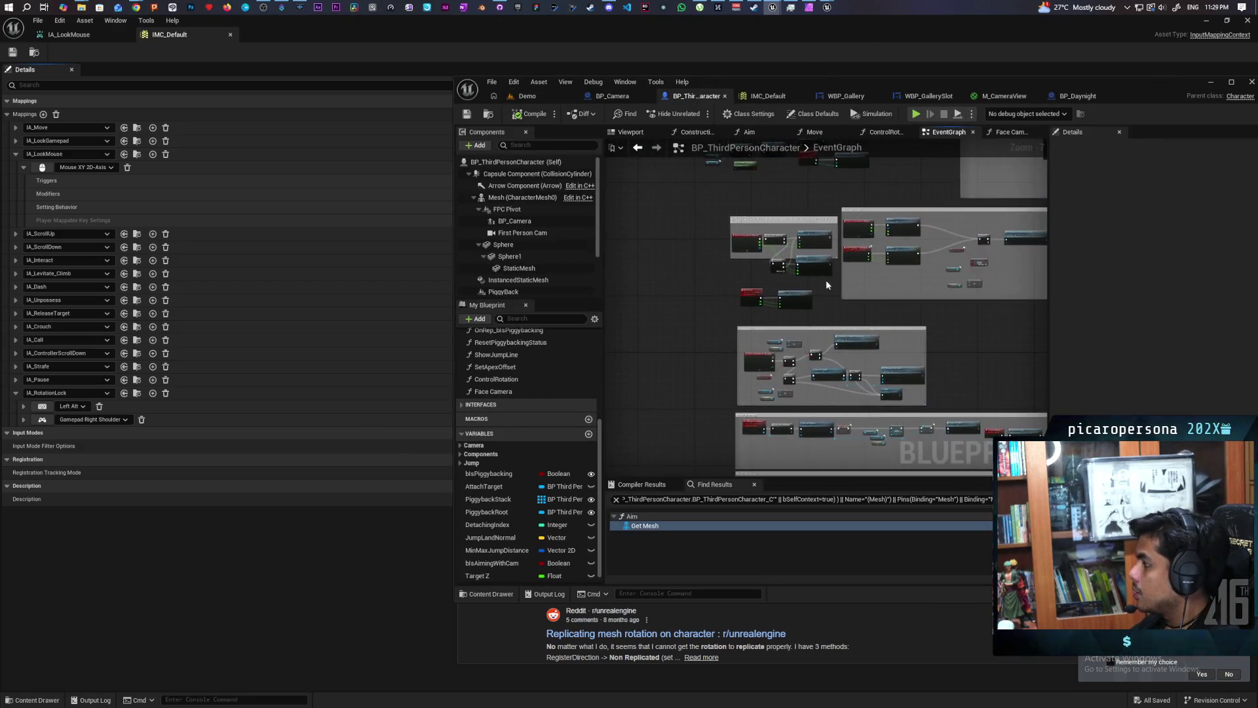
pyautogui.moveTo(784, 358)
pyautogui.mouseDown()
pyautogui.moveTo(699, 352)
pyautogui.moveTo(884, 304)
pyautogui.moveTo(865, 459)
pyautogui.moveTo(869, 340)
pyautogui.mouseUp()
pyautogui.scroll(3, 849, 311)
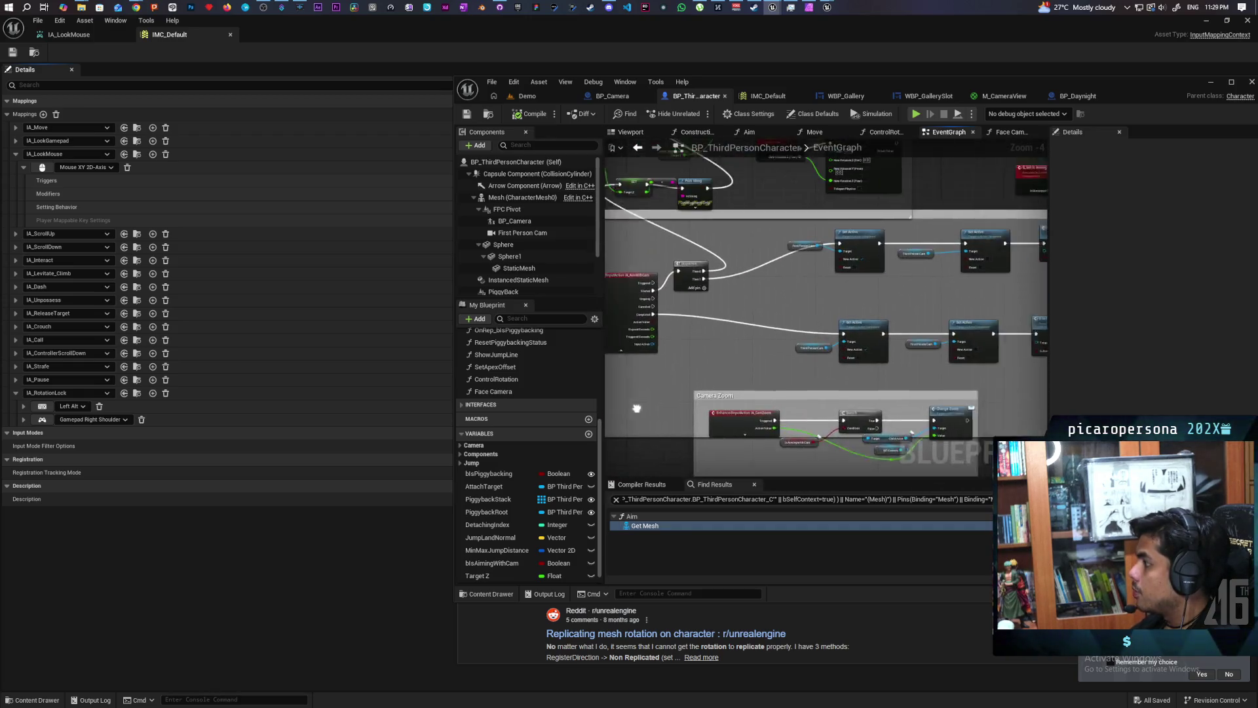
pyautogui.scroll(-4, 869, 349)
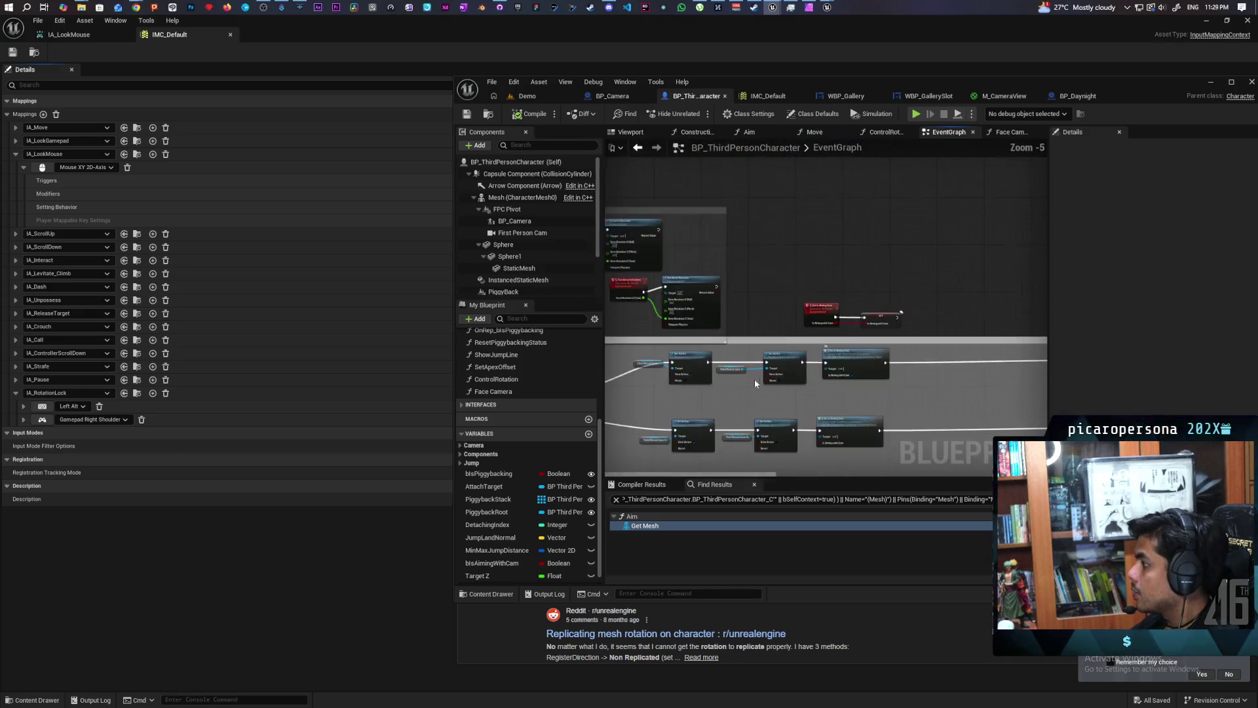
pyautogui.scroll(2, 876, 277)
pyautogui.moveTo(876, 277)
pyautogui.mouseDown()
pyautogui.moveTo(828, 293)
pyautogui.moveTo(859, 290)
pyautogui.moveTo(747, 298)
pyautogui.moveTo(807, 299)
pyautogui.moveTo(689, 300)
pyautogui.mouseUp()
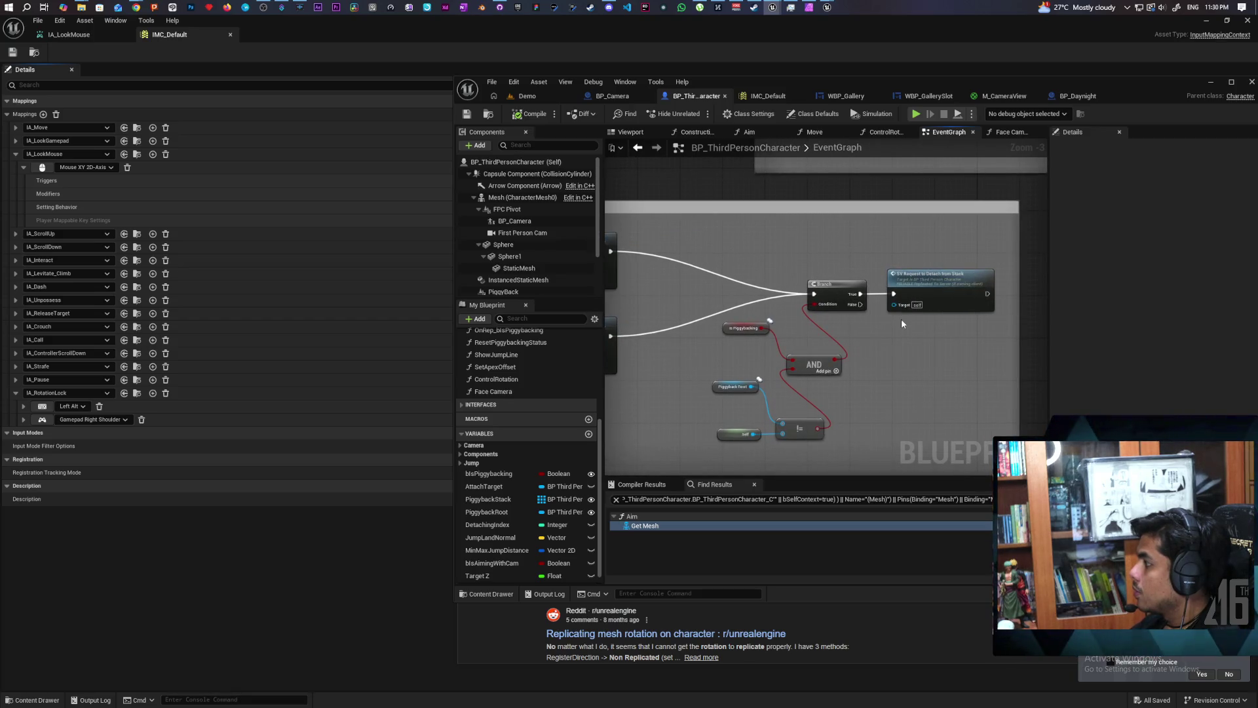
# Insert Branch nodes inline after the IA_Move event and the Thumbstick movement event.
pyautogui.moveTo(656, 322)
pyautogui.mouseDown()
pyautogui.moveTo(890, 293)
pyautogui.moveTo(876, 312)
pyautogui.mouseUp()
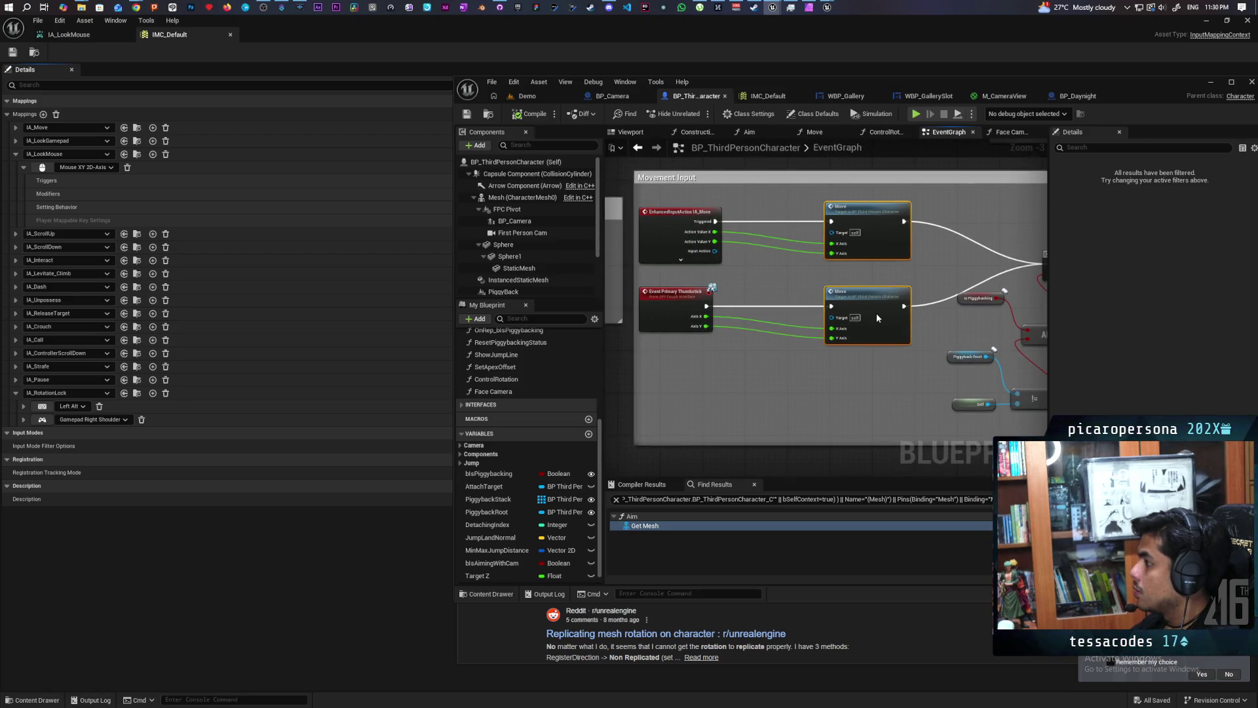
pyautogui.click(754, 268)
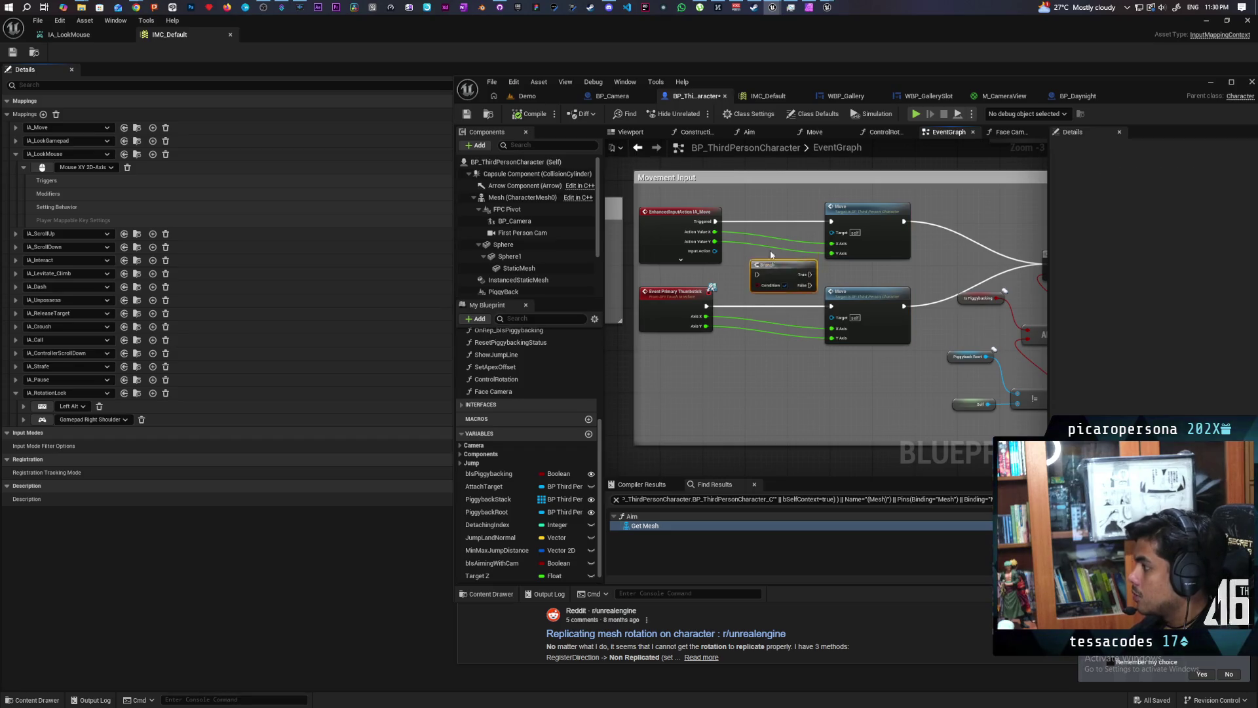
pyautogui.moveTo(763, 272); pyautogui.dragTo(761, 212)
pyautogui.hotkey('ctrl', 'v')
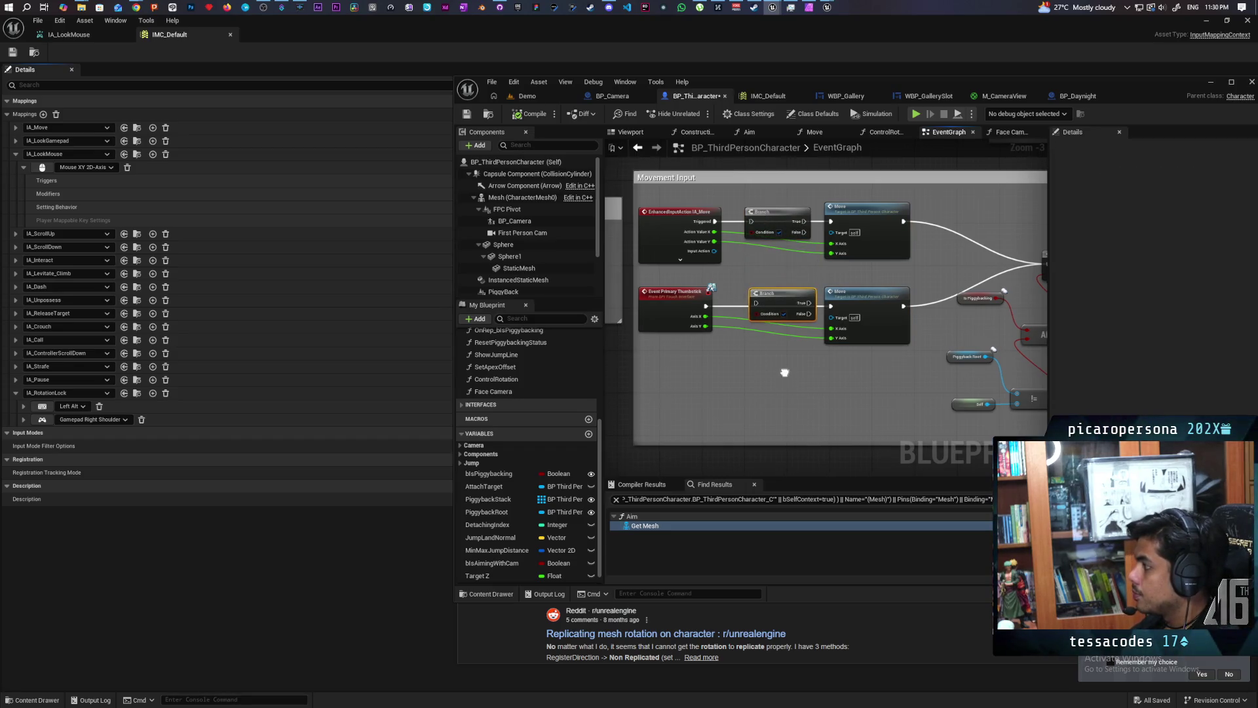
pyautogui.moveTo(768, 360); pyautogui.dragTo(742, 374)
# Wire an Is Aiming with Cam getter into both Branch conditions and reconnect the Thumbstick execution.
pyautogui.moveTo(490, 565)
pyautogui.mouseDown()
pyautogui.moveTo(678, 376)
pyautogui.moveTo(721, 401)
pyautogui.moveTo(705, 395)
pyautogui.moveTo(736, 304)
pyautogui.mouseUp()
pyautogui.scroll(3, 705, 396)
pyautogui.moveTo(723, 384)
pyautogui.mouseDown()
pyautogui.moveTo(737, 187)
pyautogui.moveTo(675, 262)
pyautogui.moveTo(667, 250)
pyautogui.moveTo(737, 306)
pyautogui.mouseUp()
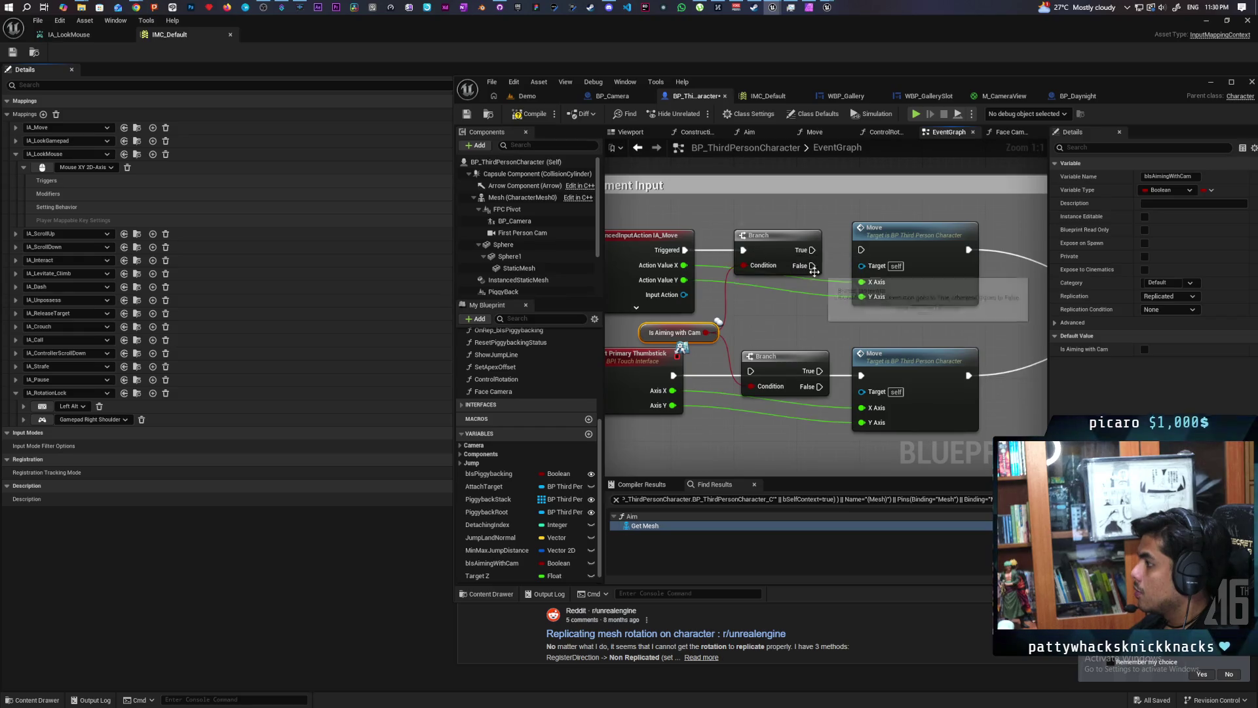
pyautogui.moveTo(760, 234)
pyautogui.mouseDown()
pyautogui.moveTo(736, 226)
pyautogui.moveTo(819, 288)
pyautogui.moveTo(861, 249)
pyautogui.mouseUp()
pyautogui.moveTo(674, 375); pyautogui.dragTo(862, 376)
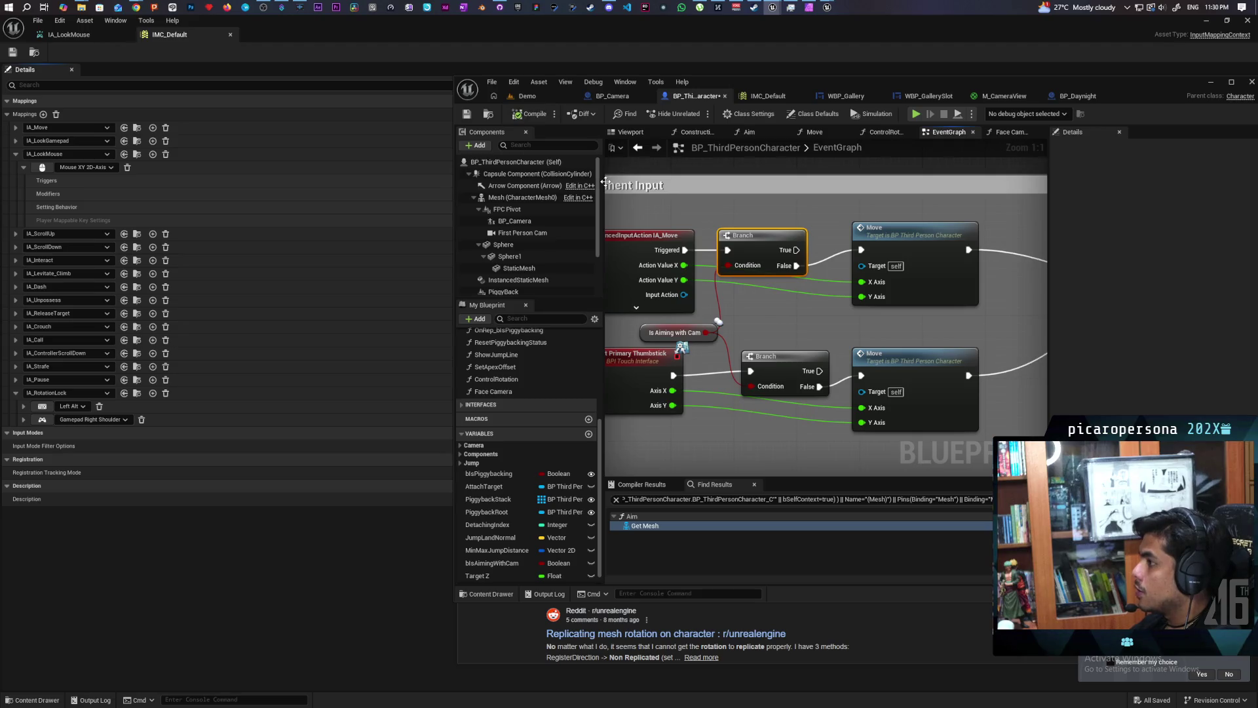
pyautogui.click(537, 96)
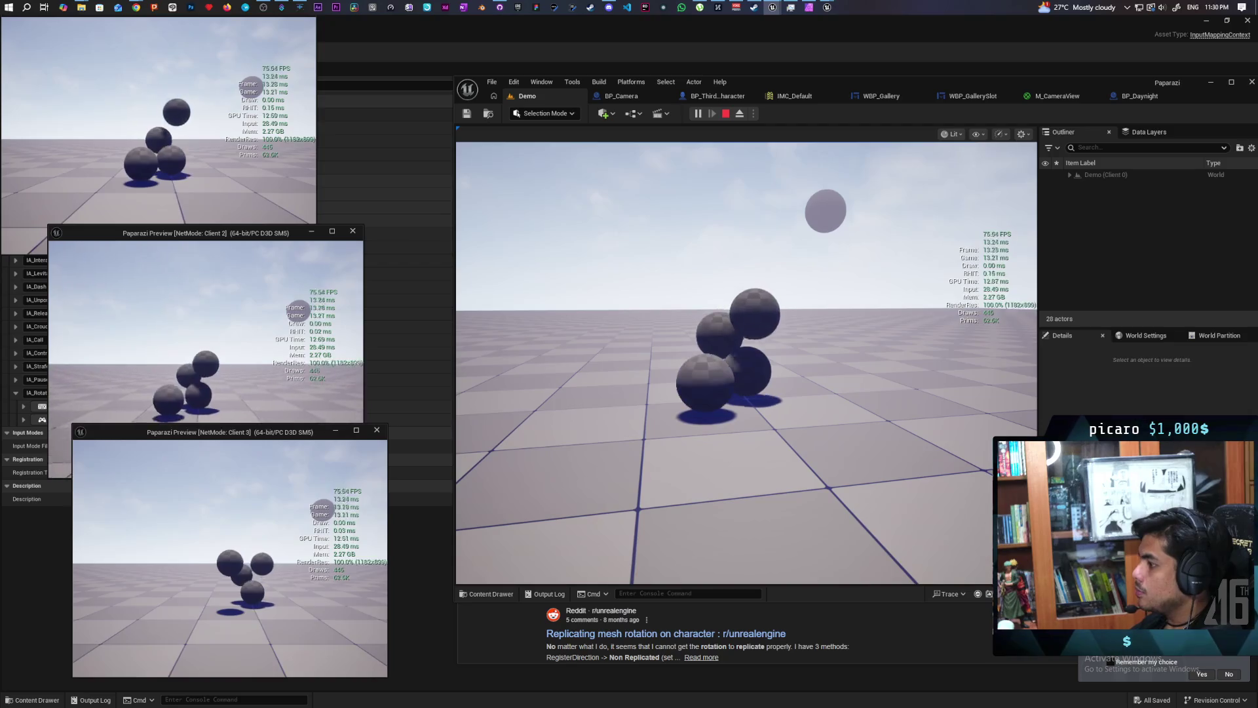
# Test the aim-gated movement by aiming the handheld camera in the game view, then end the session.
pyautogui.hotkey('alt', 'Tab')
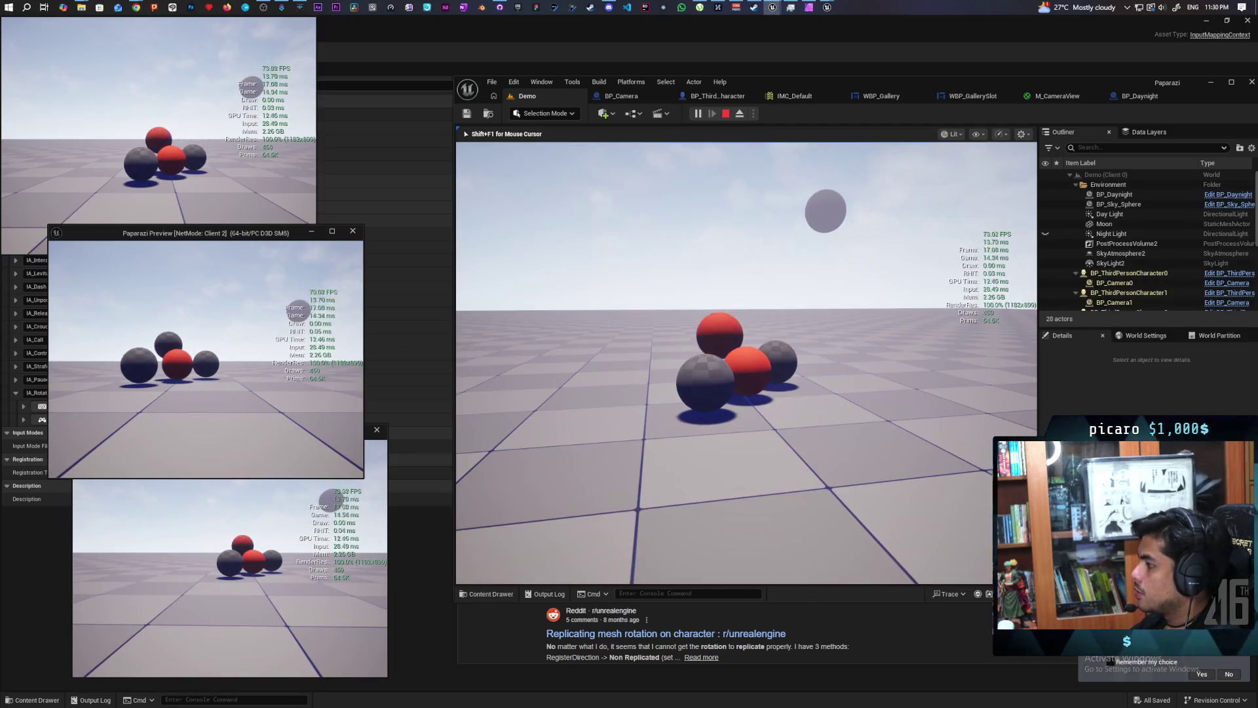
pyautogui.click(747, 360)
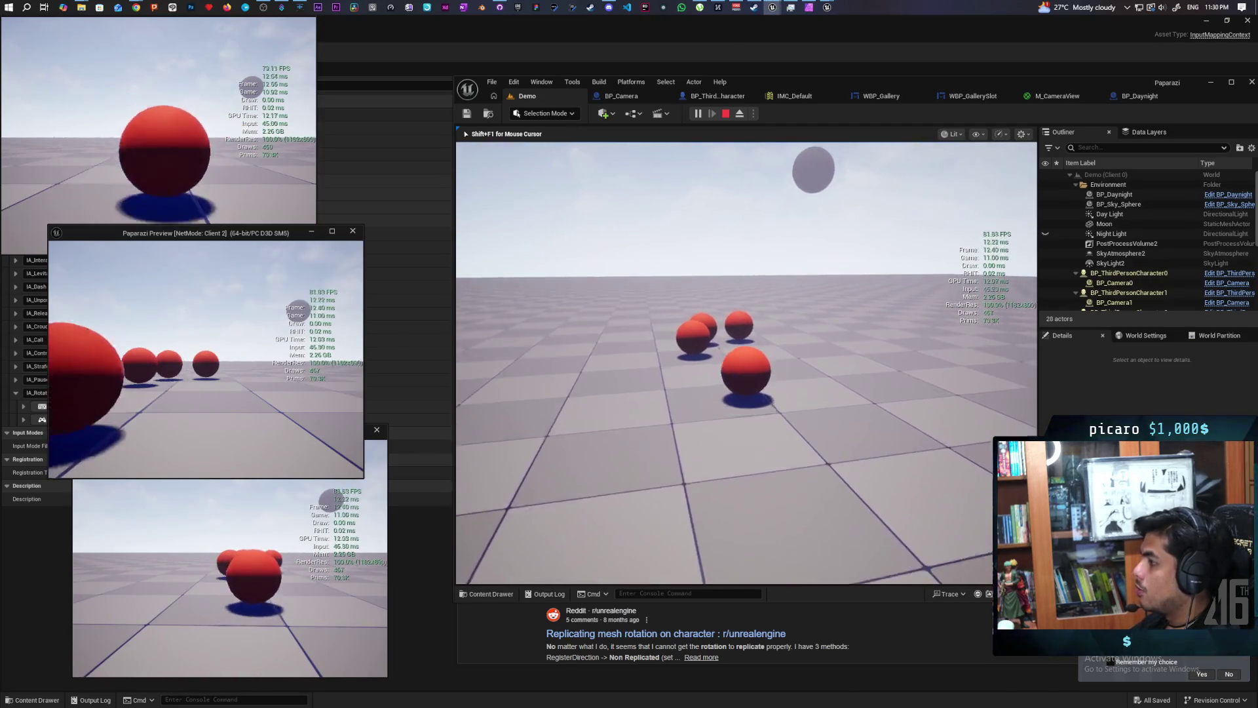
pyautogui.rightClick(747, 363)
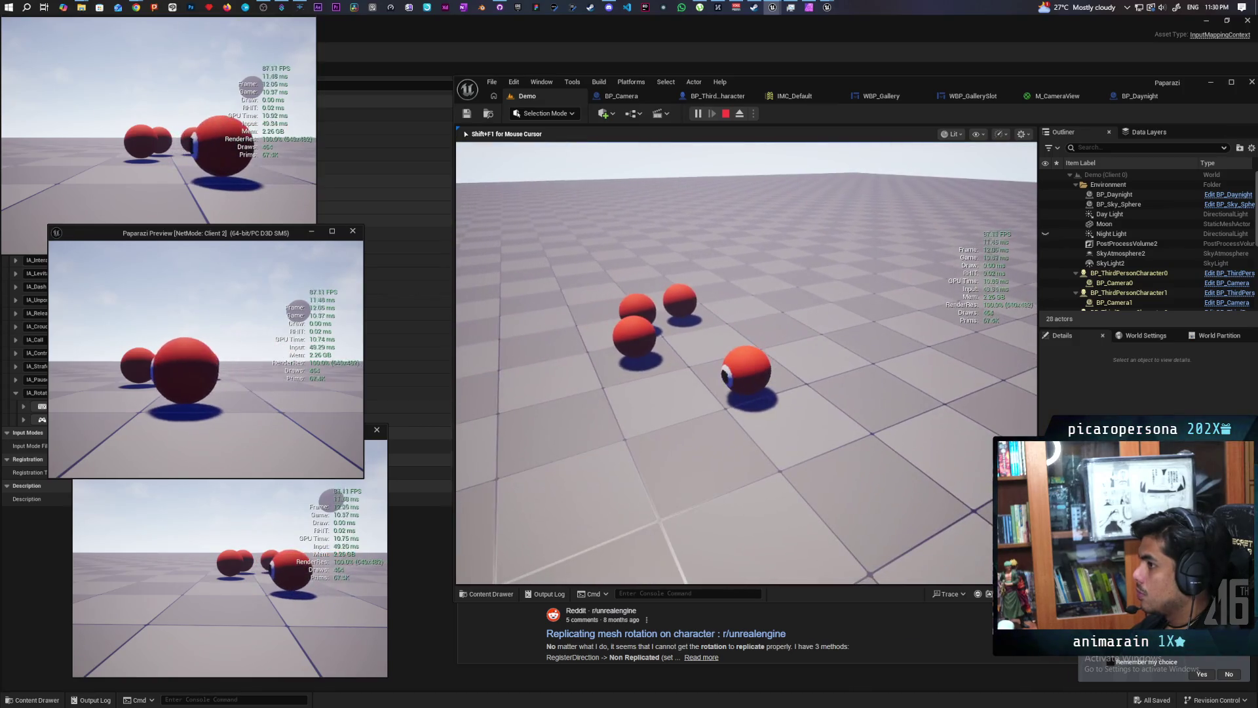
pyautogui.press('Escape')
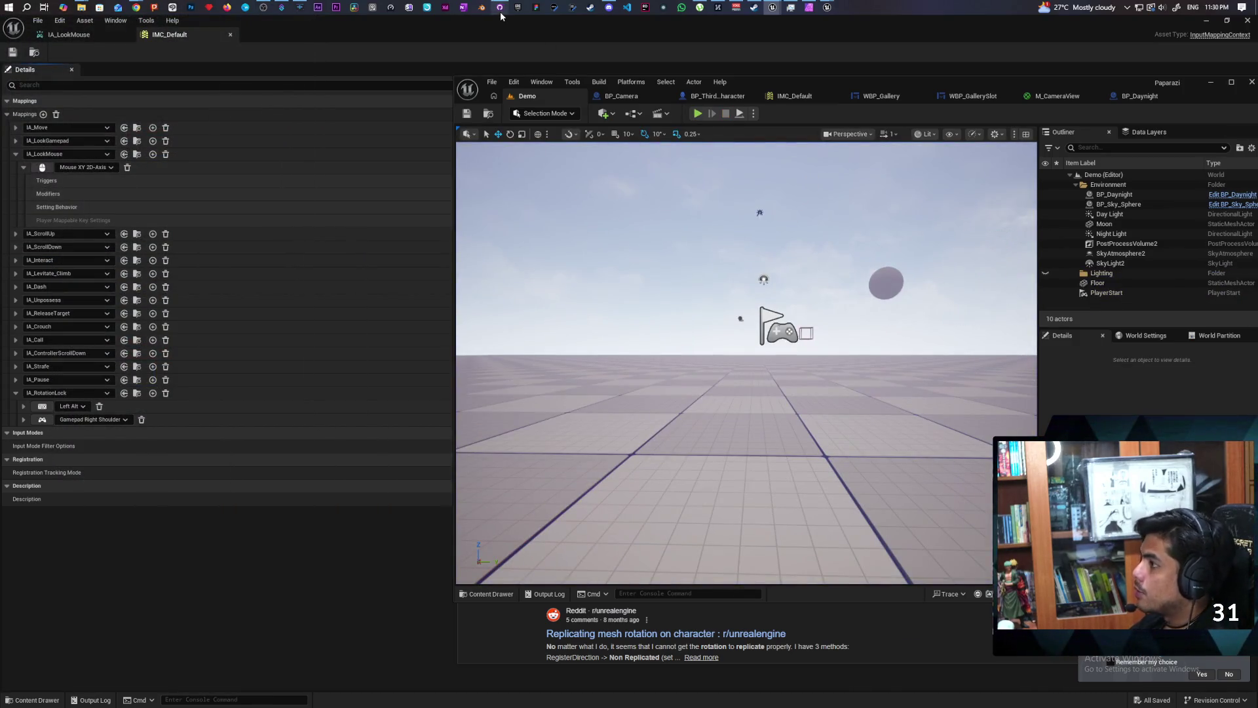
pyautogui.click(501, 8)
# Commit the 3 changed files to main as 'Fixed camera rotation replication' and push to origin.
pyautogui.click(370, 361)
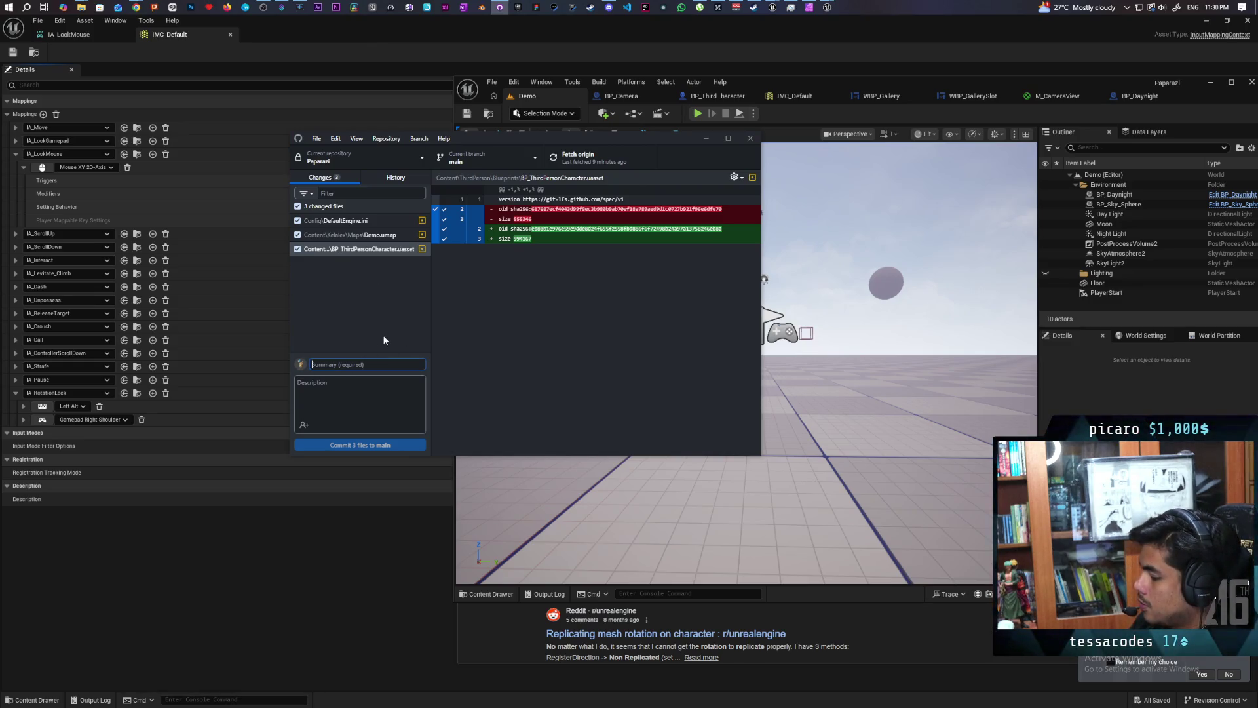
pyautogui.write('Fixed')
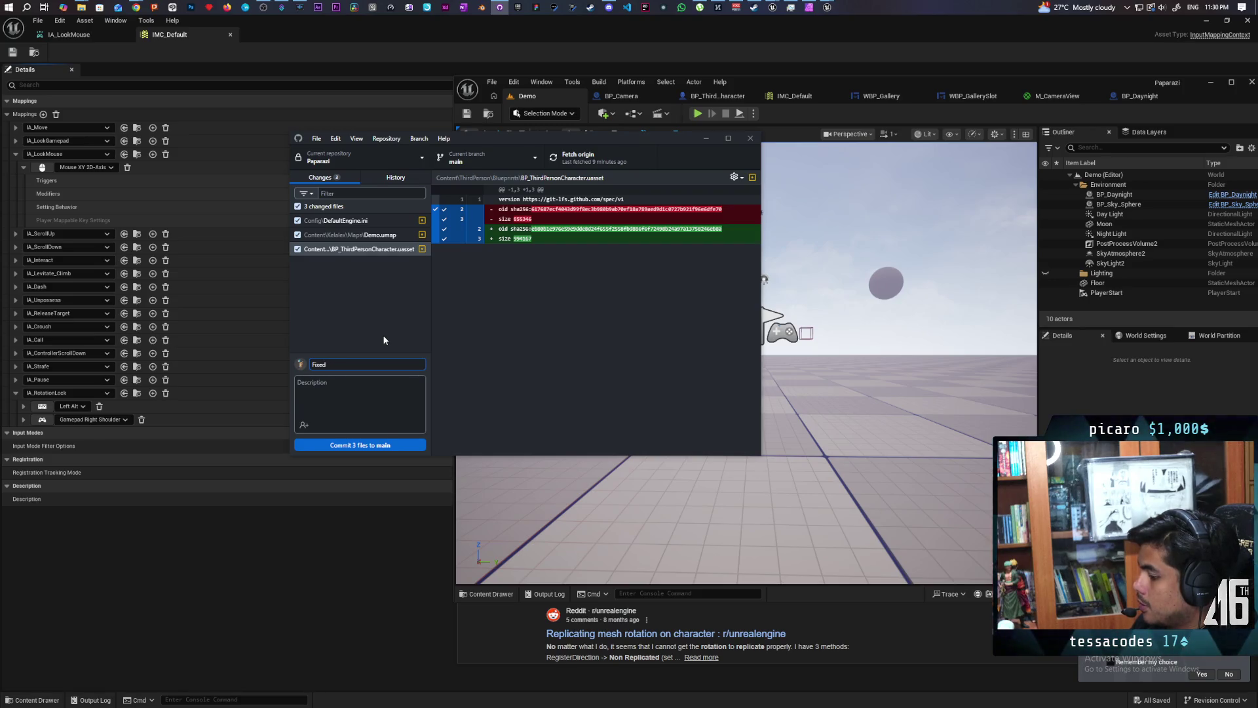
pyautogui.write(' camera rotaio')
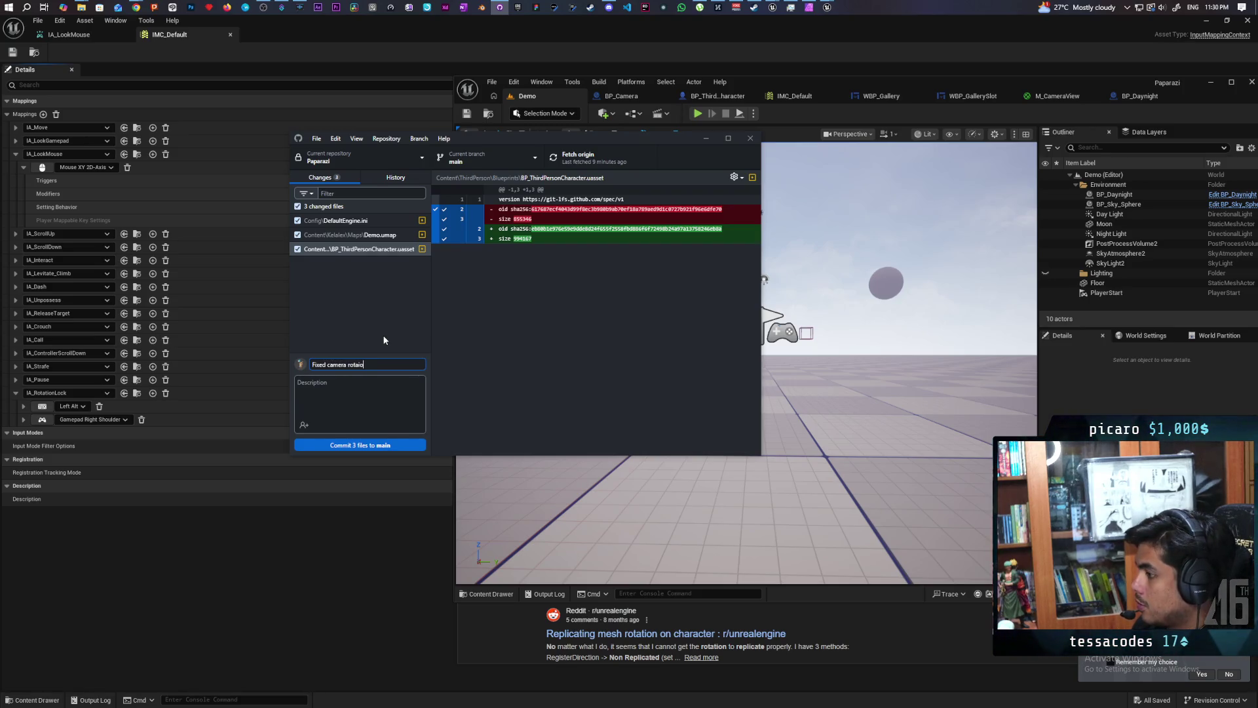
pyautogui.press('BackSpace')
pyautogui.write('tion replication')
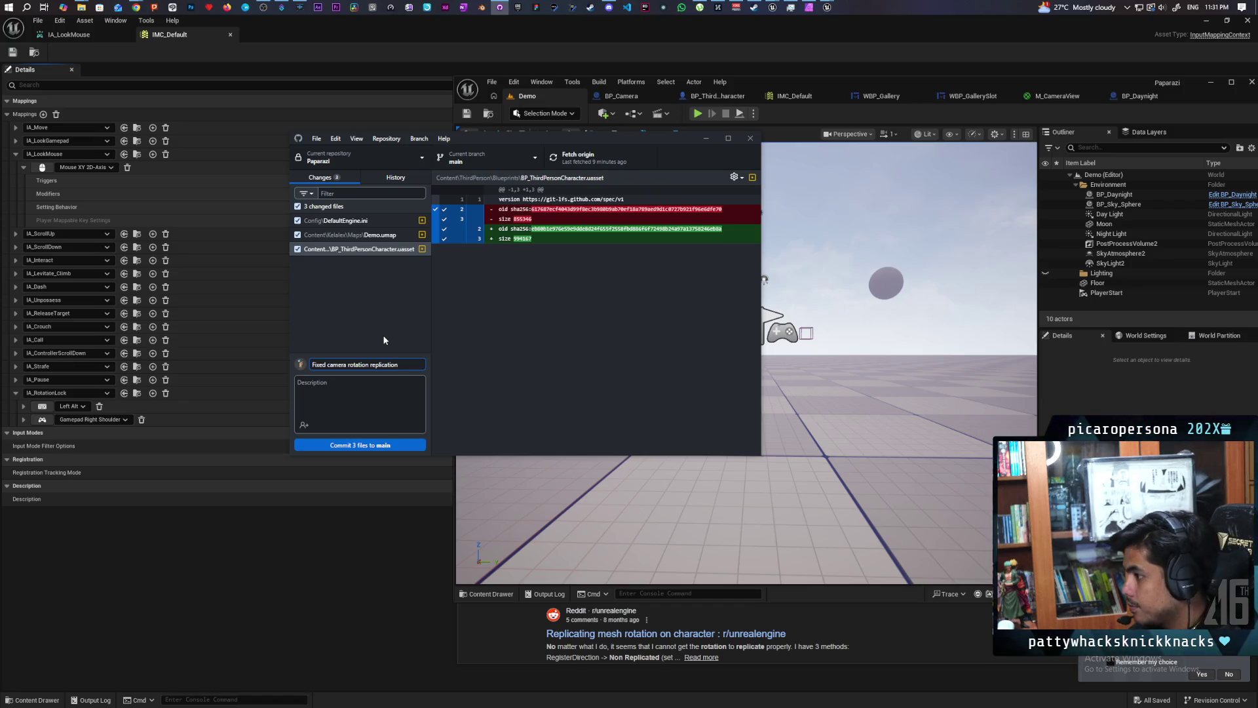
pyautogui.hotkey('ctrl', 'Return')
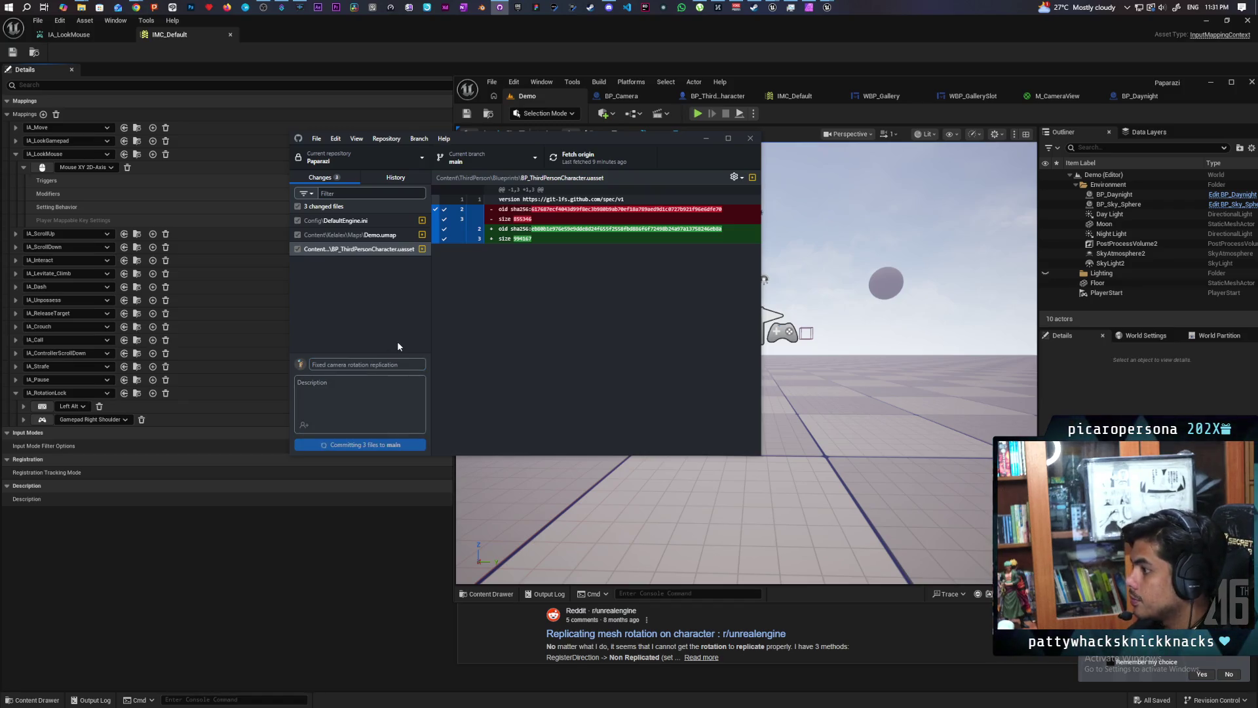
pyautogui.click(583, 157)
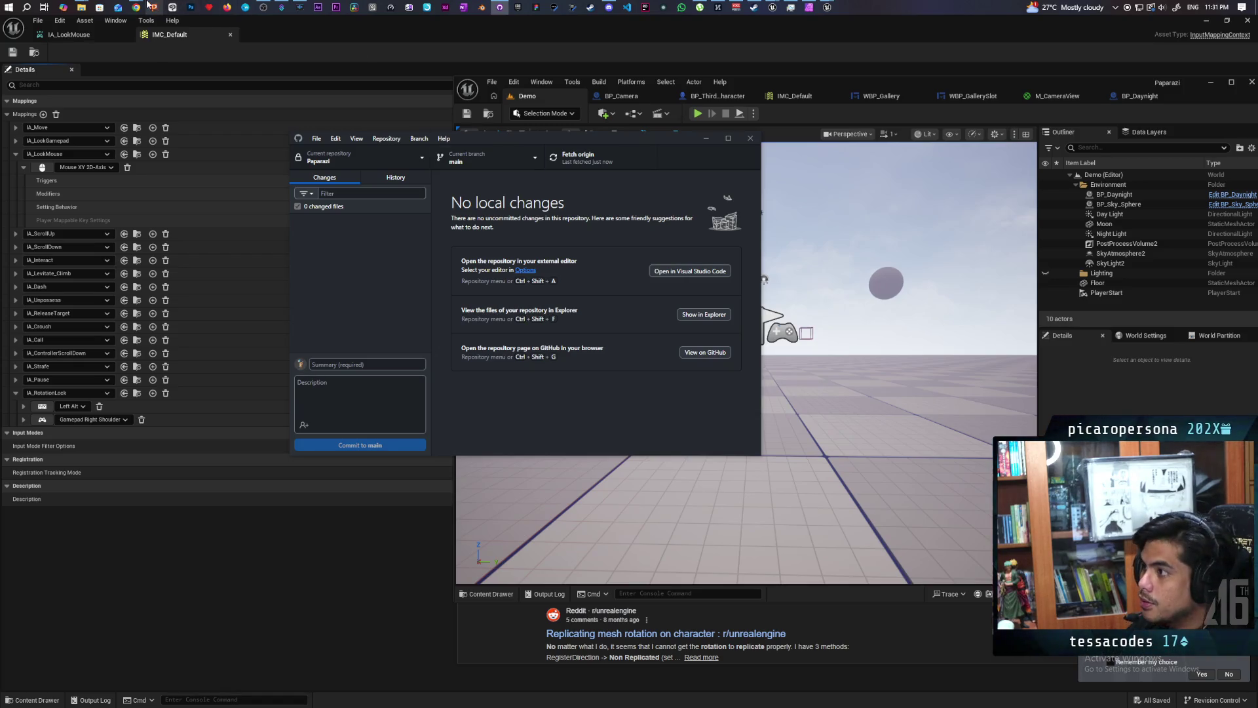
# Wait for the push to origin to finish until GitHub Desktop shows no local changes.
pyautogui.moveTo(139, 7)
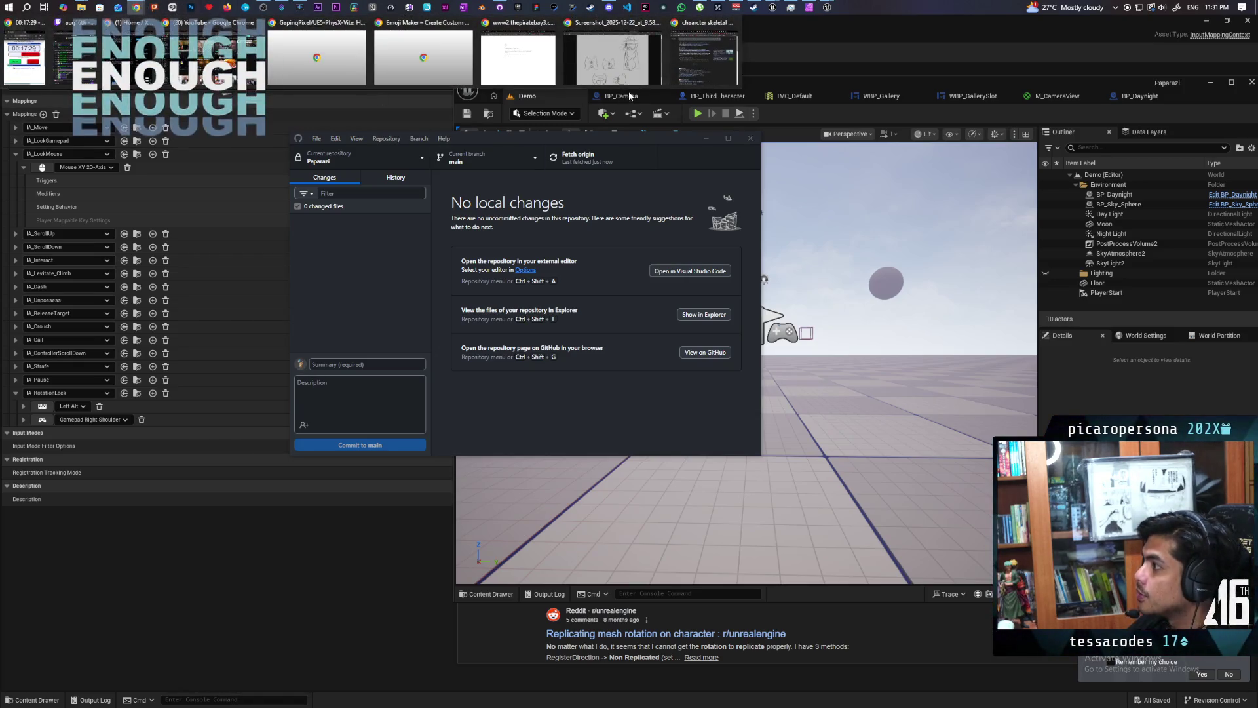